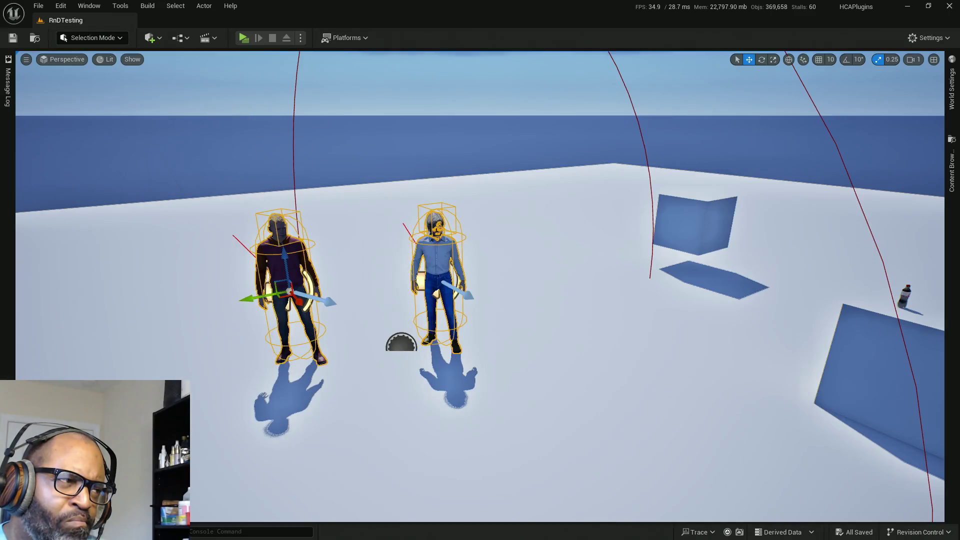
Start a play test and check the door, pretzel and bottle highlights and prompts.
key(alt+p)
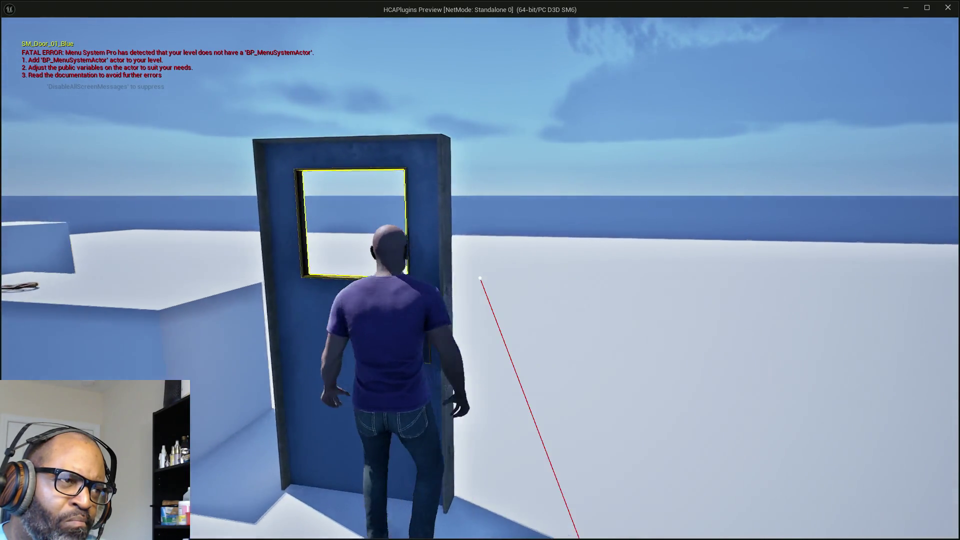
key(a)
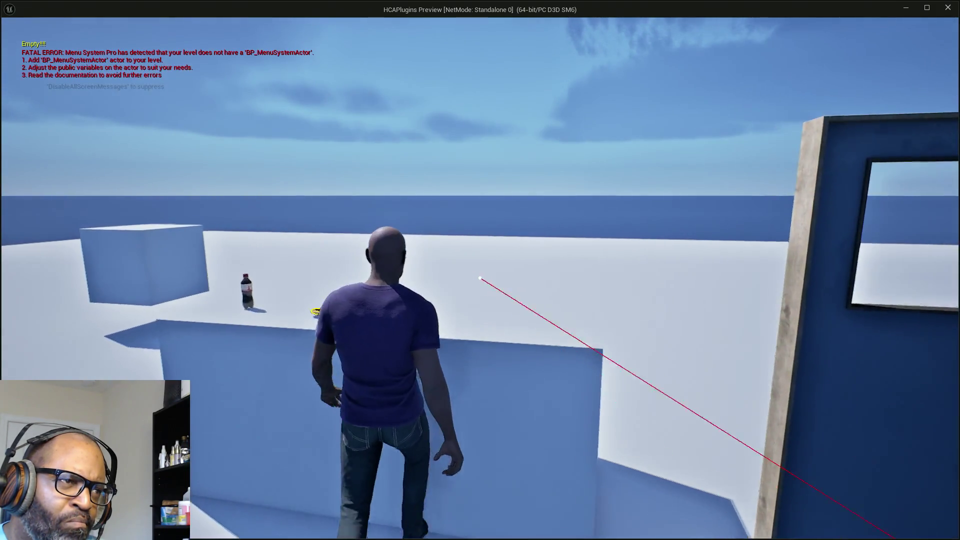
key(a)
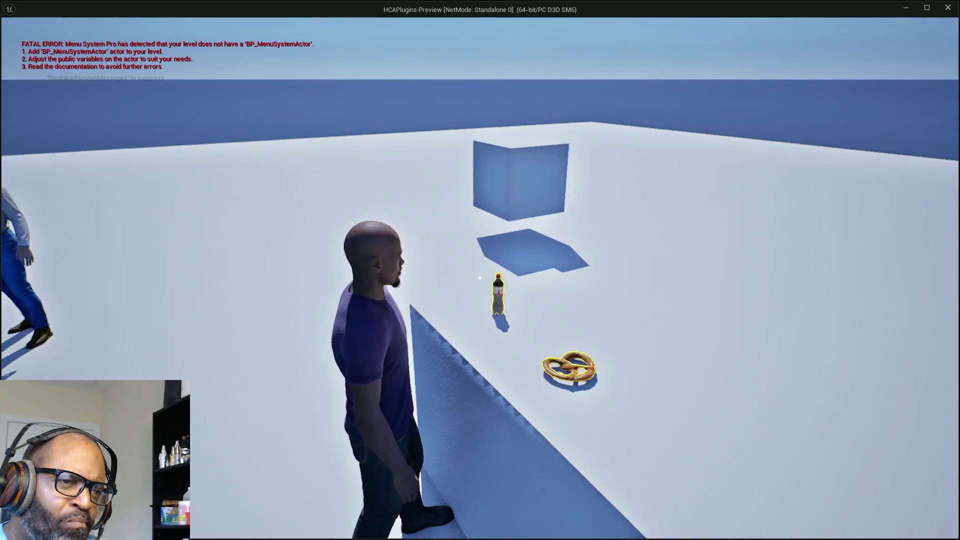
key(d)
key(w)
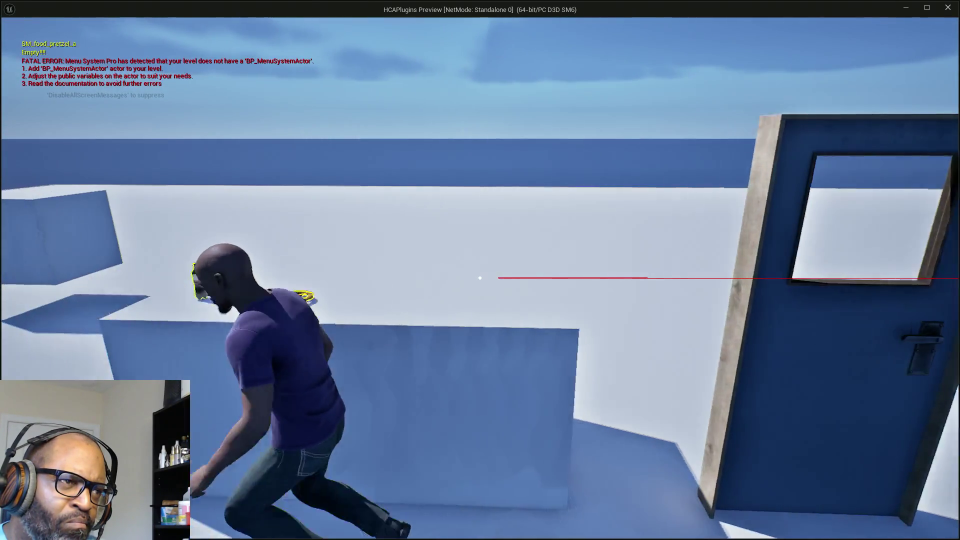
key(d)
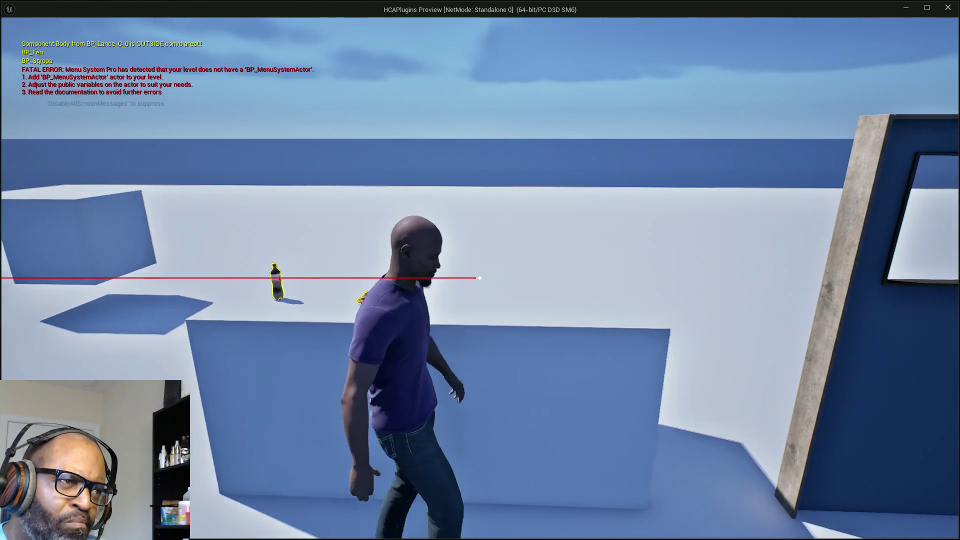
key(d)
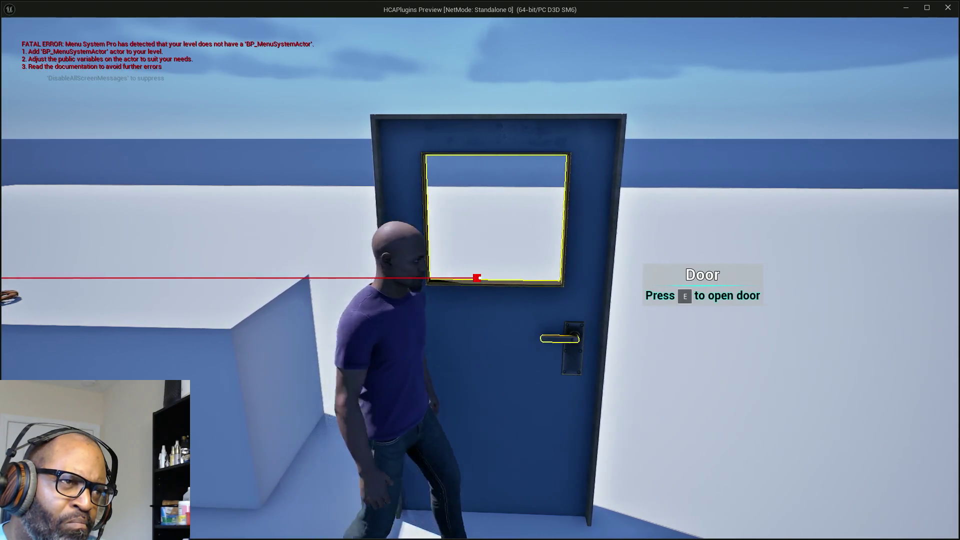
Turn to the two NPCs, target the white-haired NPC, then end the play test.
key(a)
key(a)
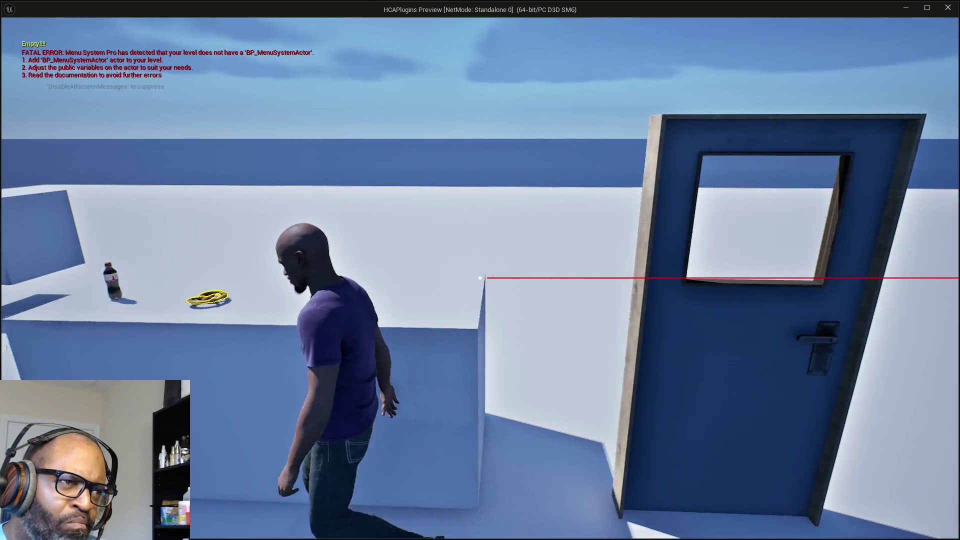
key(a)
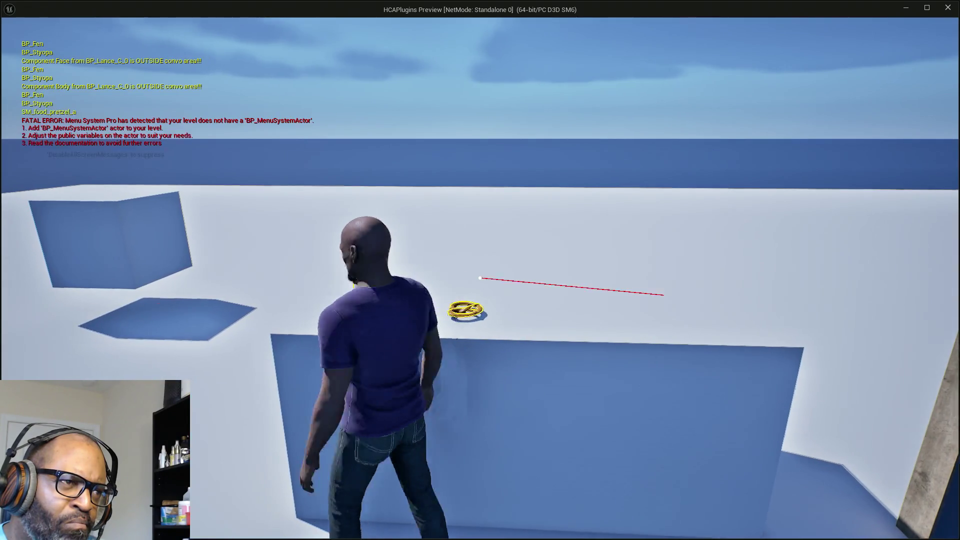
key(a)
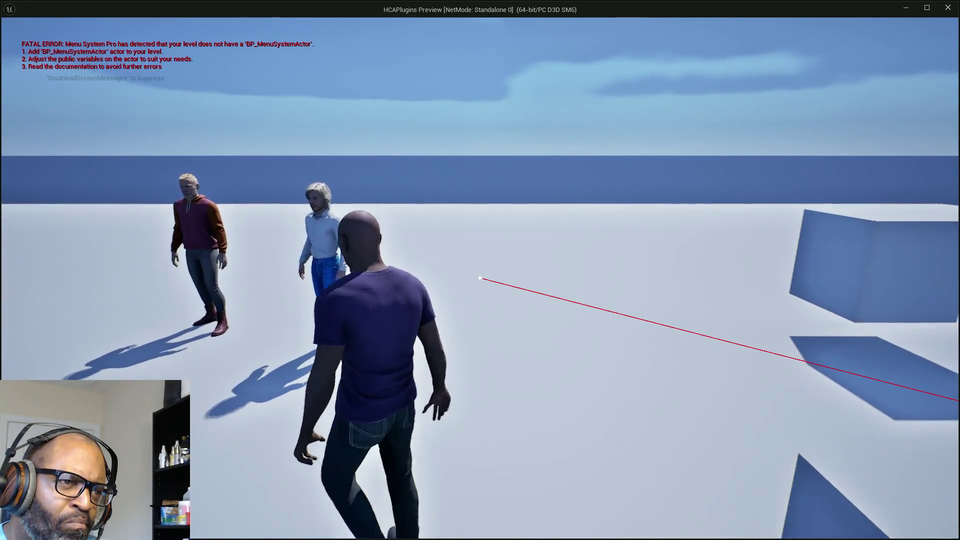
key(w)
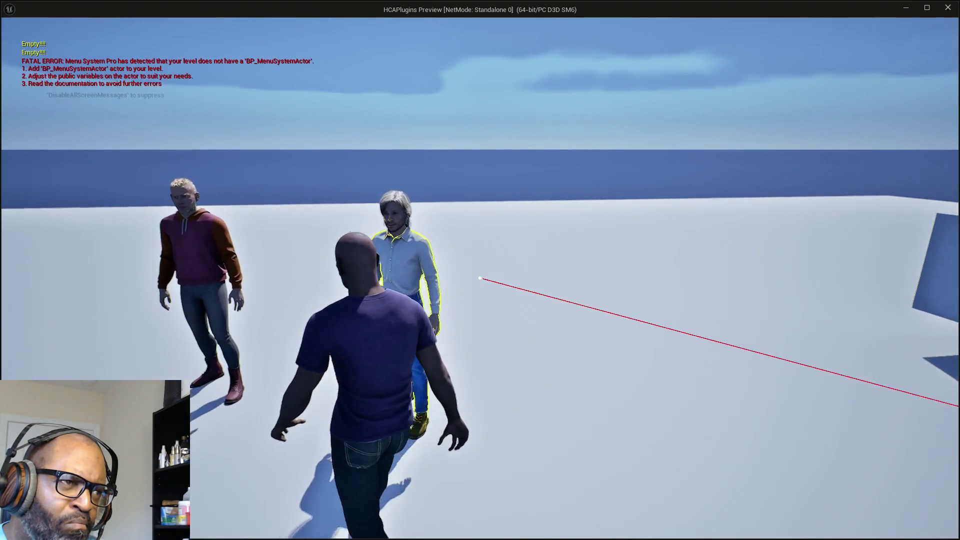
key(Escape)
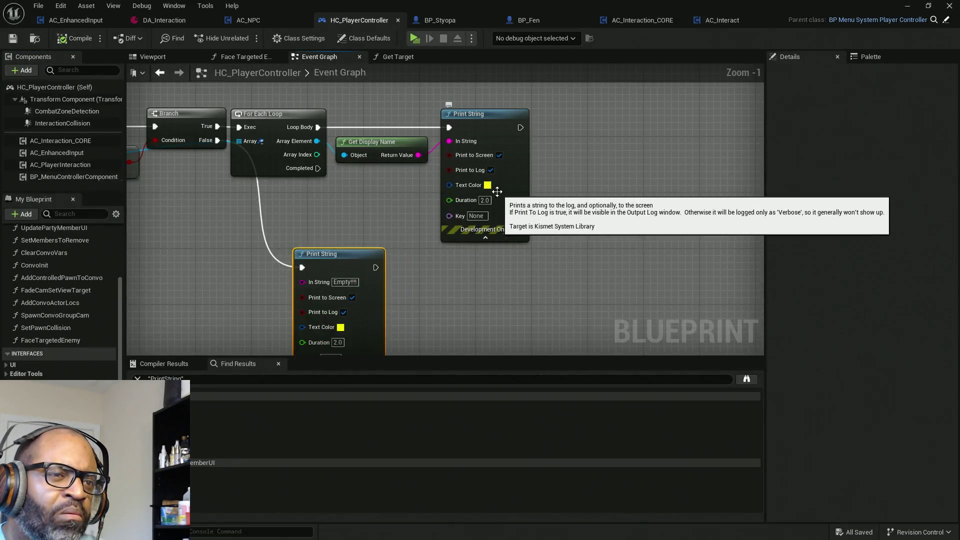
Make the Print String text red by setting Green to 0, then return to RnDTesting.
click(488, 185)
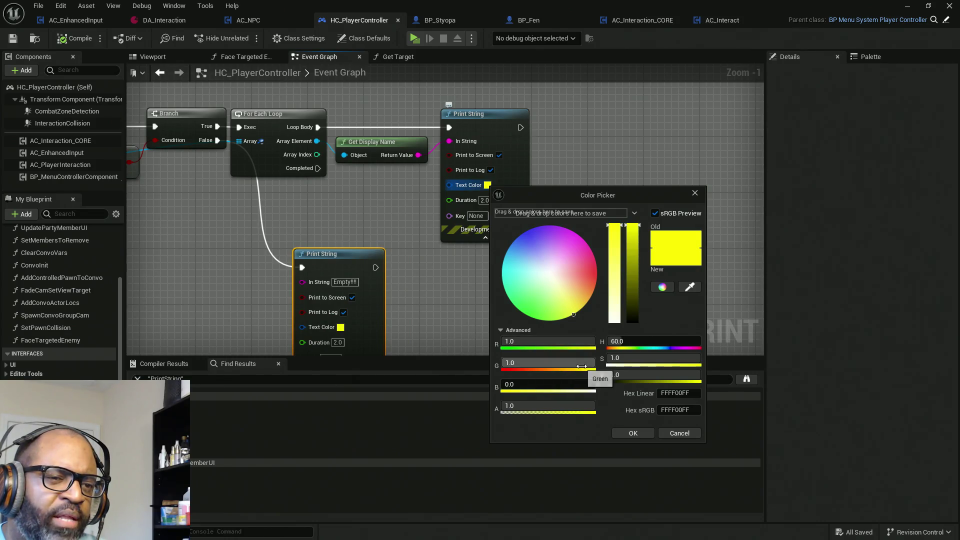
drag(581, 367, 505, 367)
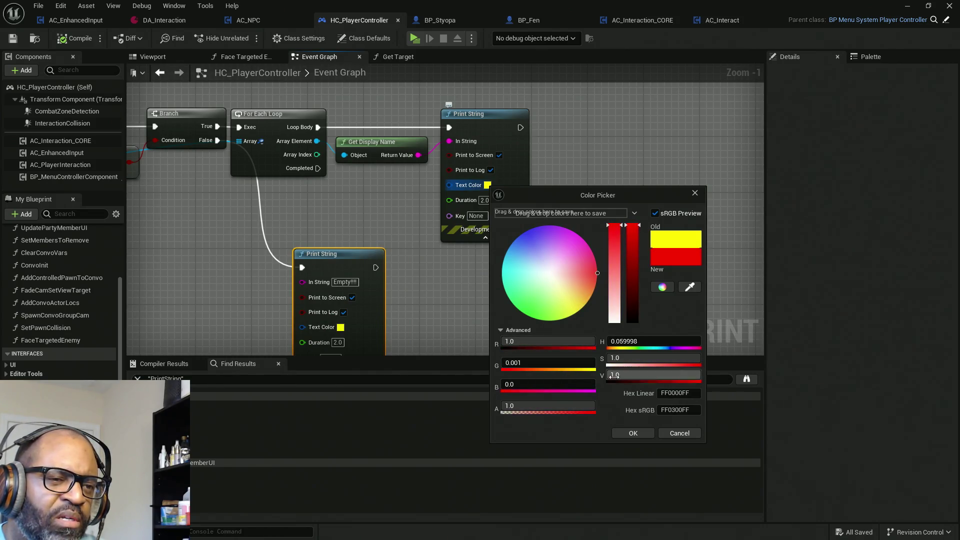
click(631, 433)
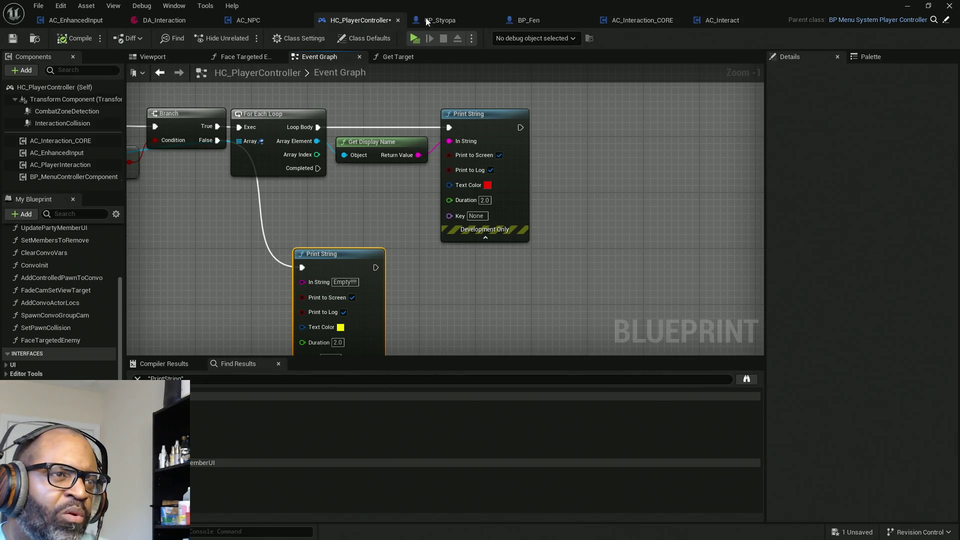
click(907, 6)
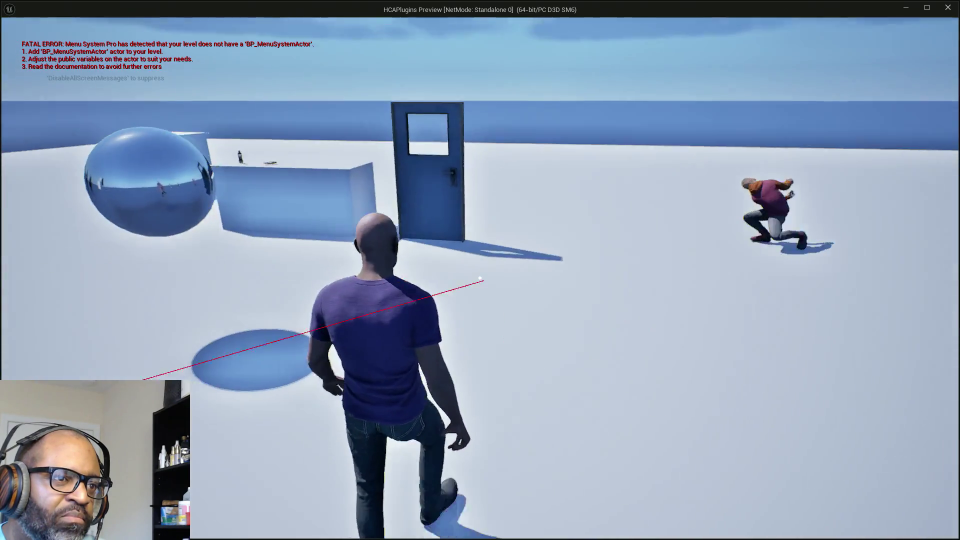
Walk around the door, stepping back and crouching, to bring up its highlight and prompt.
key(w)
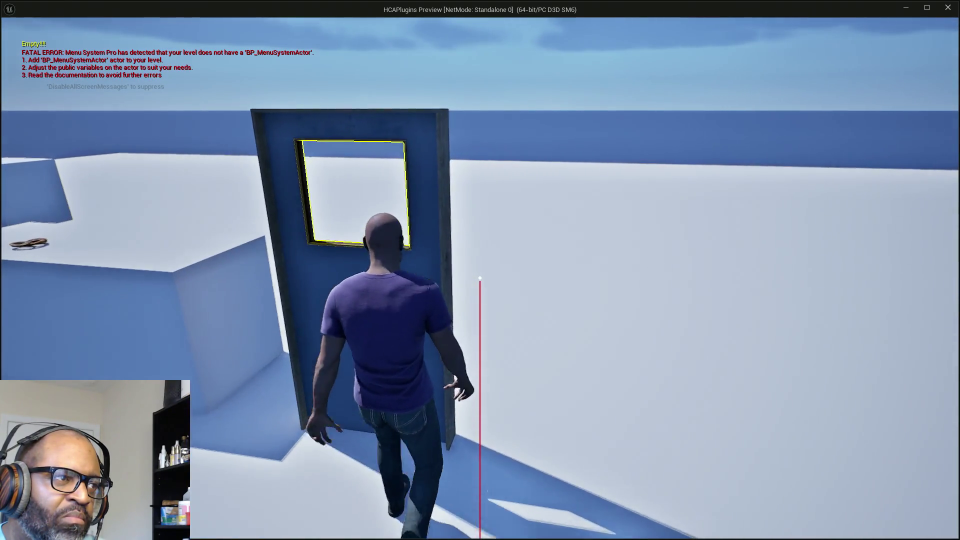
key(s)
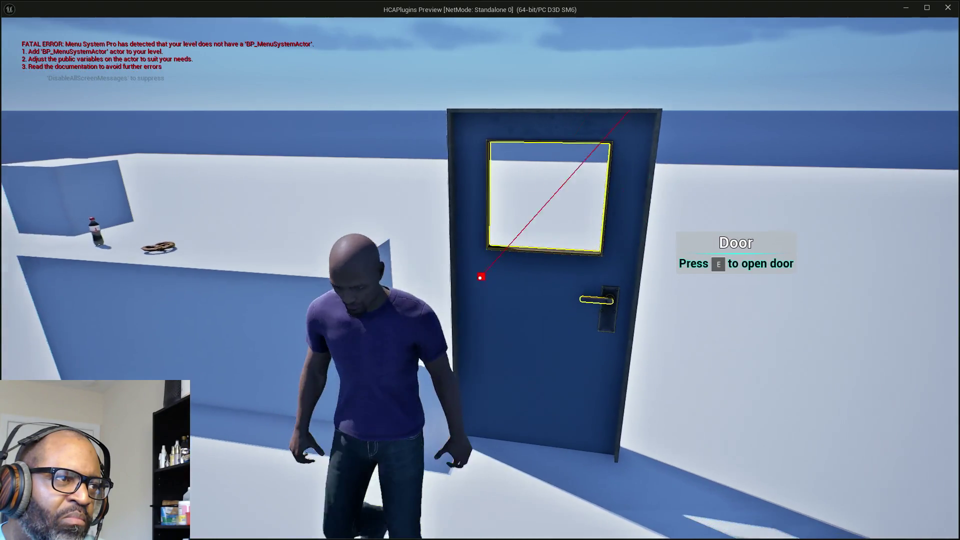
key(d)
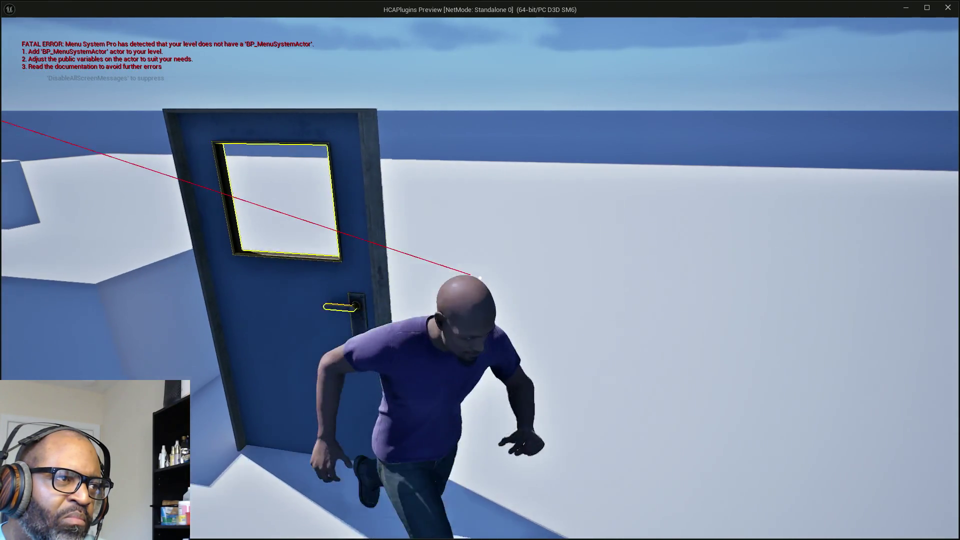
key(a)
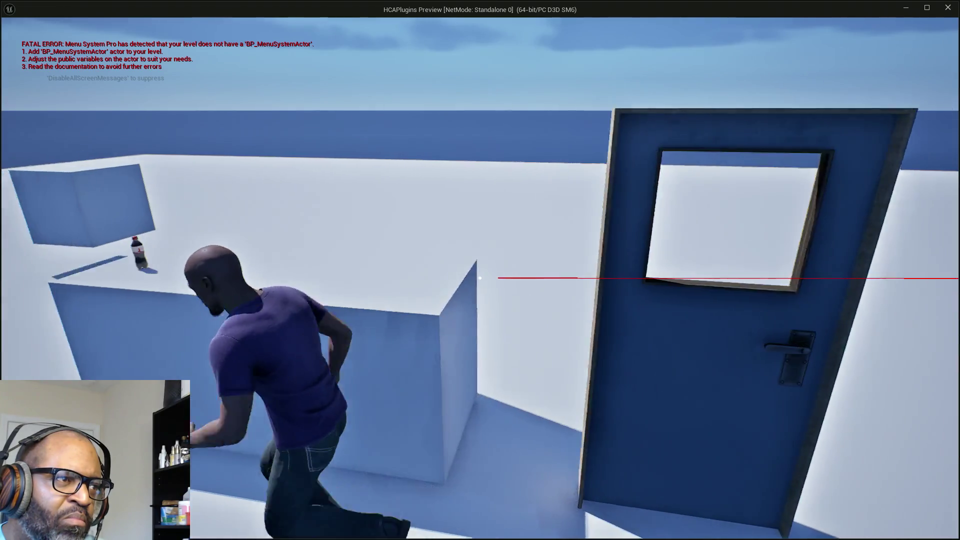
key(s)
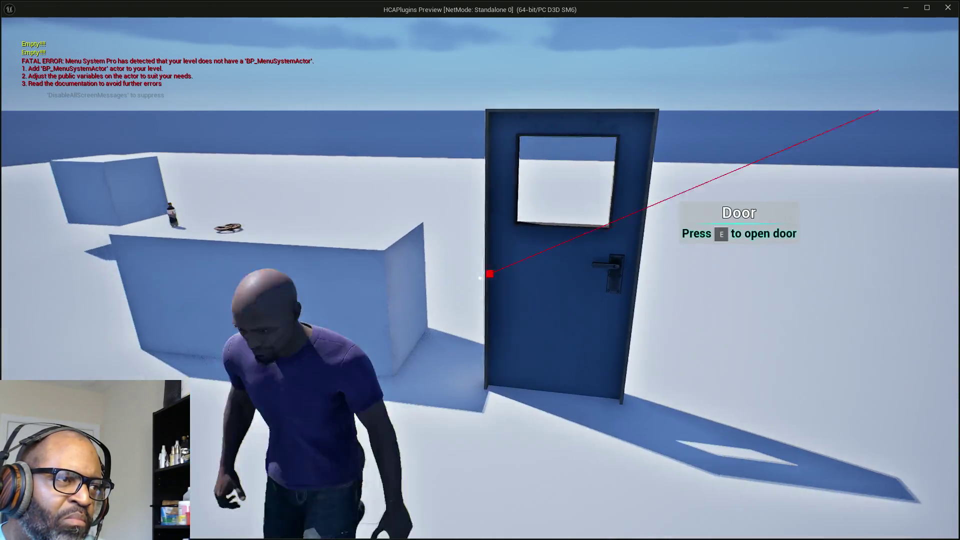
key(s)
key(c)
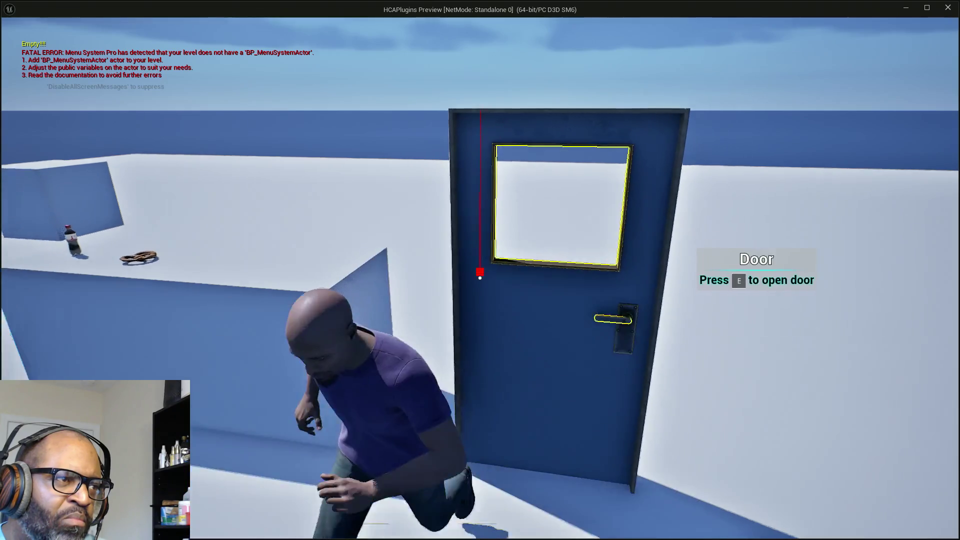
key(c)
key(w)
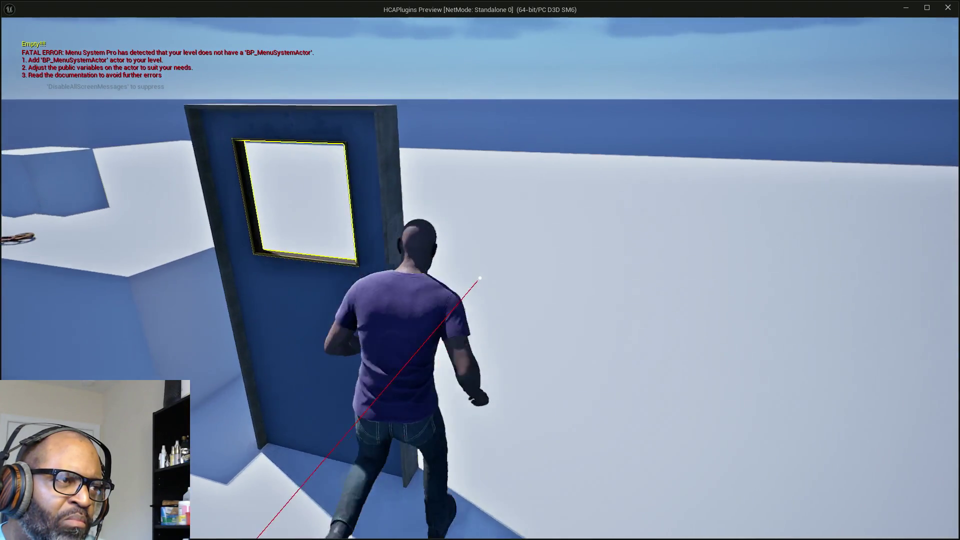
Target the ledge items, return to the door's open prompt, then leave the play test.
key(w)
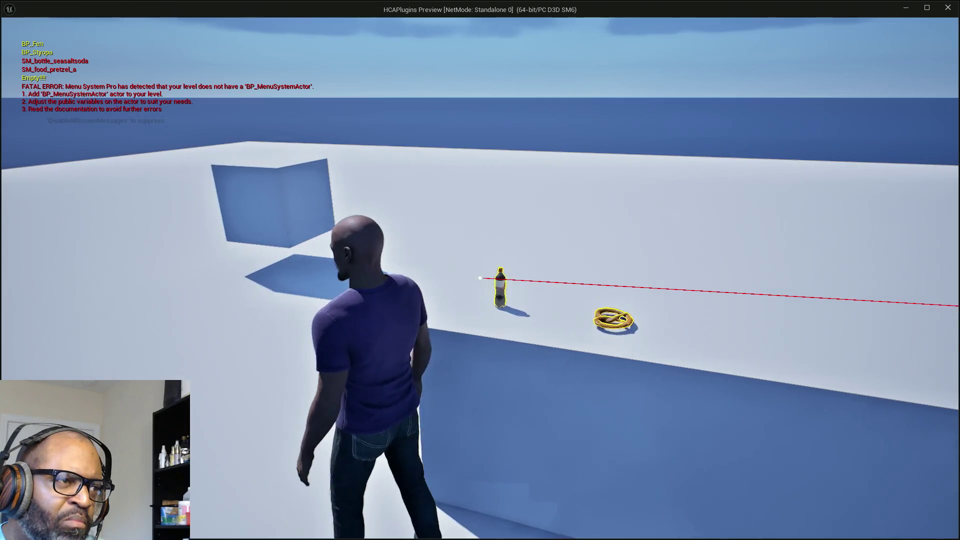
key(w)
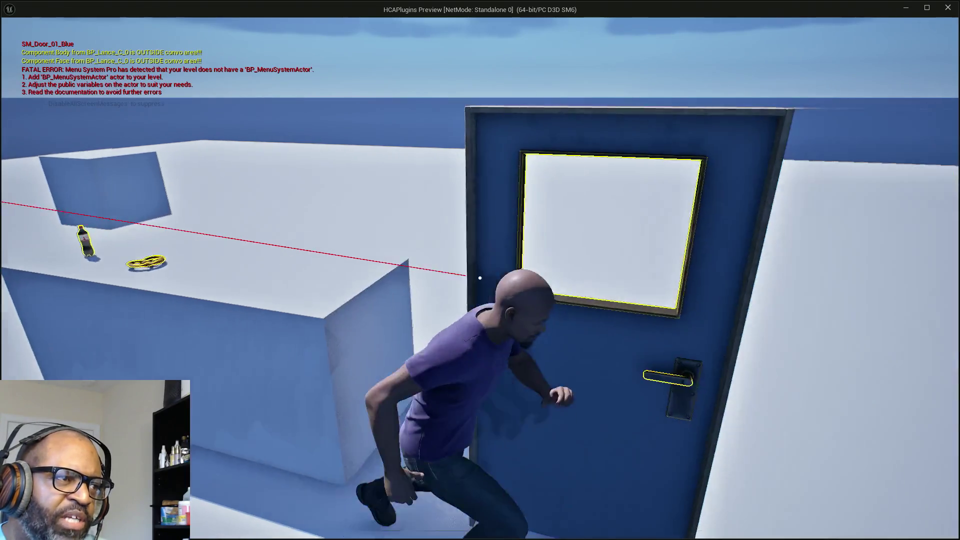
key(s)
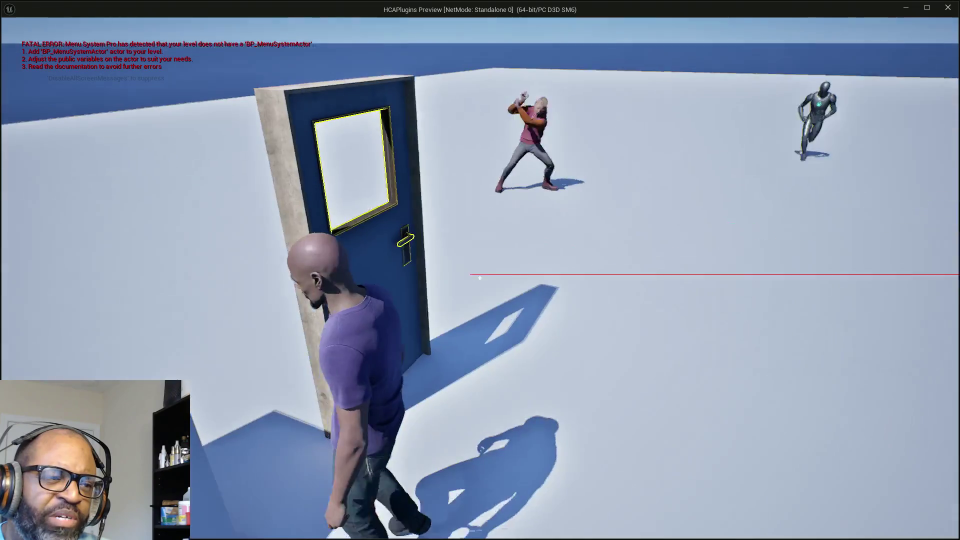
key(w)
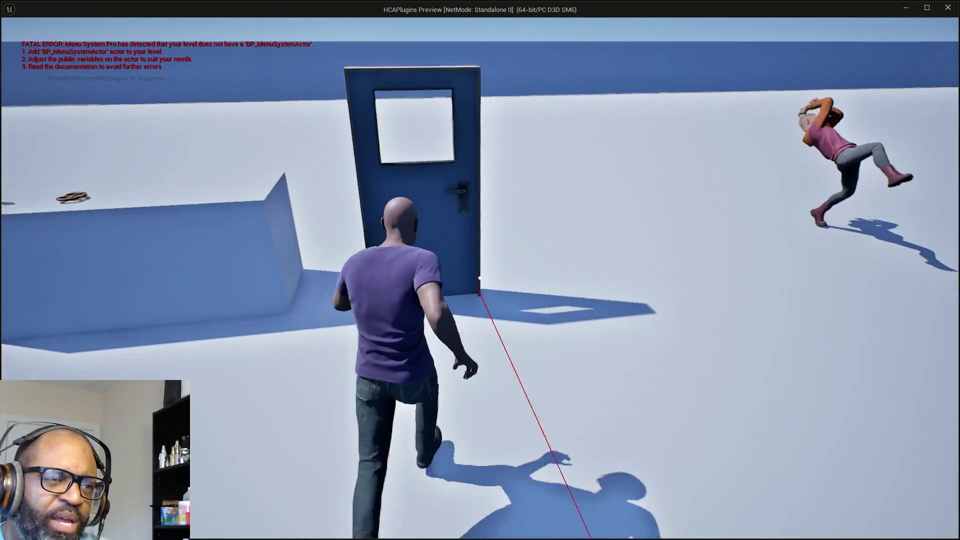
key(s)
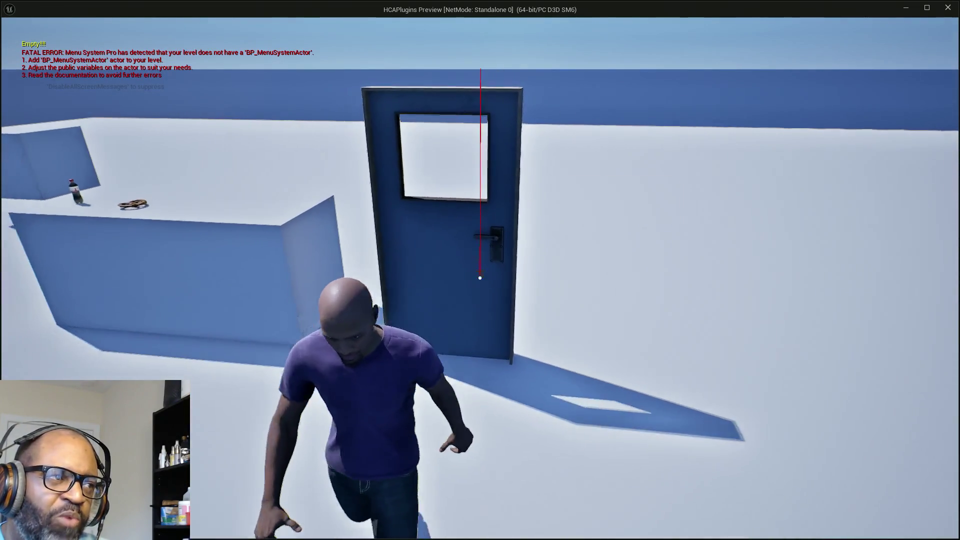
key(w)
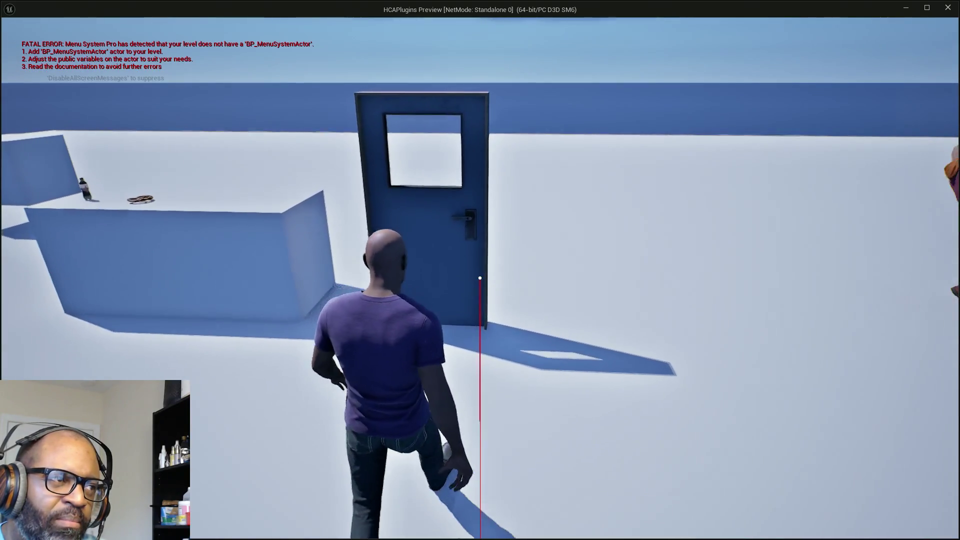
key(w)
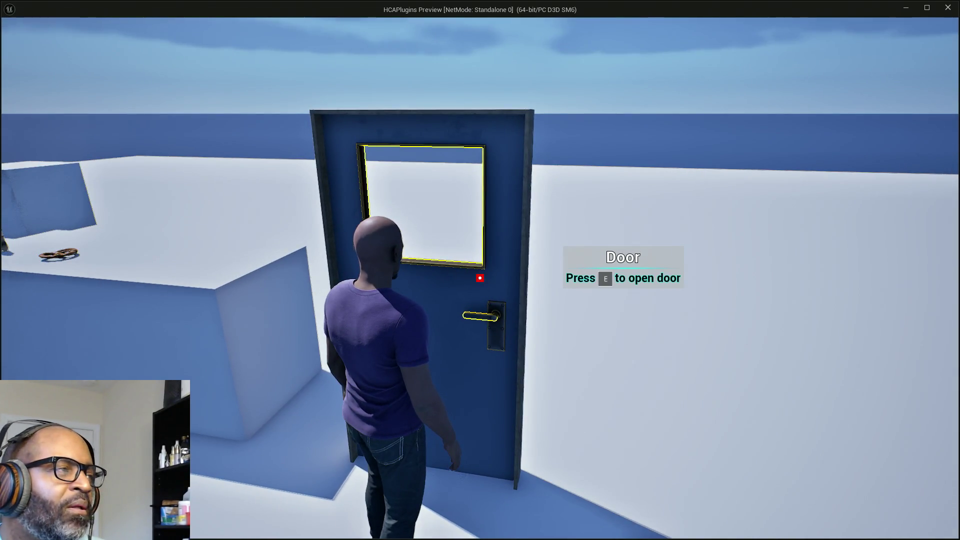
key(alt+Tab)
key(alt+Tab)
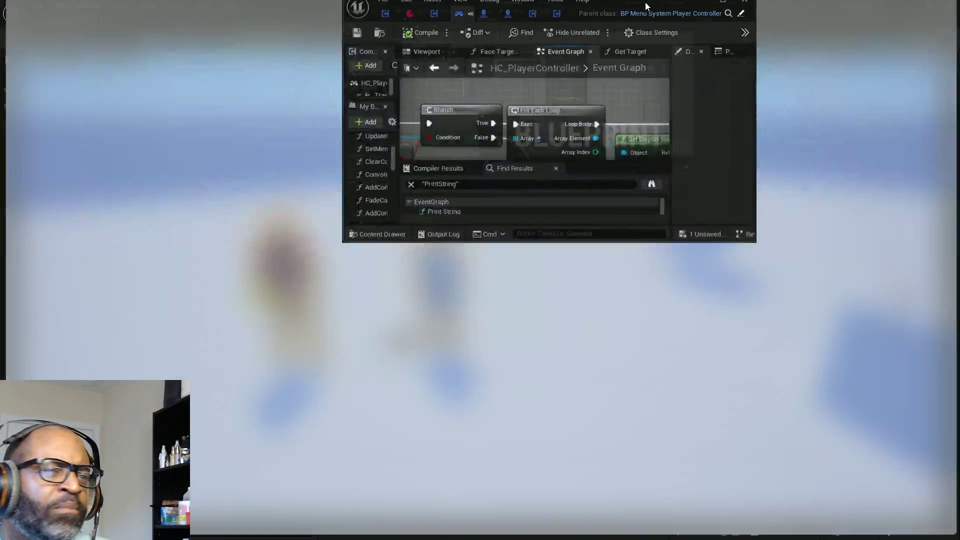
Pan the HC_PlayerController event graph along the targeting logic to the Perform Targeting node.
mouse_move(279, 339)
mouse_down()
mouse_move(459, 313)
mouse_move(456, 264)
mouse_up()
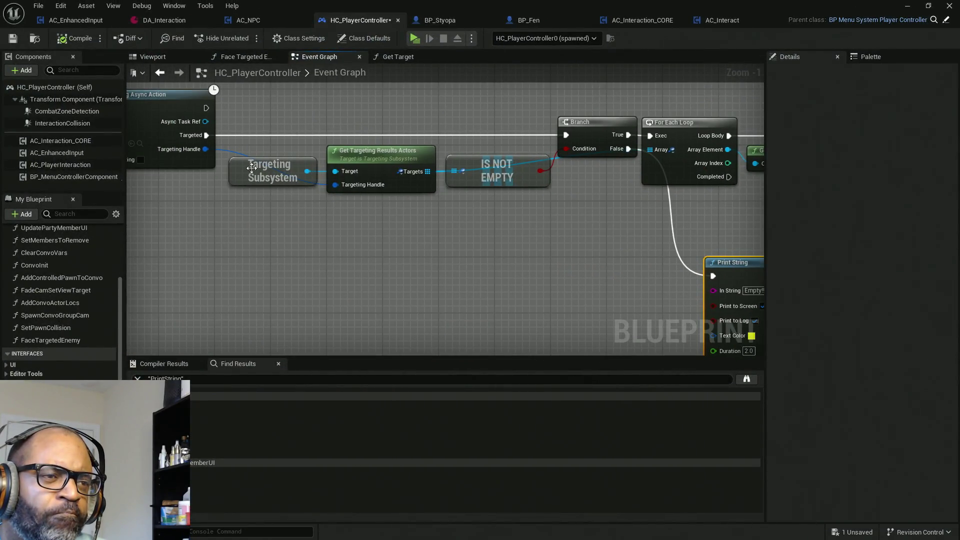
drag(251, 168, 349, 222)
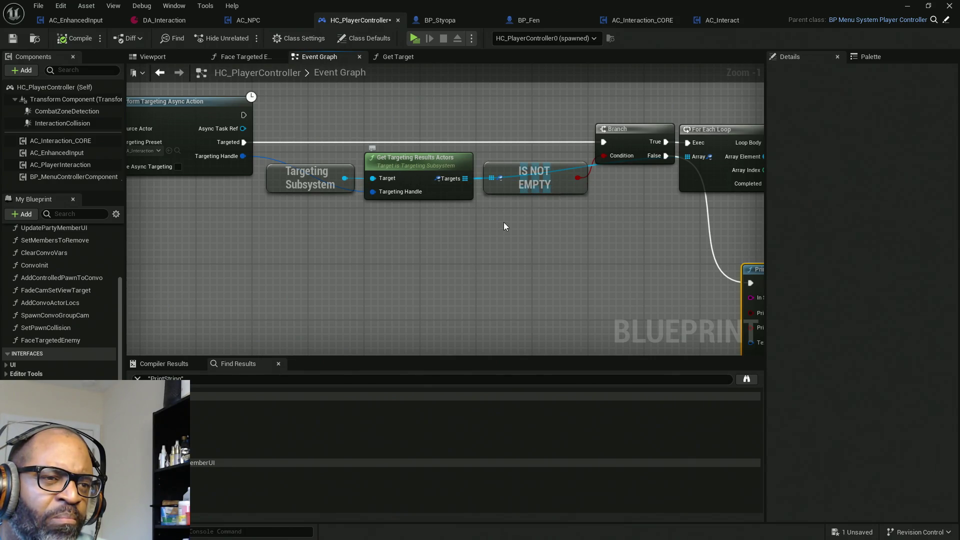
drag(390, 227, 532, 231)
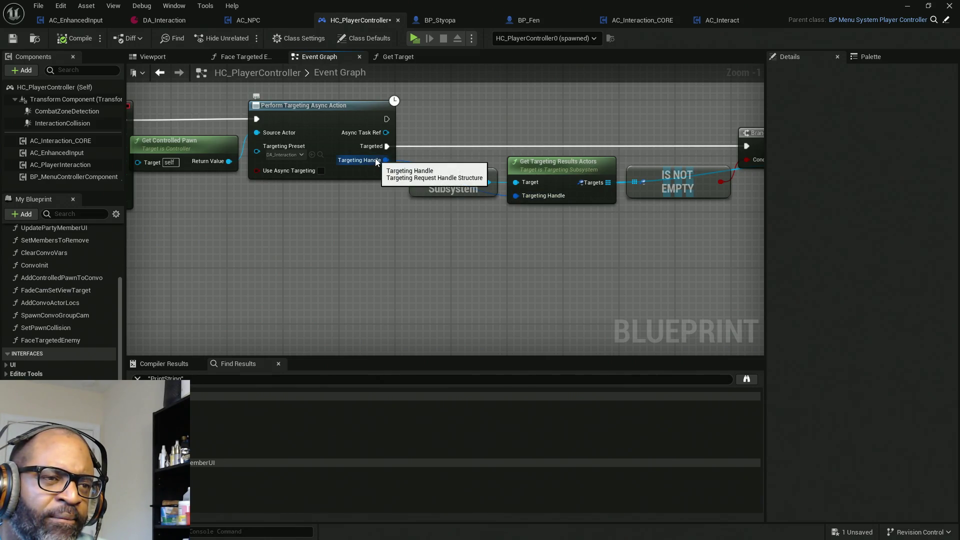
Search 'brea' off the Targeting Handle output, cancel it, and pan to Begin Overlap.
drag(375, 158, 382, 249)
text(b)
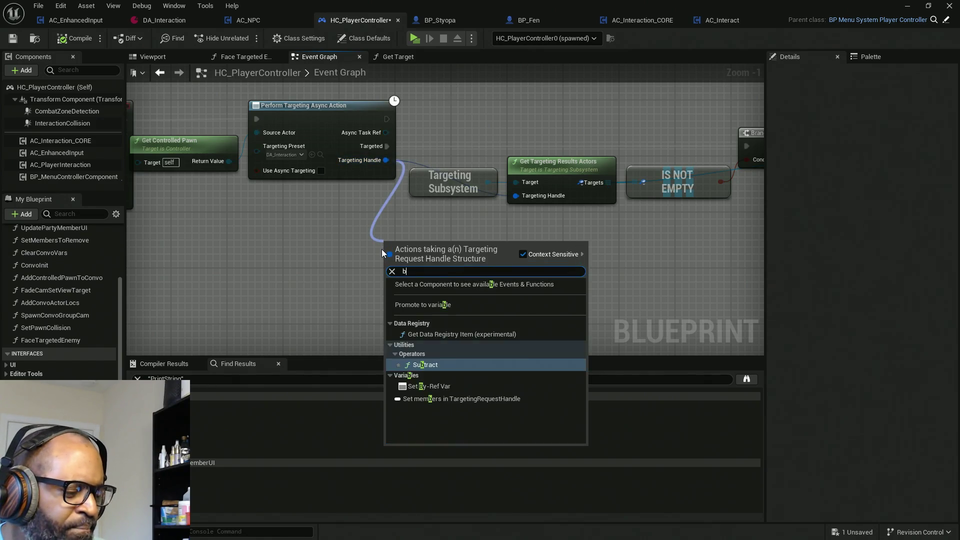
text(rea)
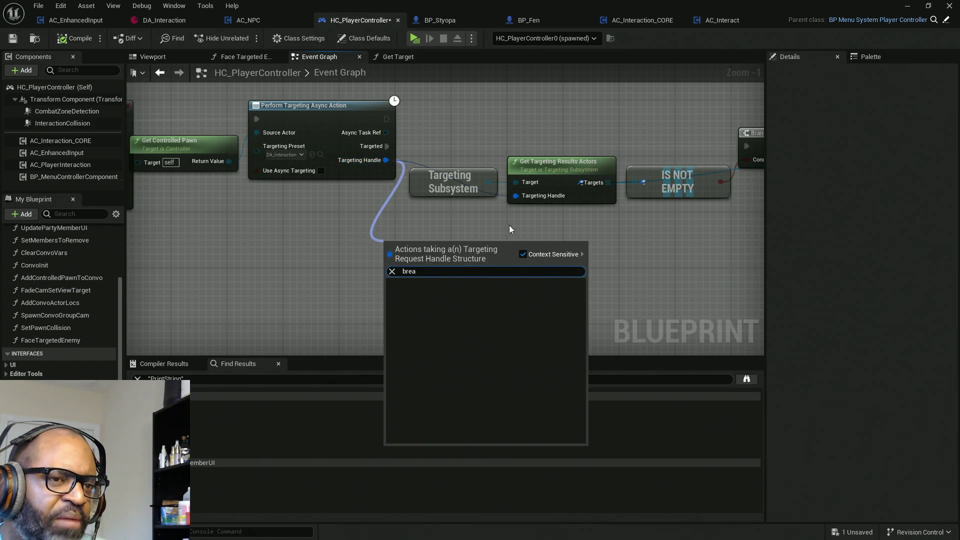
key(Escape)
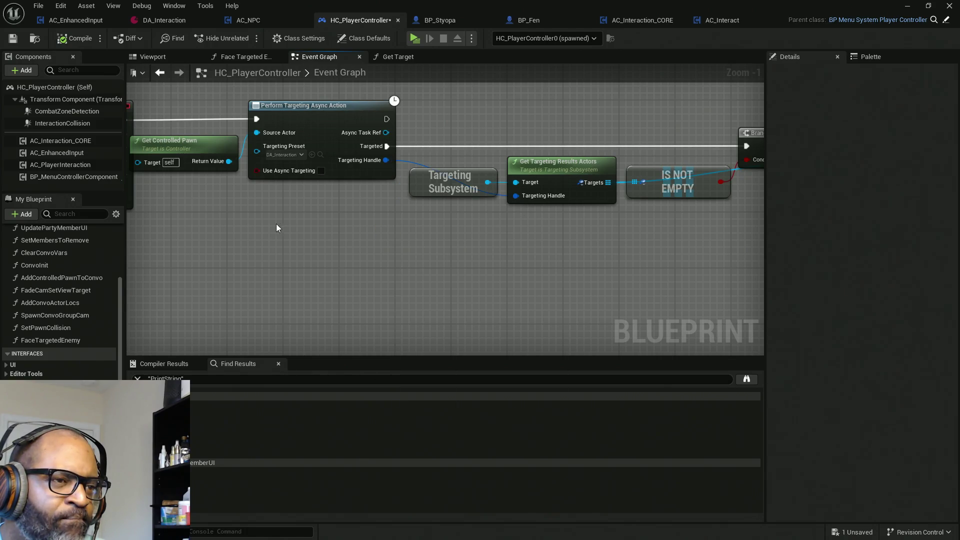
drag(276, 228, 384, 223)
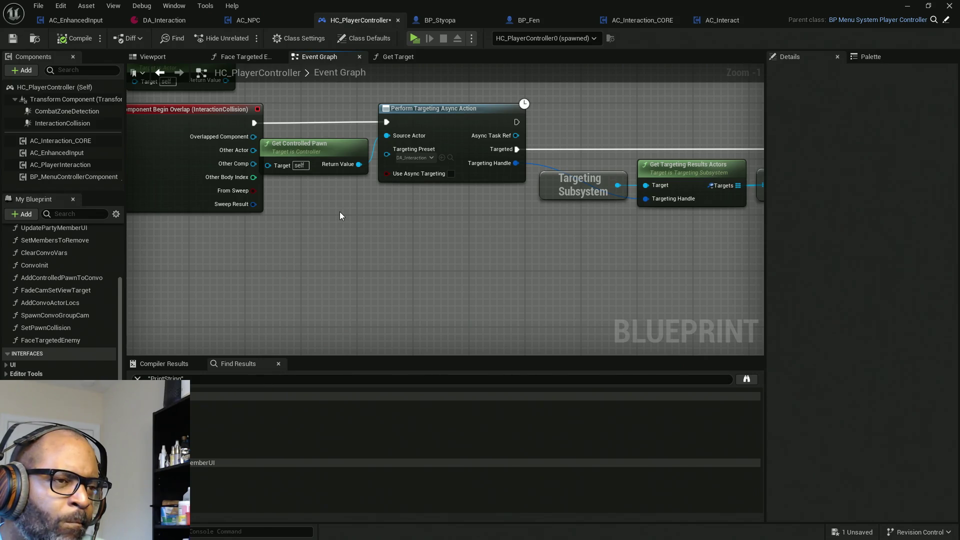
View DA_Interaction, then compare the soda bottle's and blue door's Collision Presets.
click(169, 23)
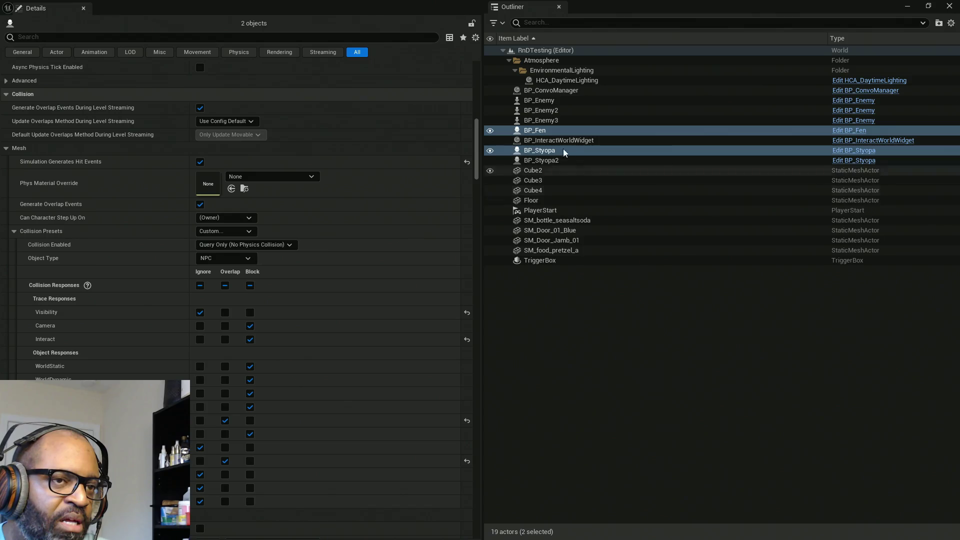
click(556, 221)
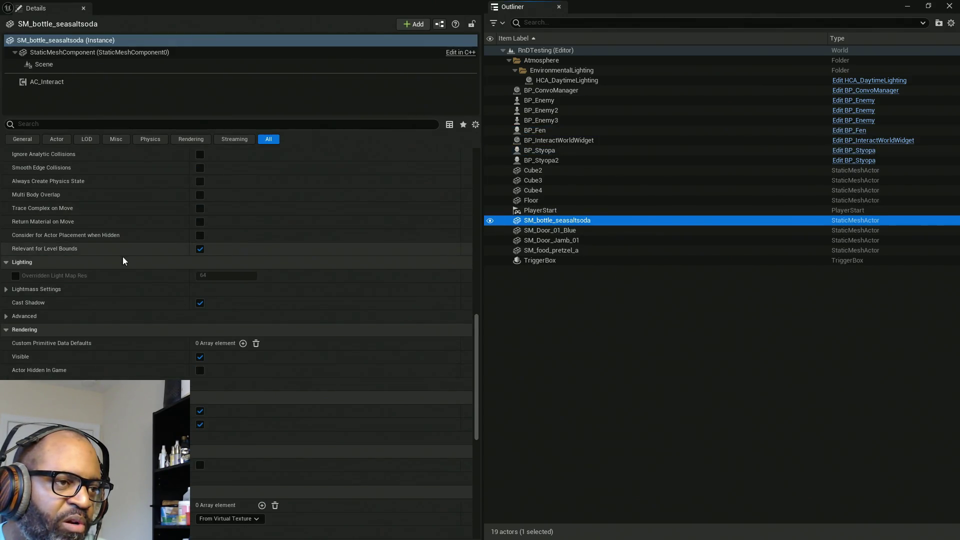
scroll(109, 323, up, 10)
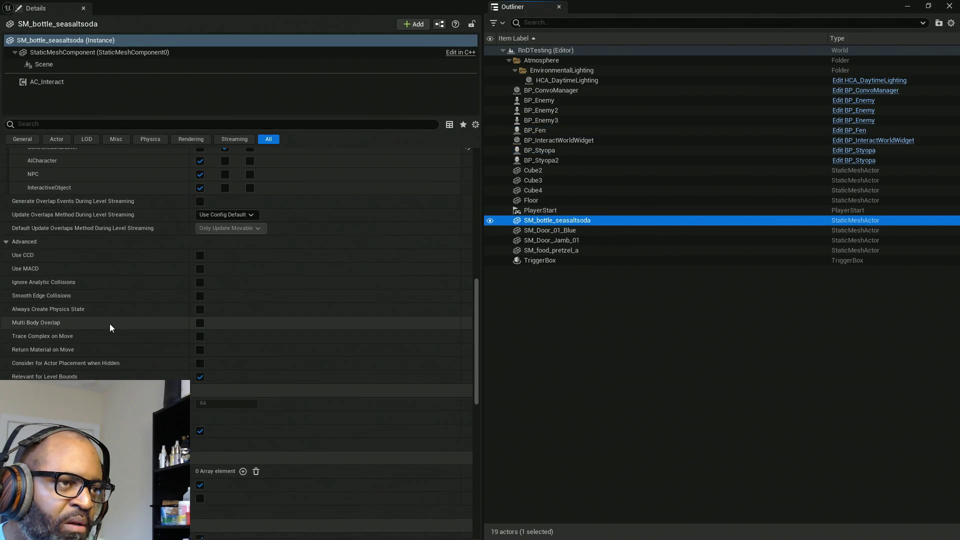
scroll(110, 323, up, 5)
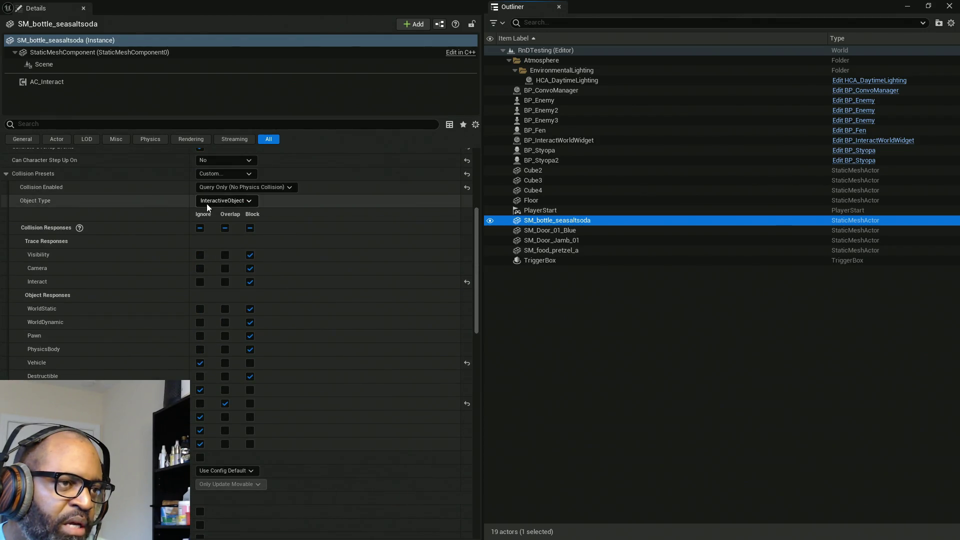
click(568, 231)
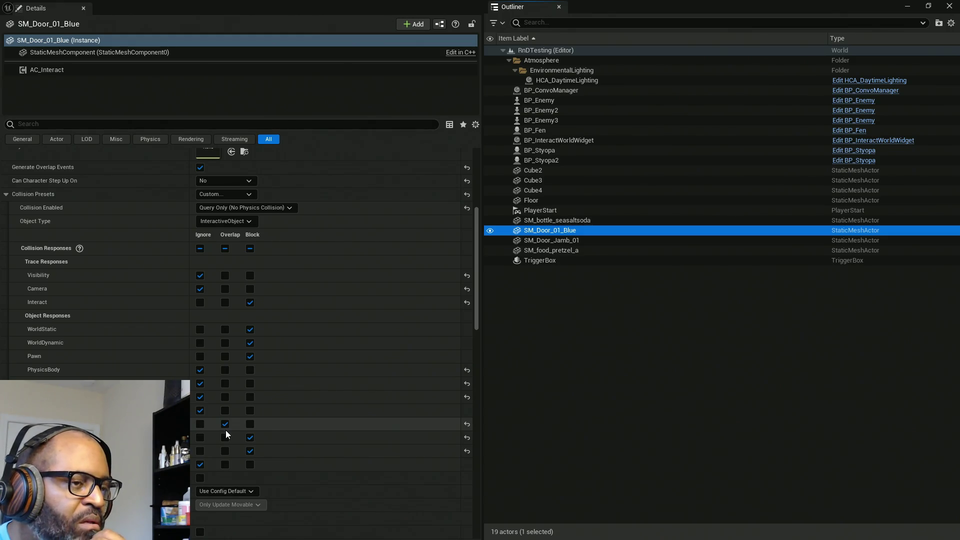
click(562, 220)
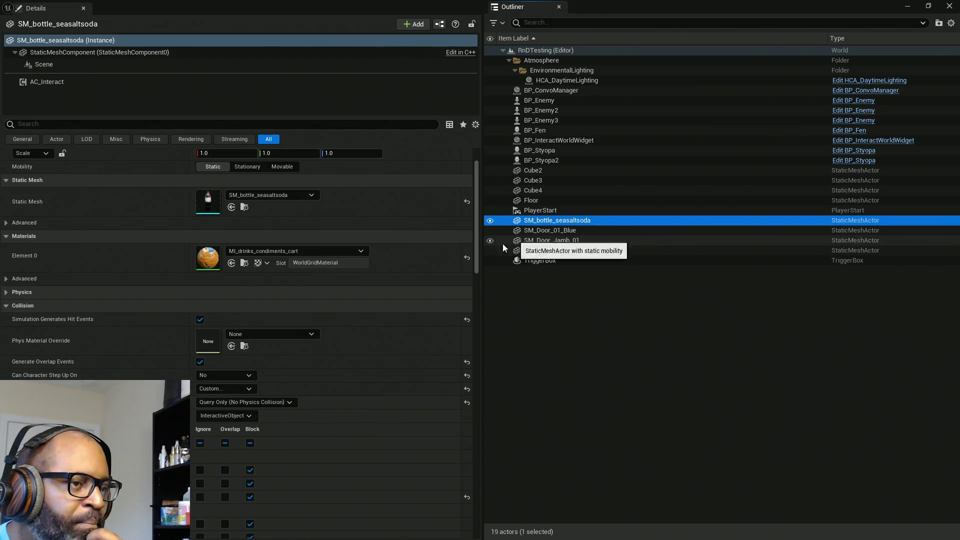
scroll(257, 365, down, 5)
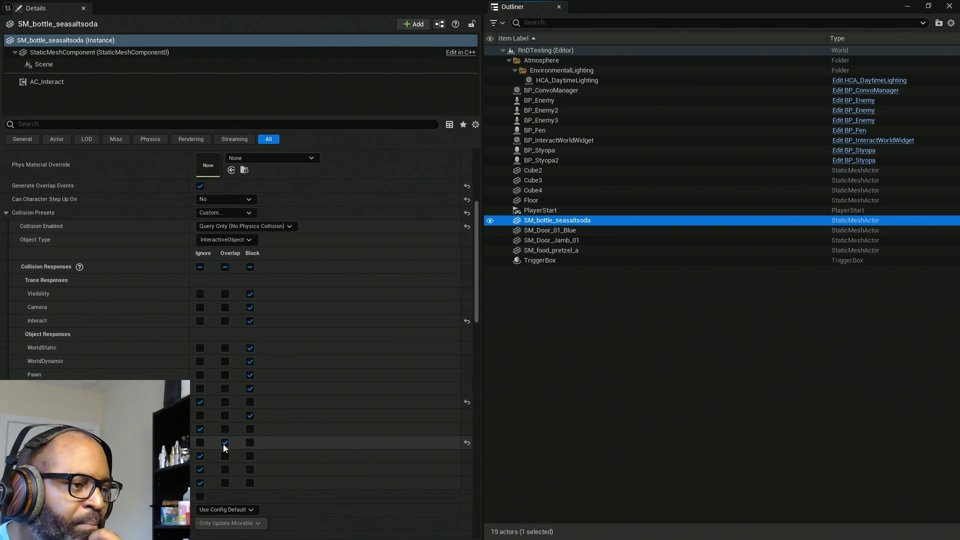
scroll(226, 430, up, 3)
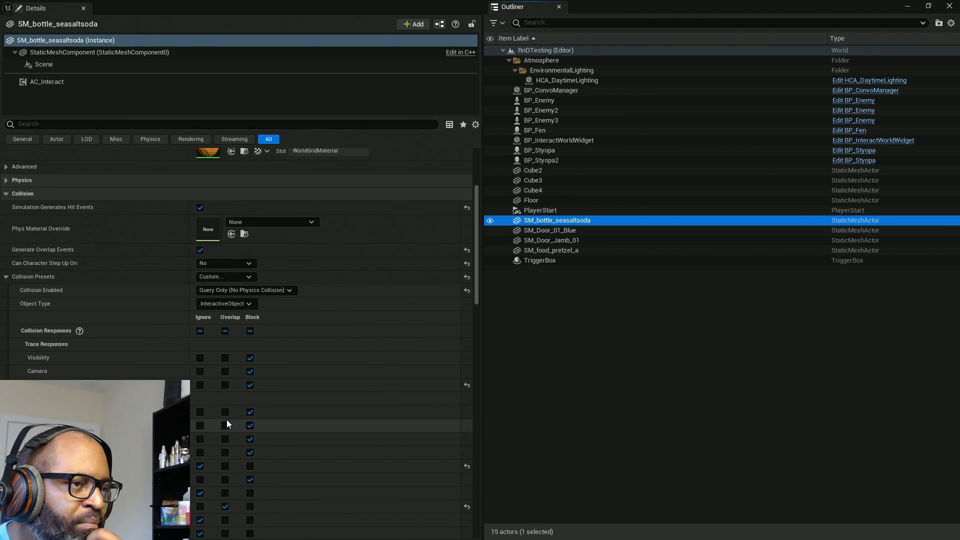
click(575, 230)
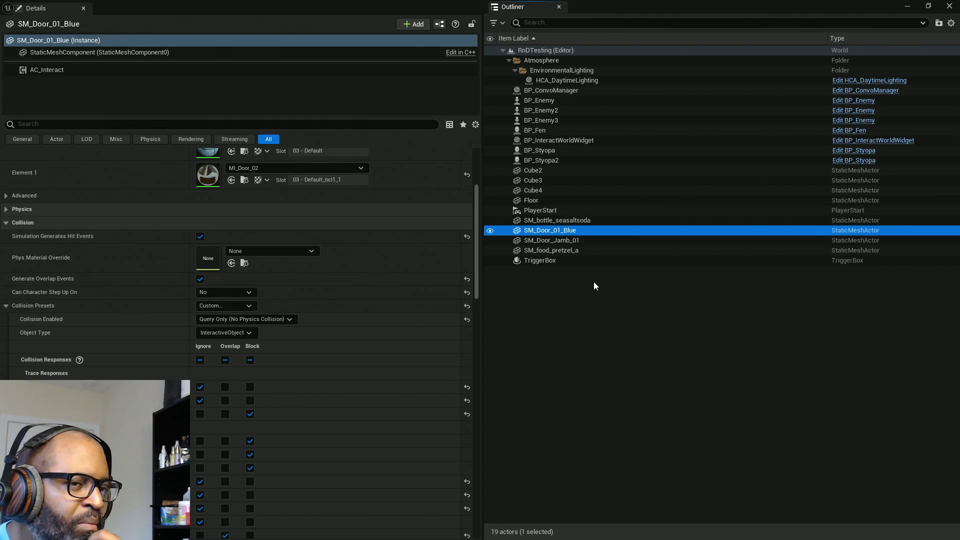
Inspect the BP_Styopa NPC's capsule component collision settings.
click(559, 151)
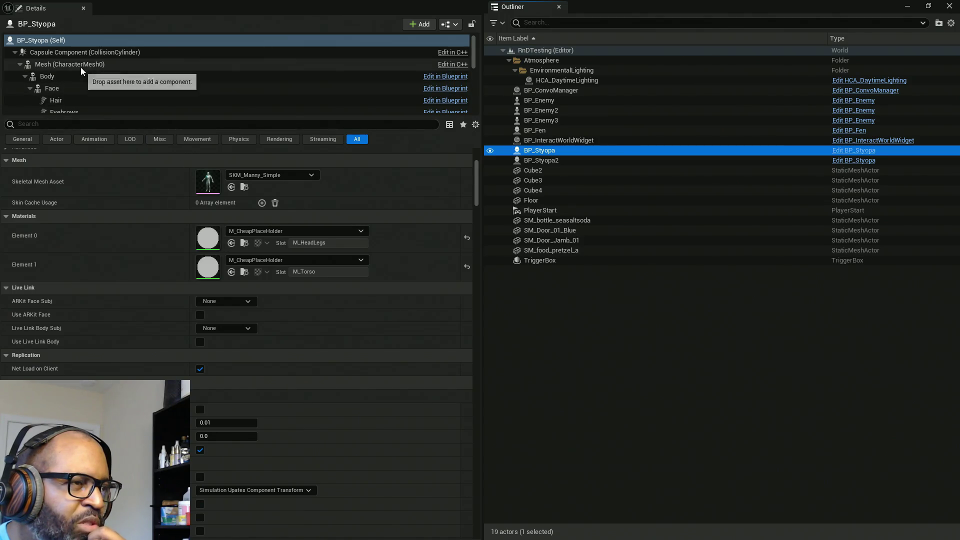
click(113, 51)
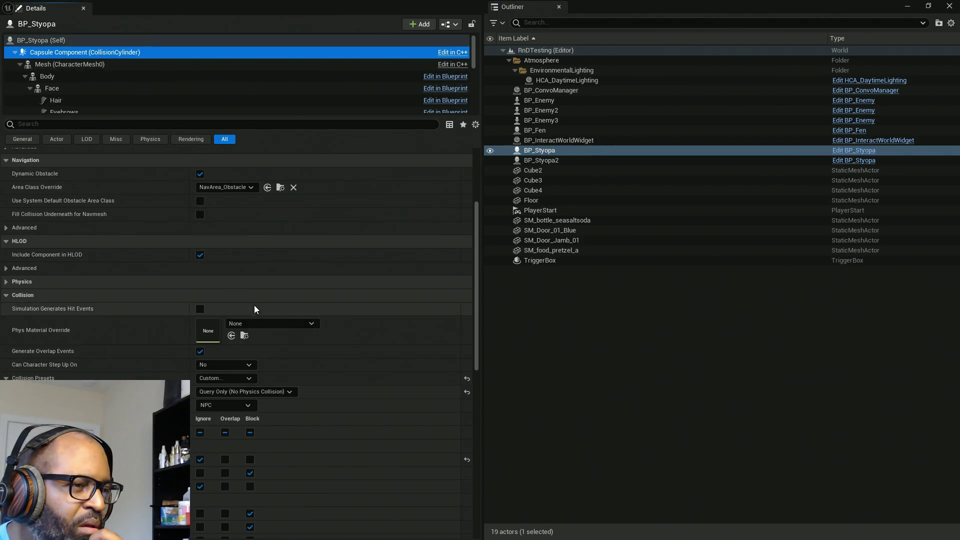
scroll(254, 305, down, 3)
scroll(230, 347, down, 4)
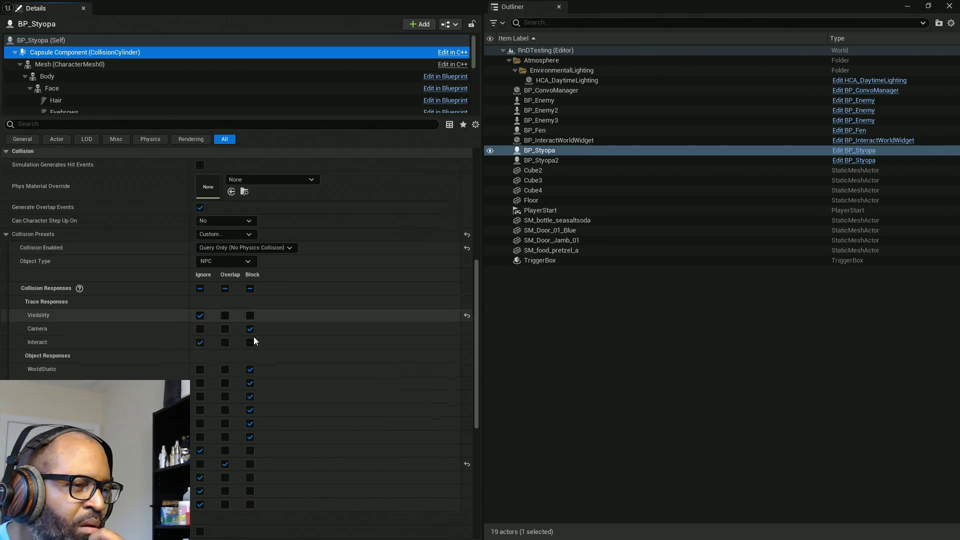
scroll(220, 215, up, 2)
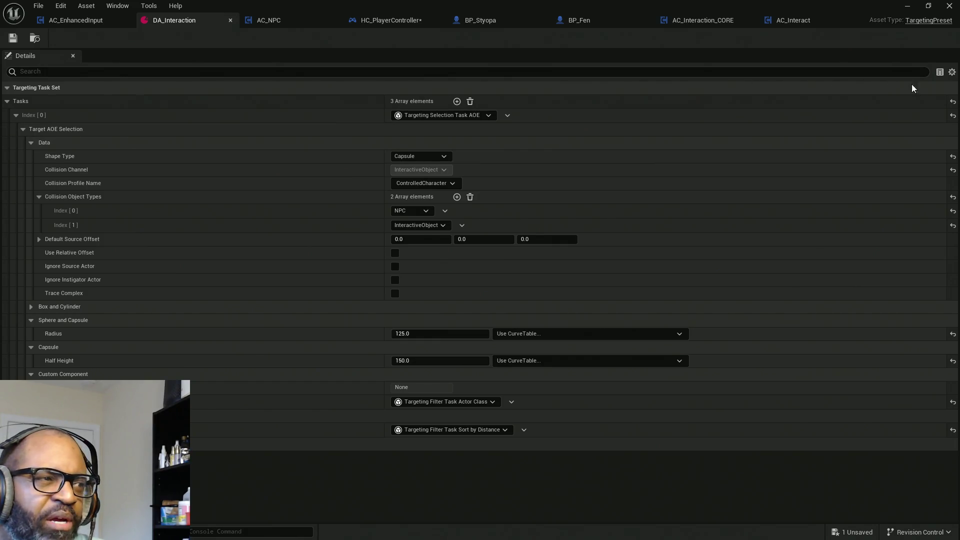
Glance at the Details options and Index [0] task classes unchanged, then minimize DA_Interaction.
click(952, 72)
click(953, 73)
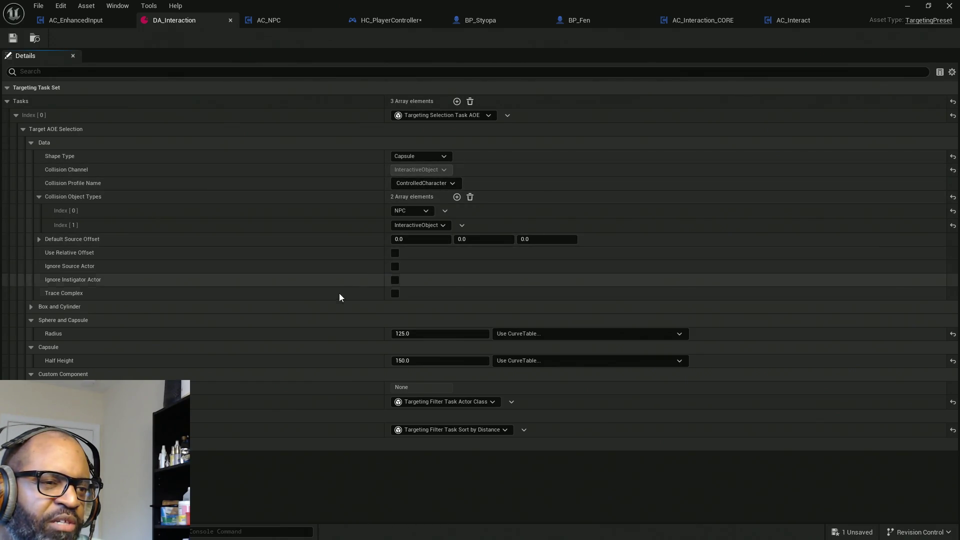
click(479, 115)
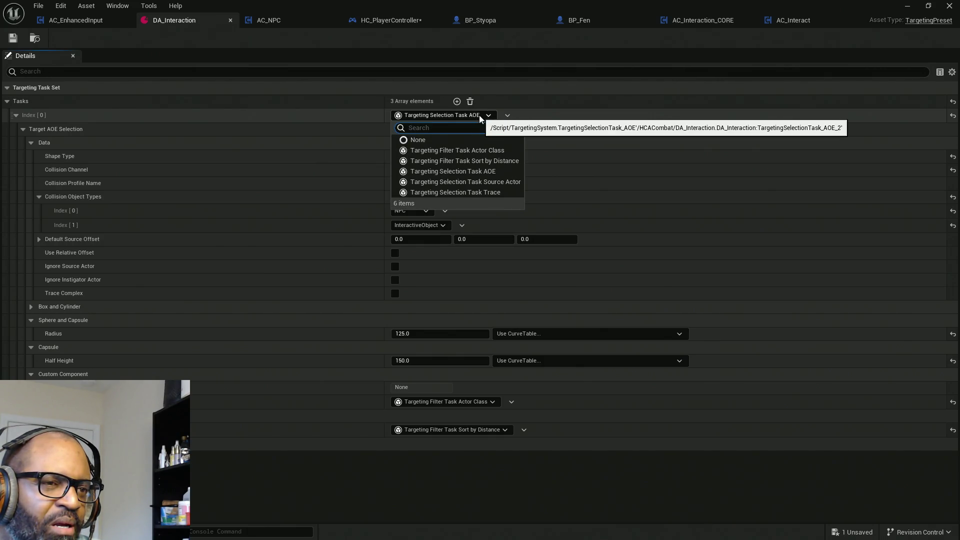
click(479, 115)
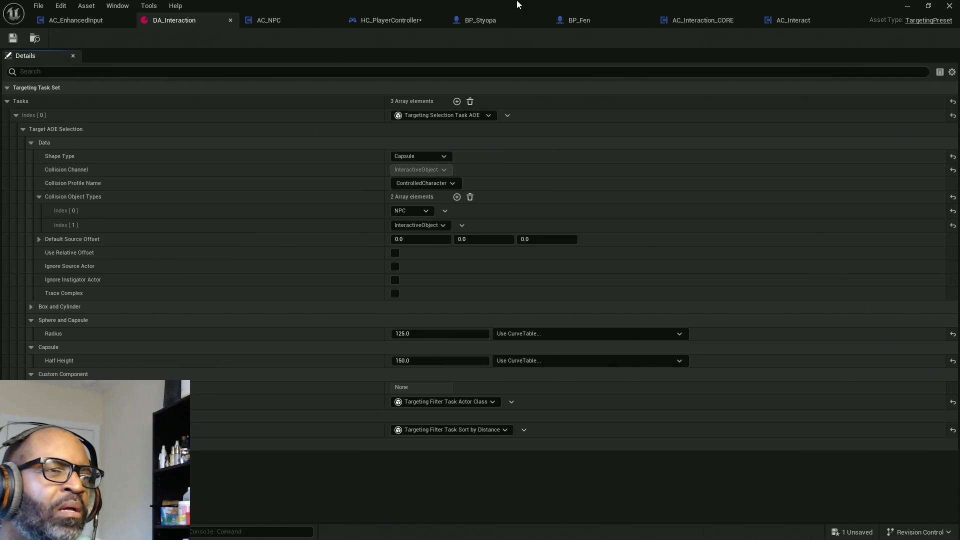
key(super+Down)
Save all, then walk past the mirrored sphere and door toward the counter items.
key(ctrl+shift+s)
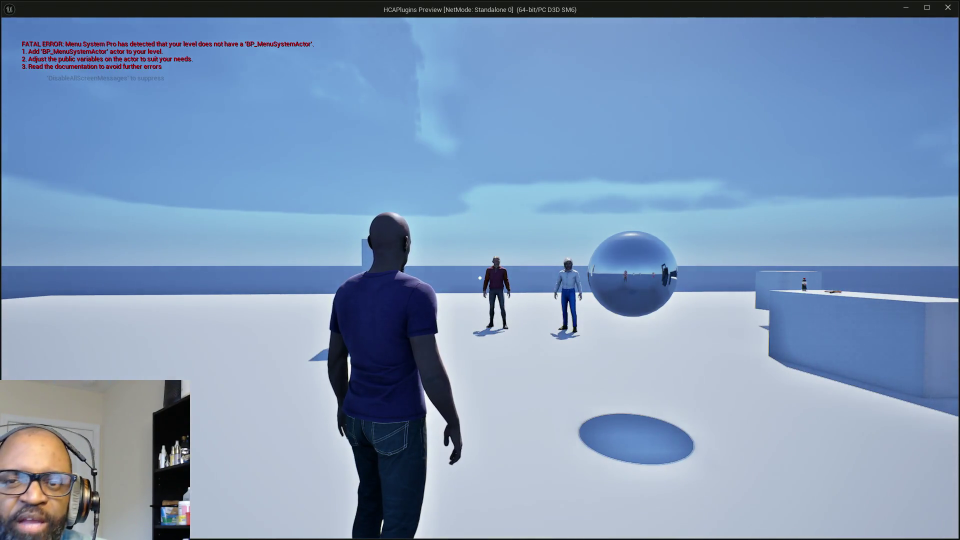
key(e)
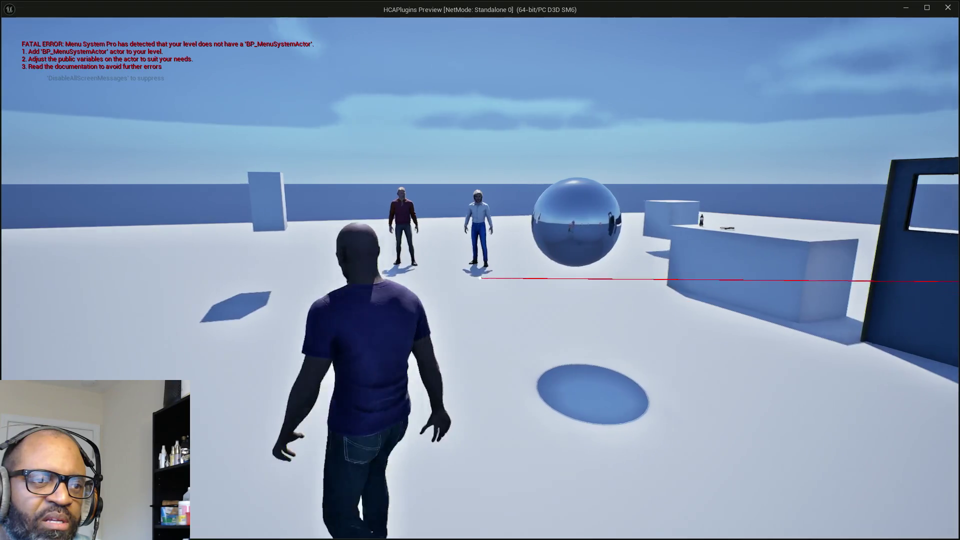
key(w)
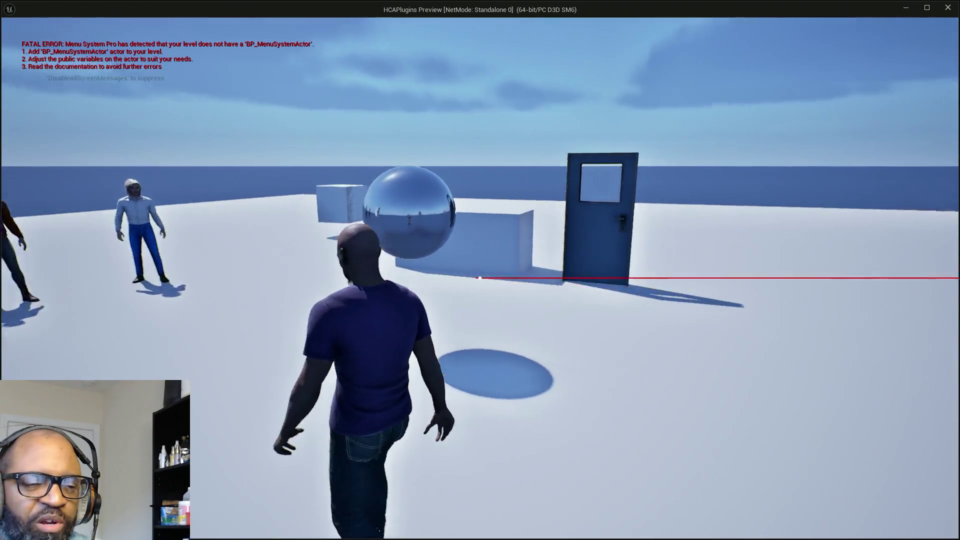
key(w)
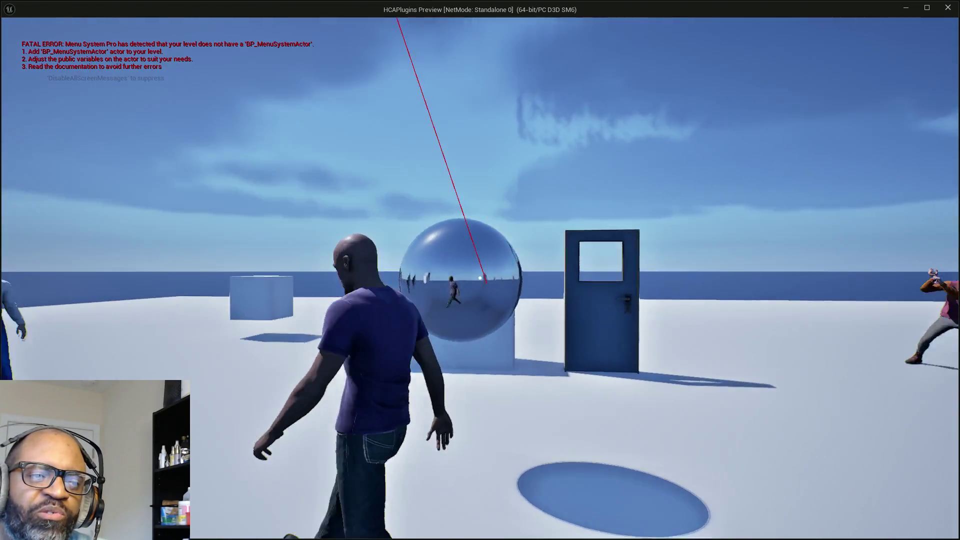
key(w)
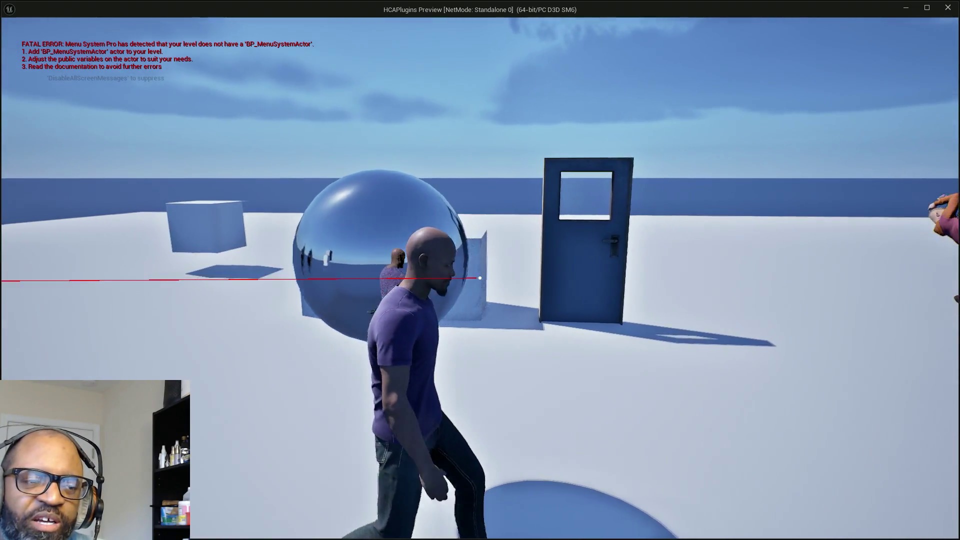
key(w)
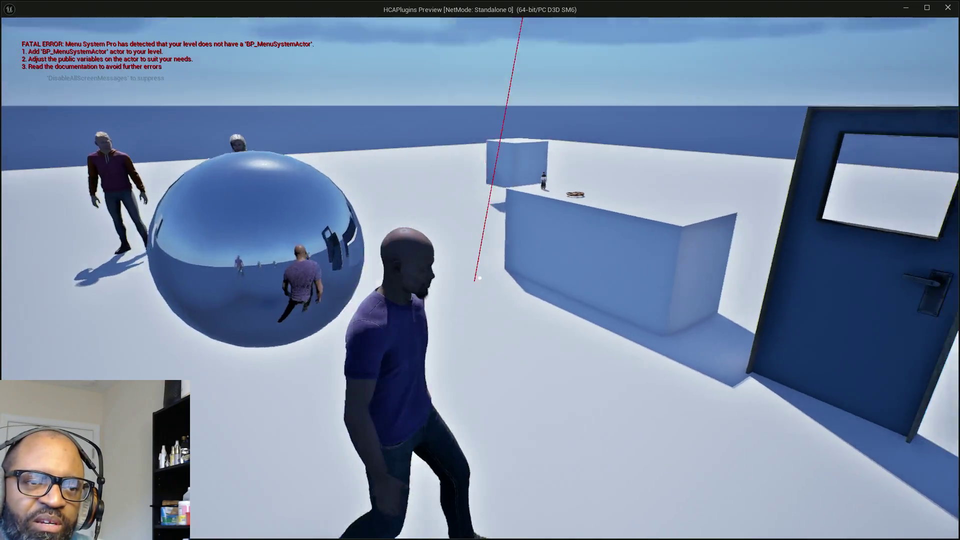
key(w)
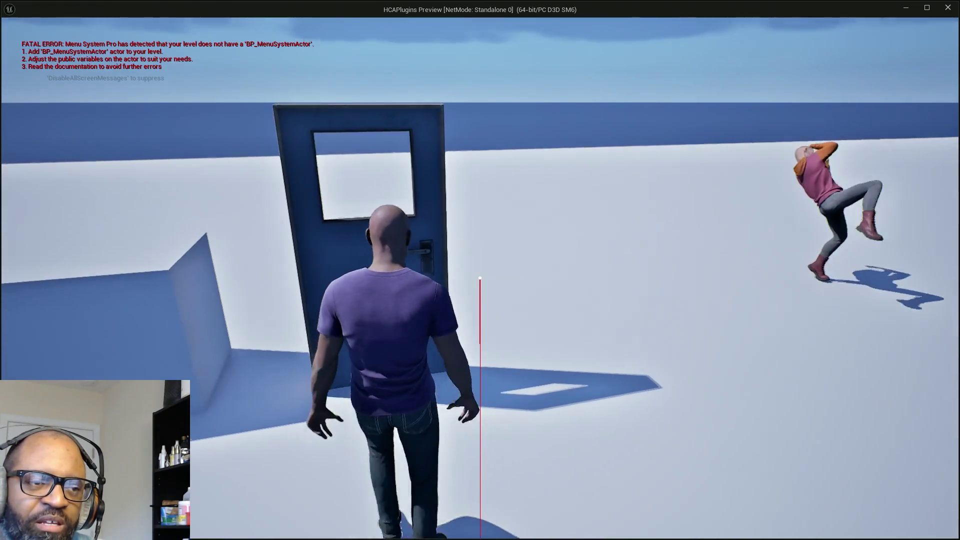
key(w)
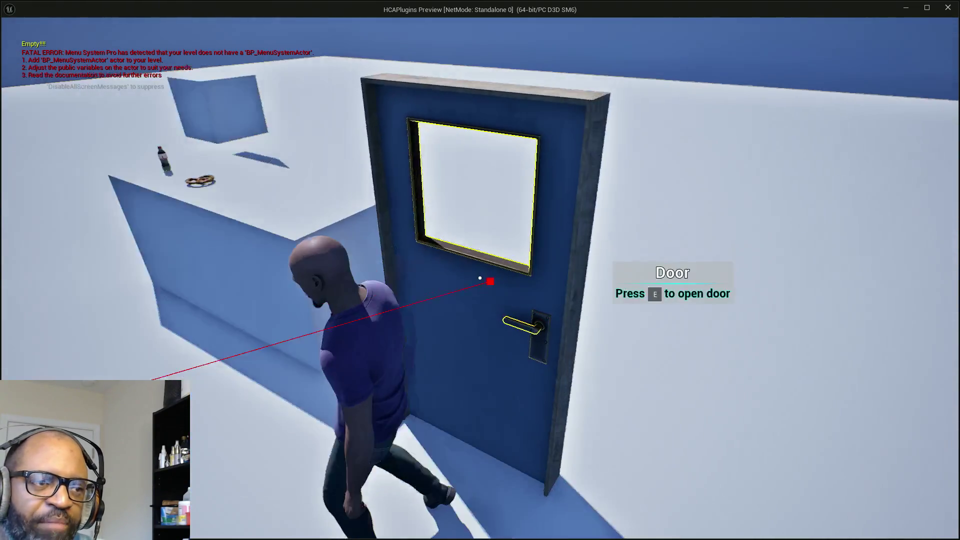
key(w)
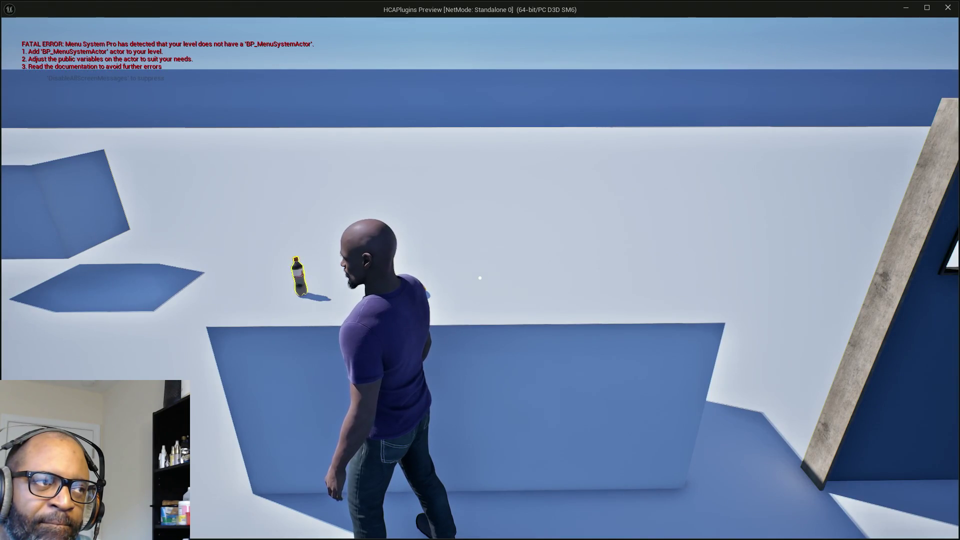
Check the white-haired and hoodie NPCs' talk prompts, then stop playing.
key(w)
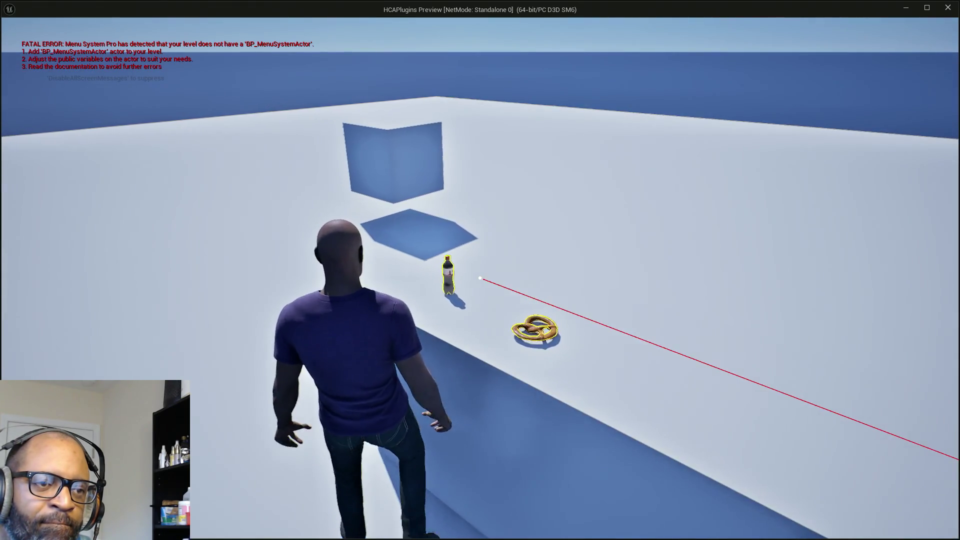
key(w)
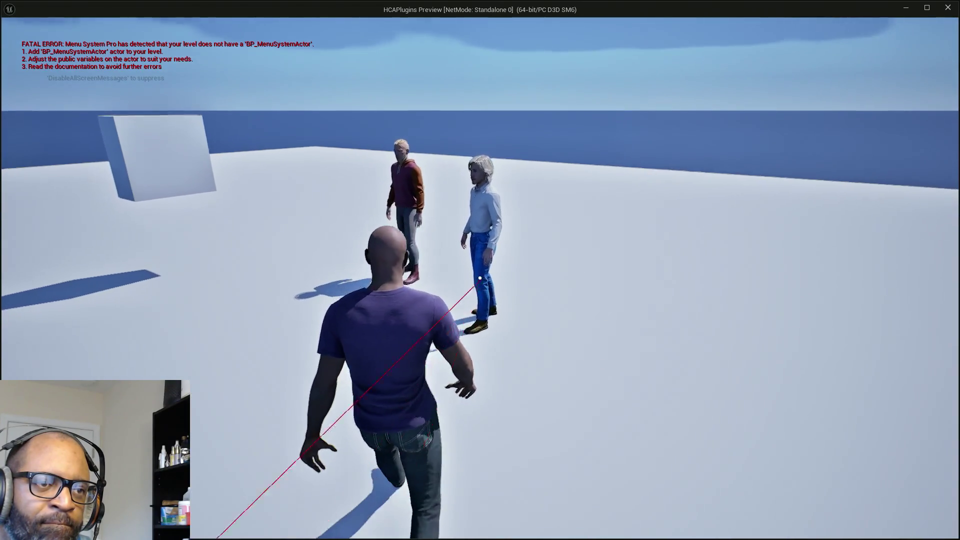
key(w)
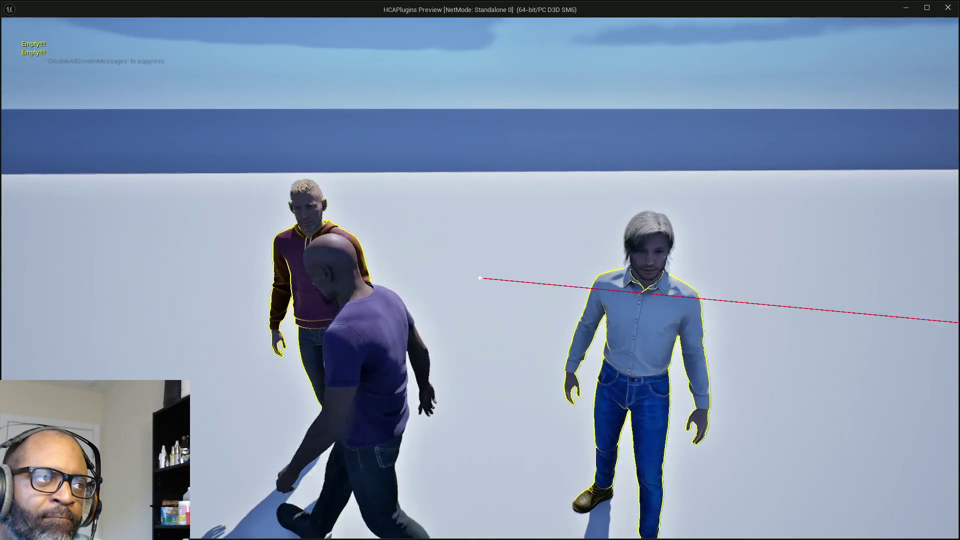
key(s)
key(w)
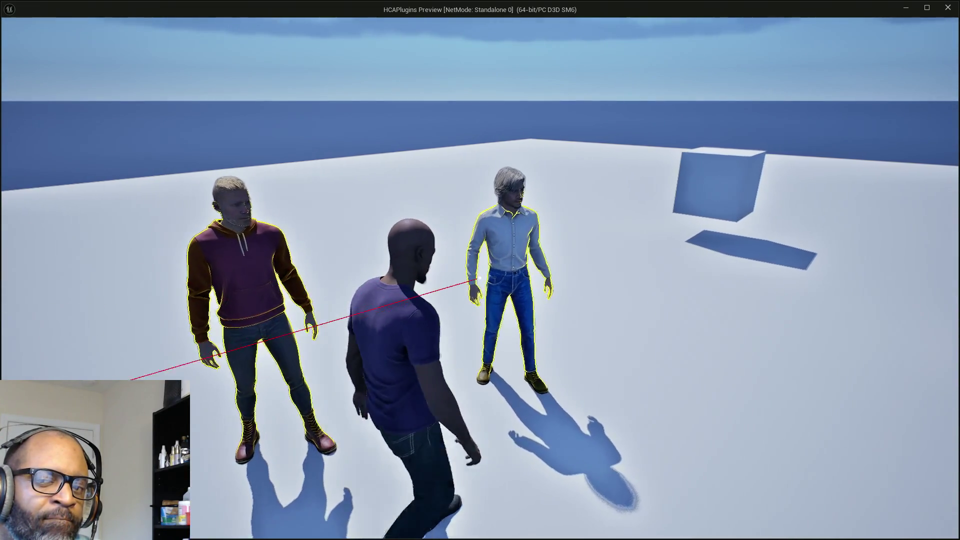
key(a)
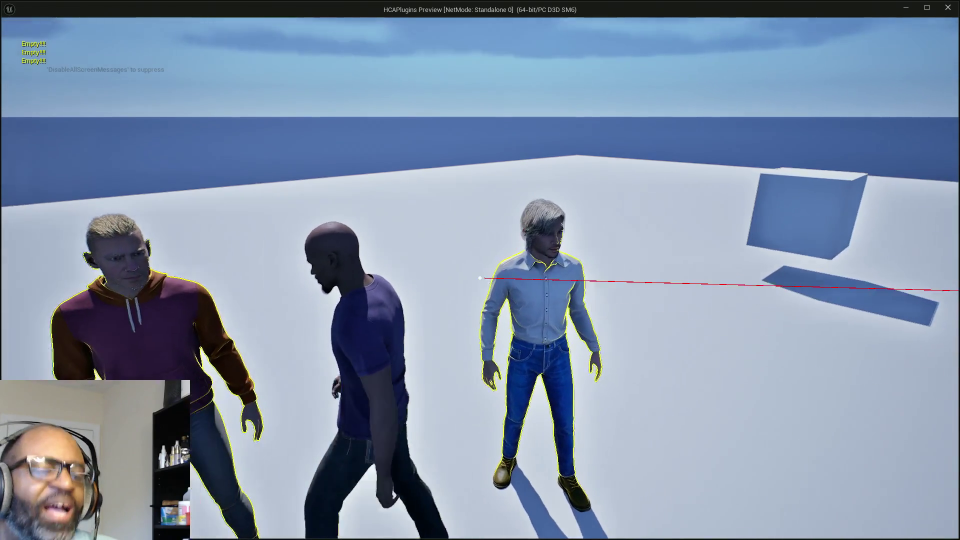
key(w)
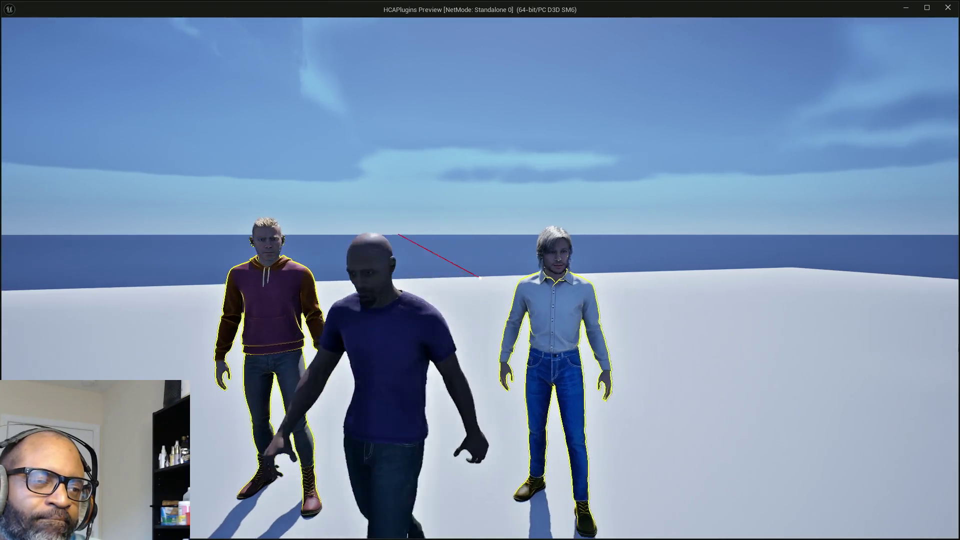
key(Escape)
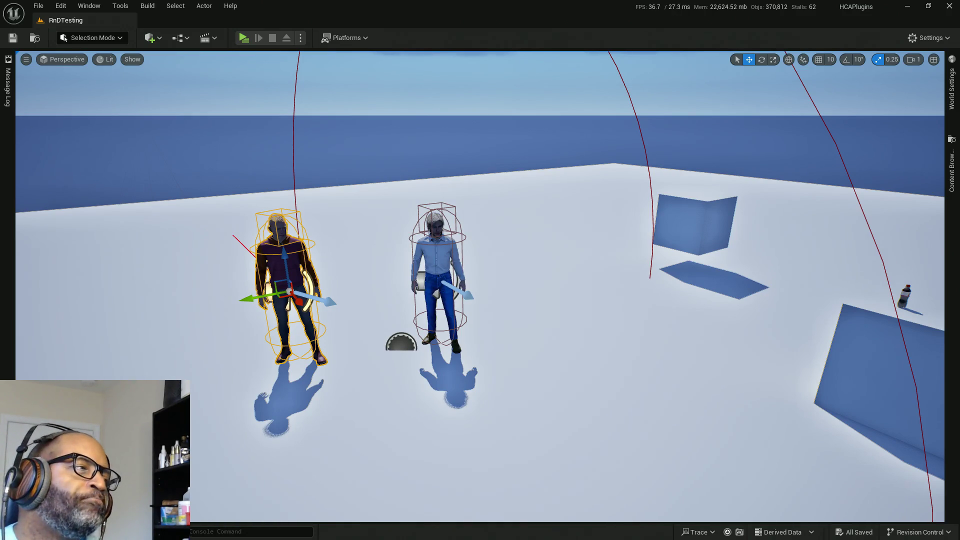
Bring up DA_Interaction maximized with the Index [0] task class list showing.
key(alt+Tab)
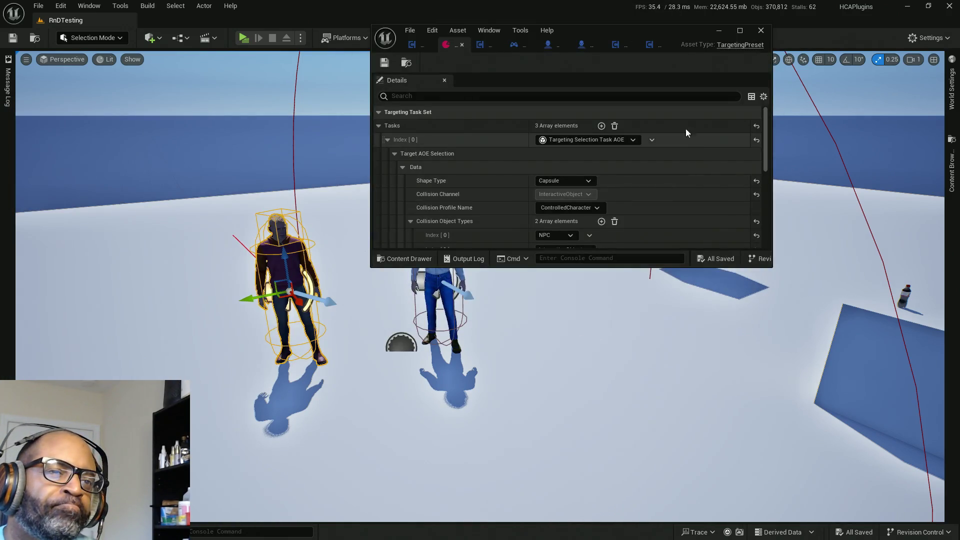
click(741, 31)
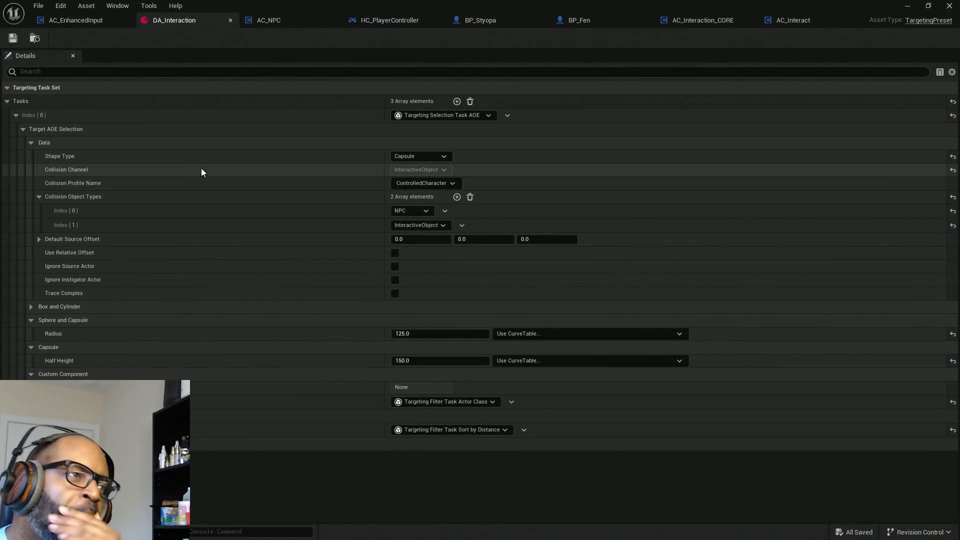
click(484, 115)
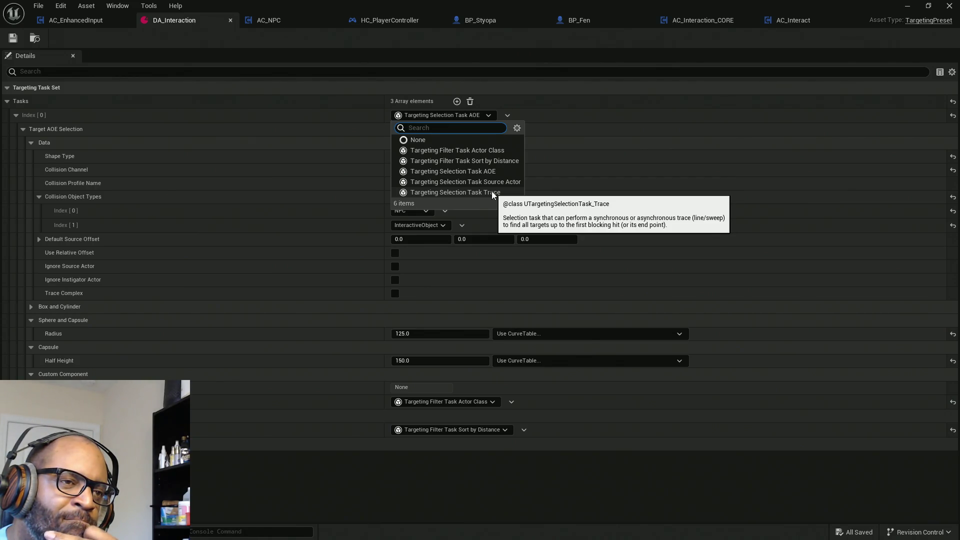
Make the first task a Targeting Selection Task Trace and expand its trace, swept and collision data.
click(491, 191)
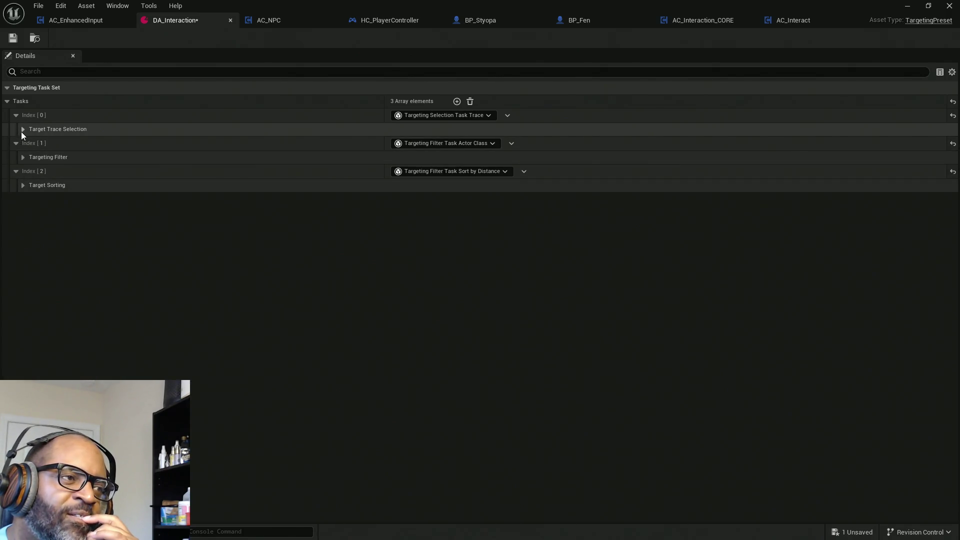
click(22, 130)
click(31, 170)
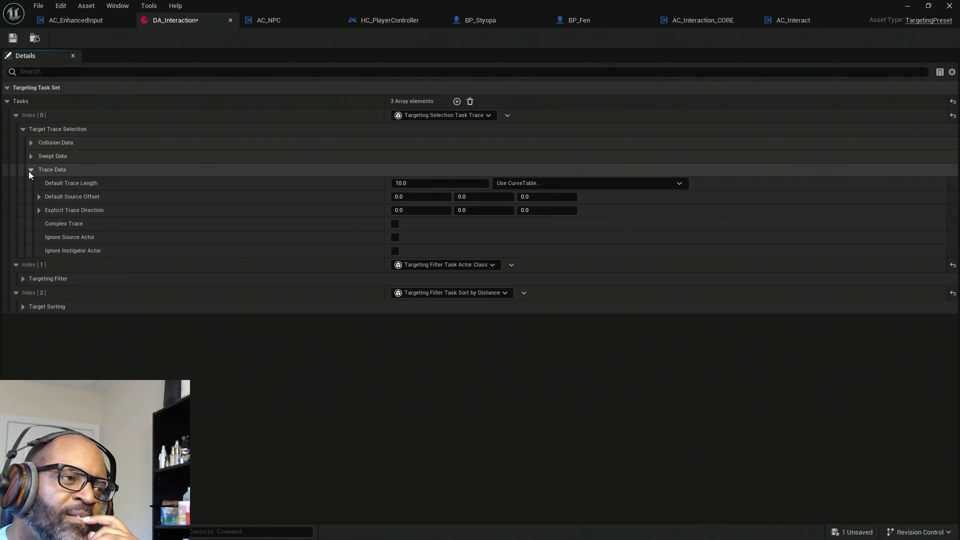
click(31, 157)
click(30, 143)
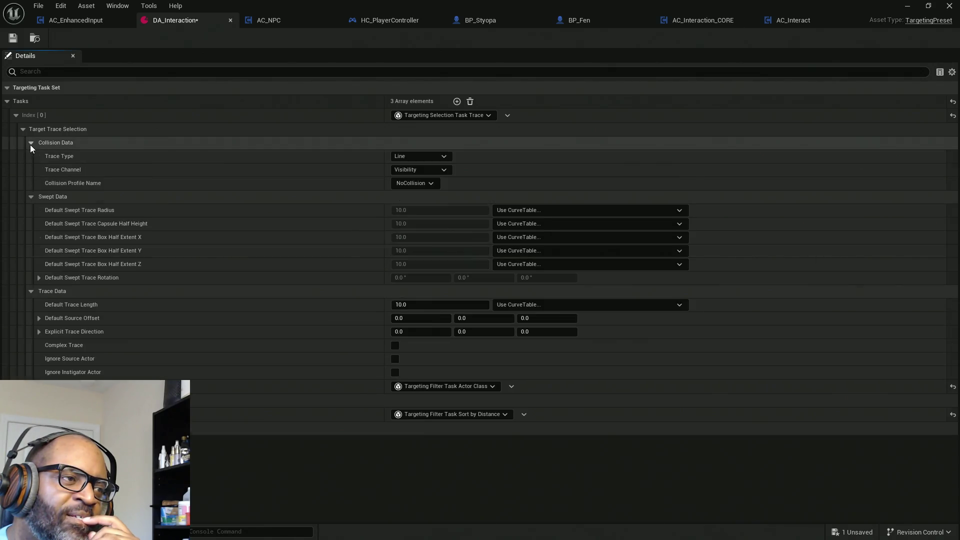
Set the Trace Type to Capsule and the Trace Channel to Interact.
click(419, 155)
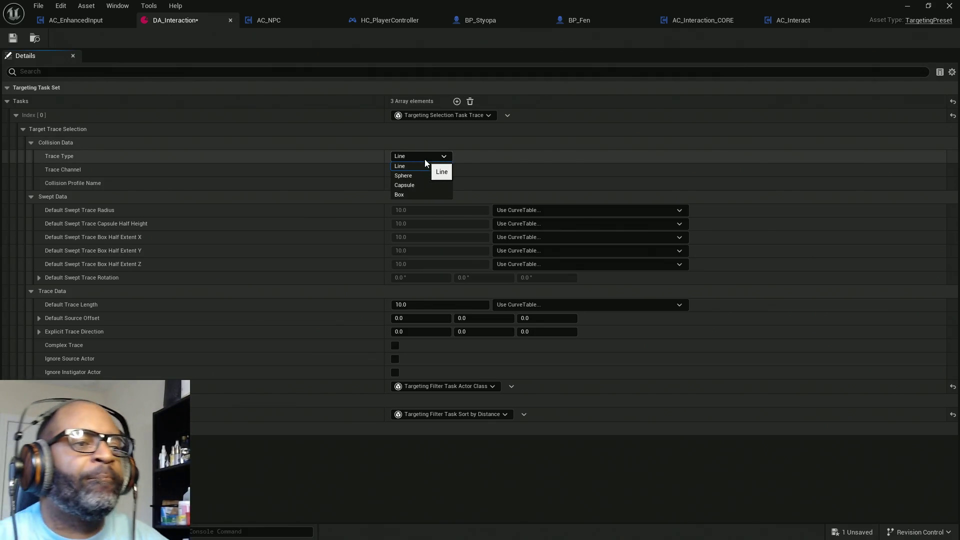
click(422, 185)
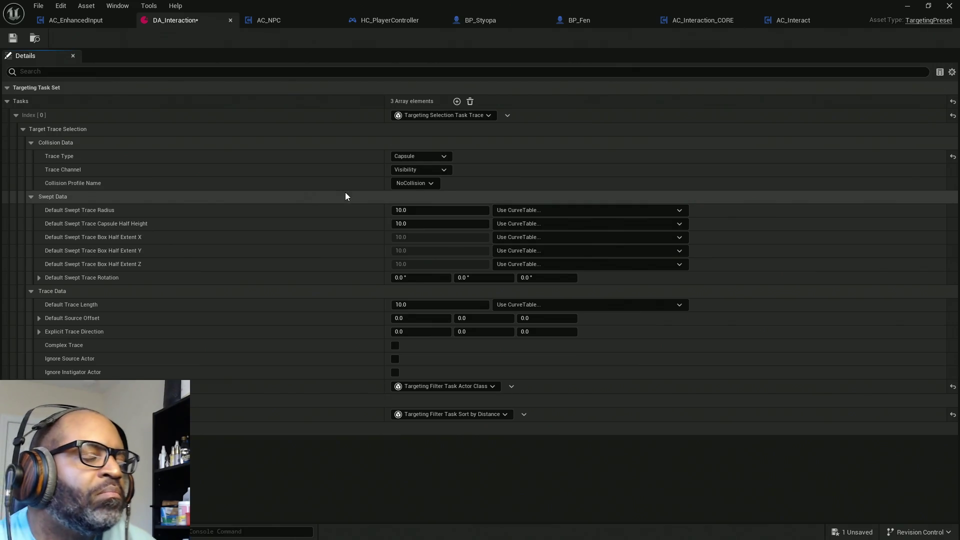
click(442, 170)
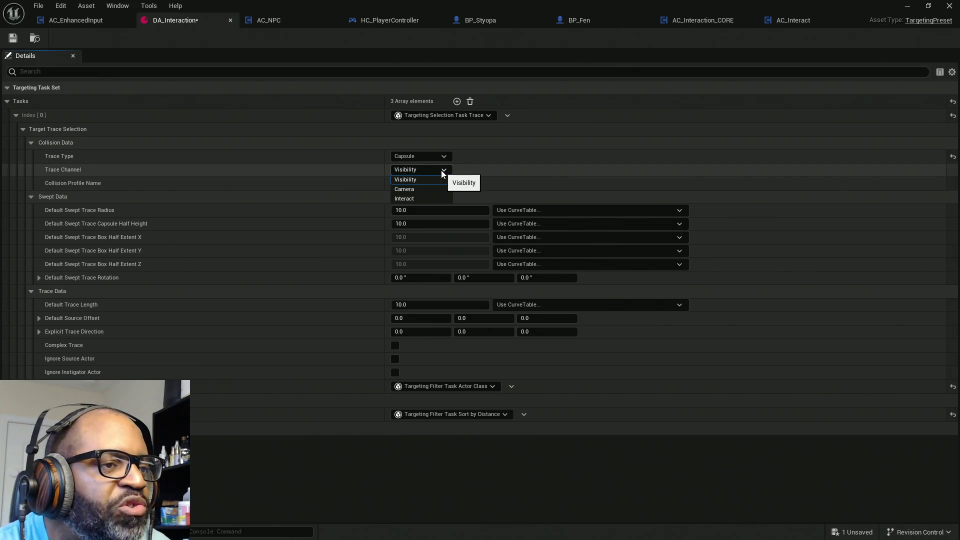
click(424, 197)
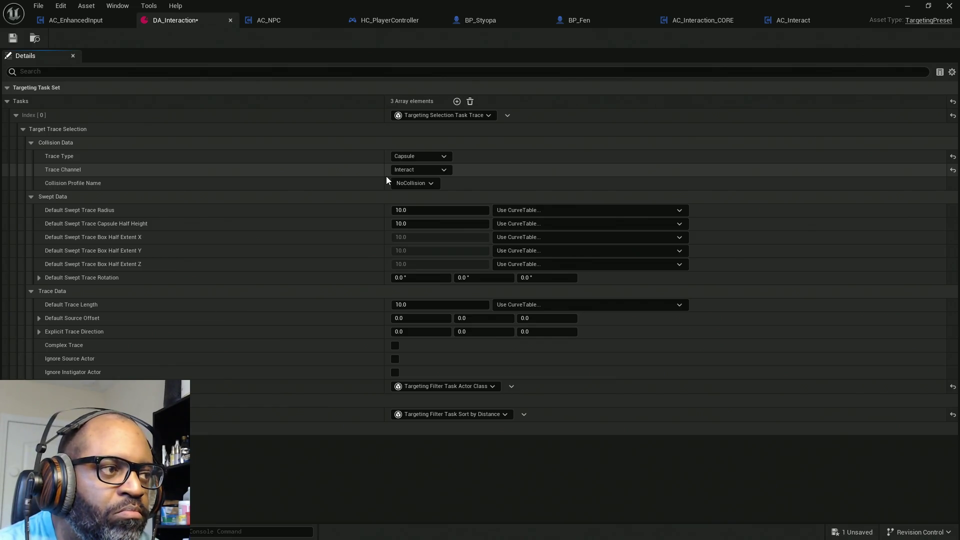
click(419, 184)
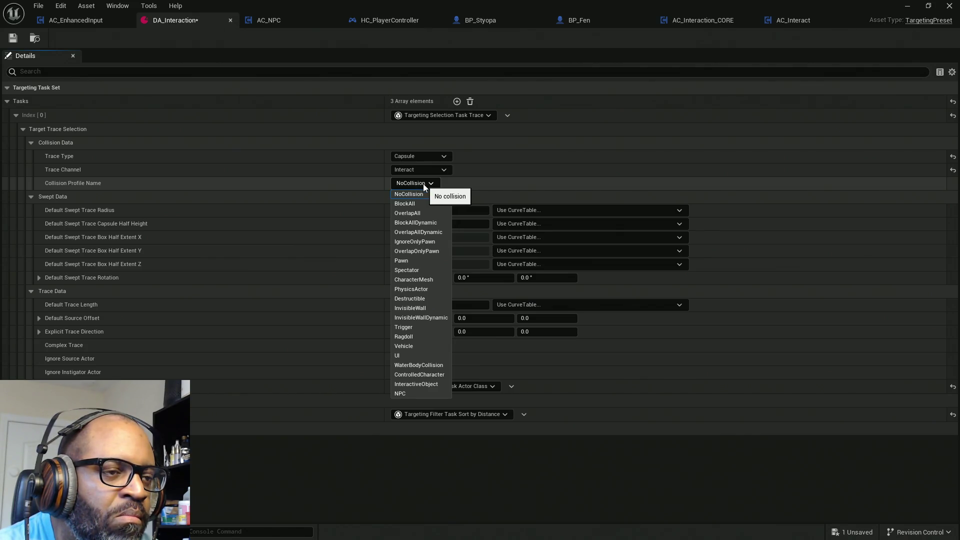
Set Collision Profile to OverlapAll, swept radius 125 and capsule half height 150.
click(422, 212)
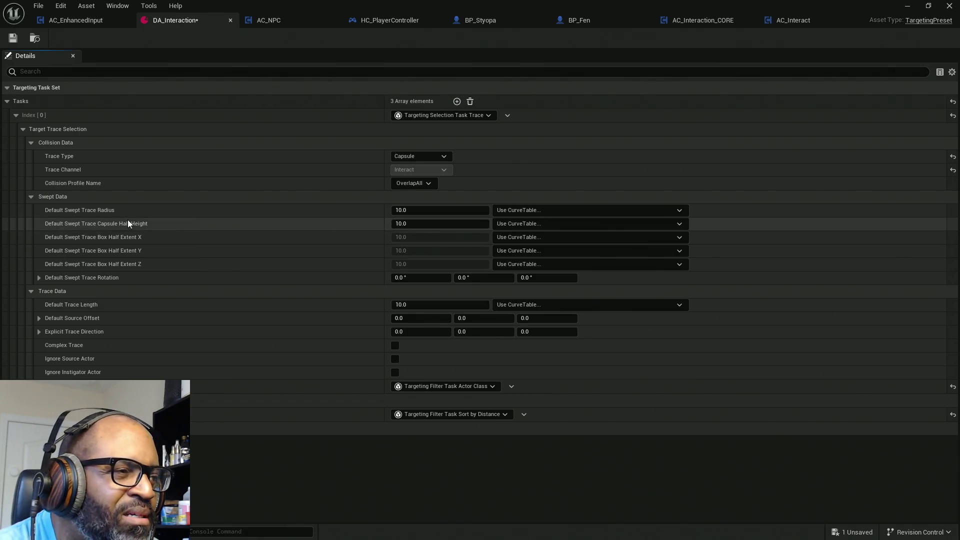
click(454, 210)
text(125)
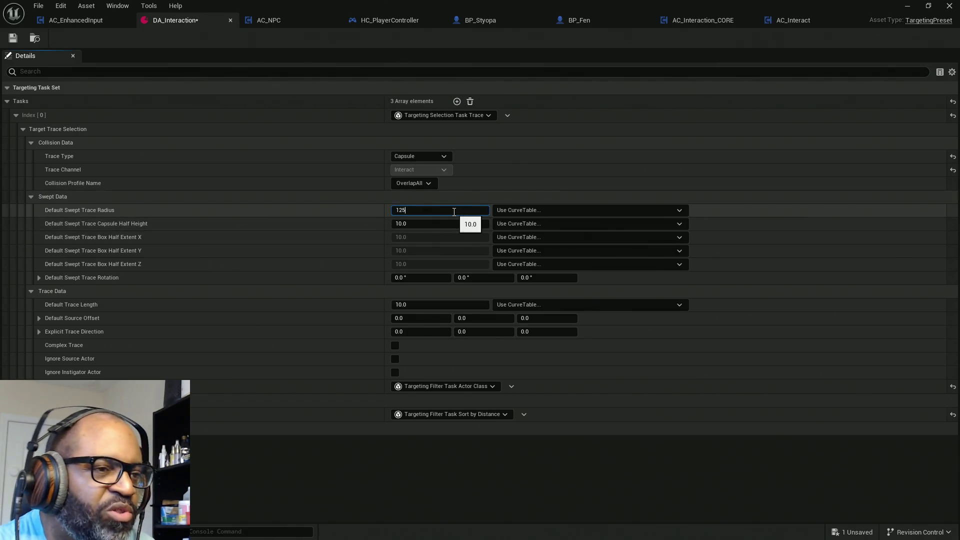
key(Return)
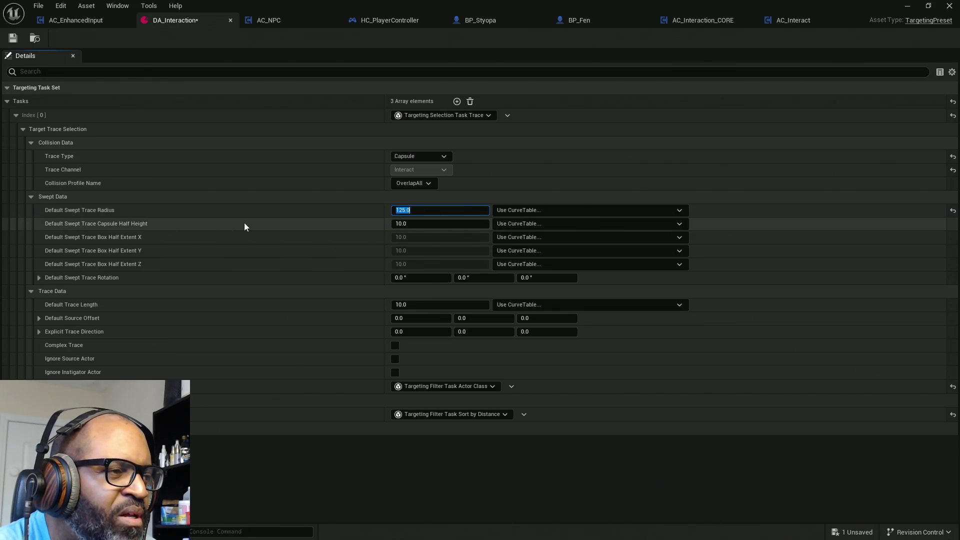
click(439, 222)
text(15)
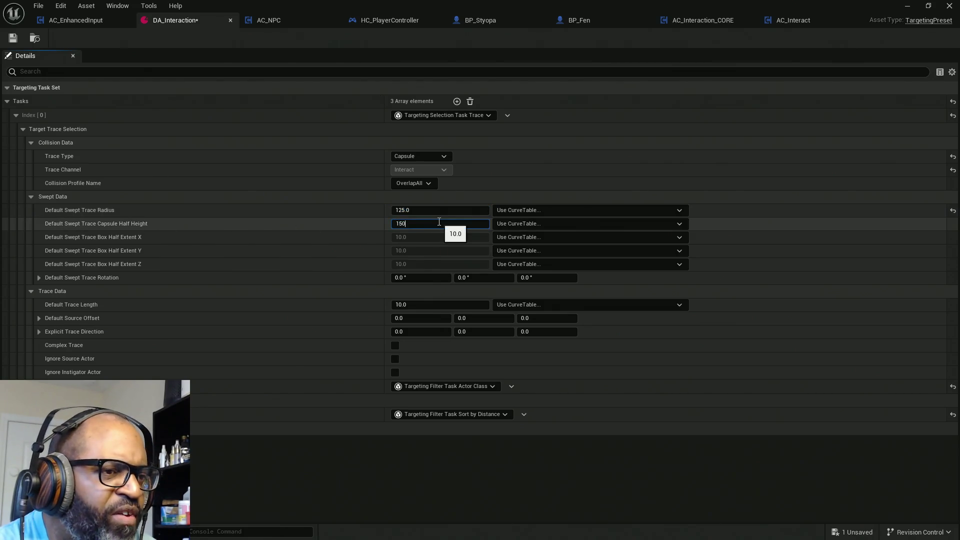
key(Return)
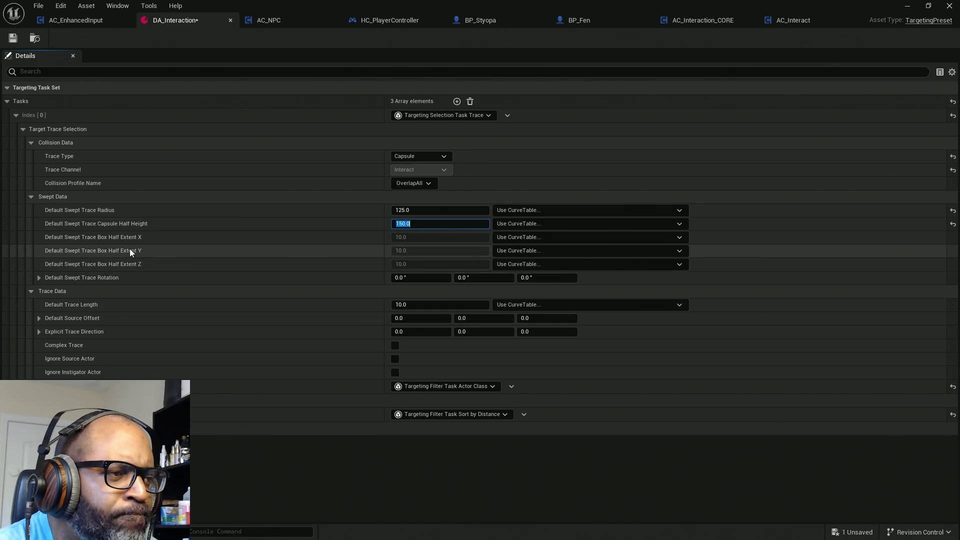
click(38, 277)
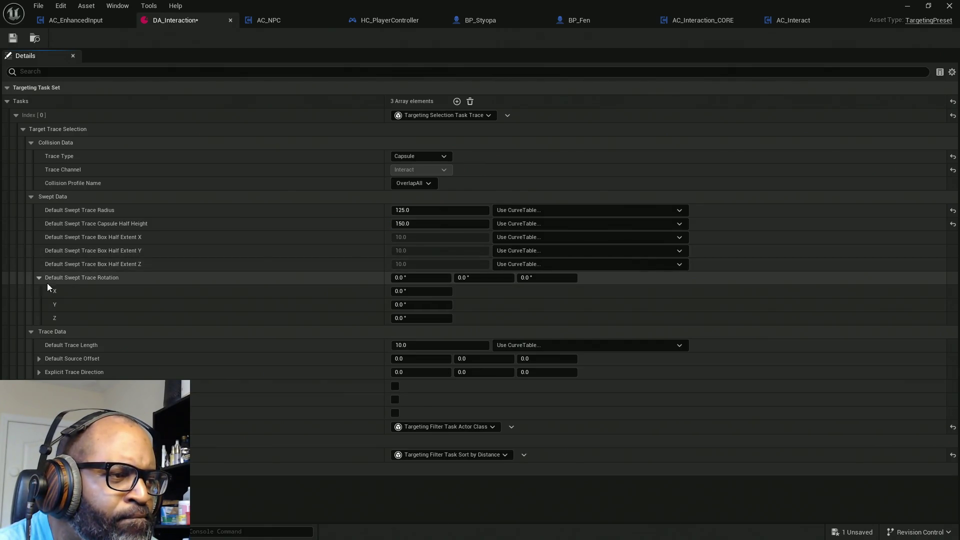
click(41, 277)
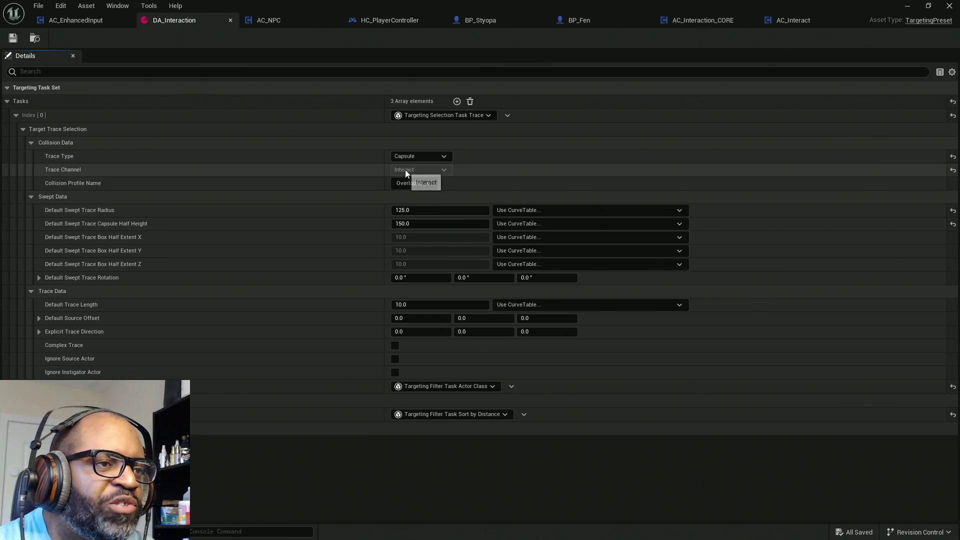
key(alt+Tab)
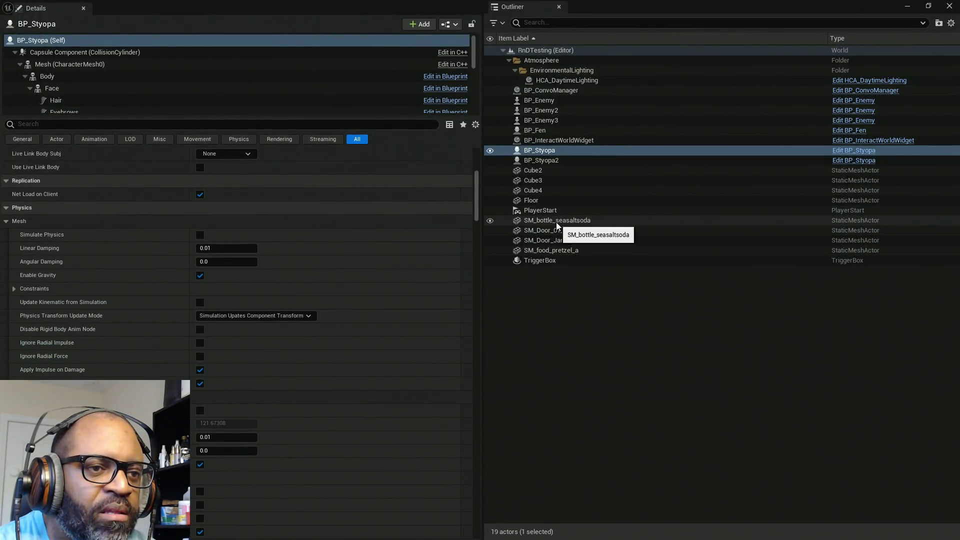
Set SM_bottle_seasaltsoda, SM_food_pretzel_a and SM_Door_01_Blue to Overlap on the Interact channel.
click(556, 222)
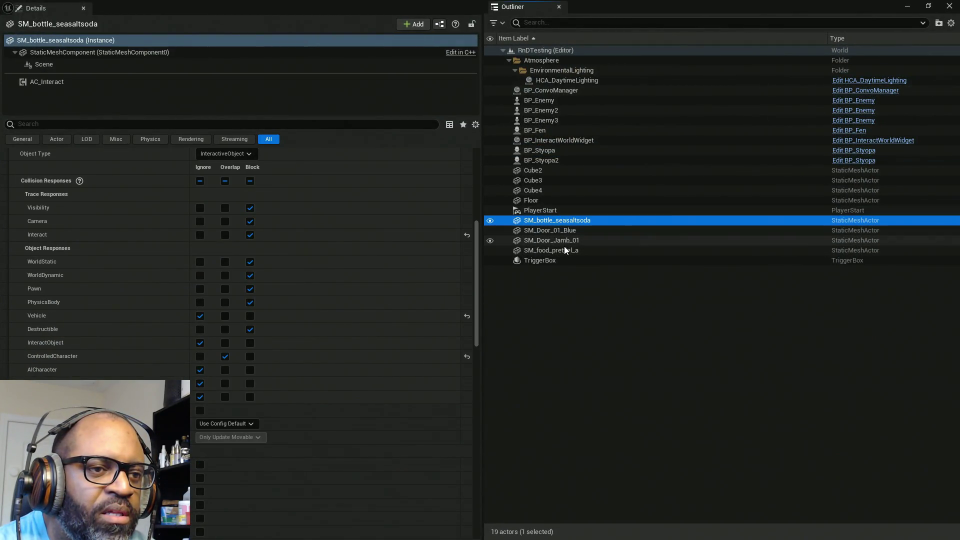
ctrl+click(567, 251)
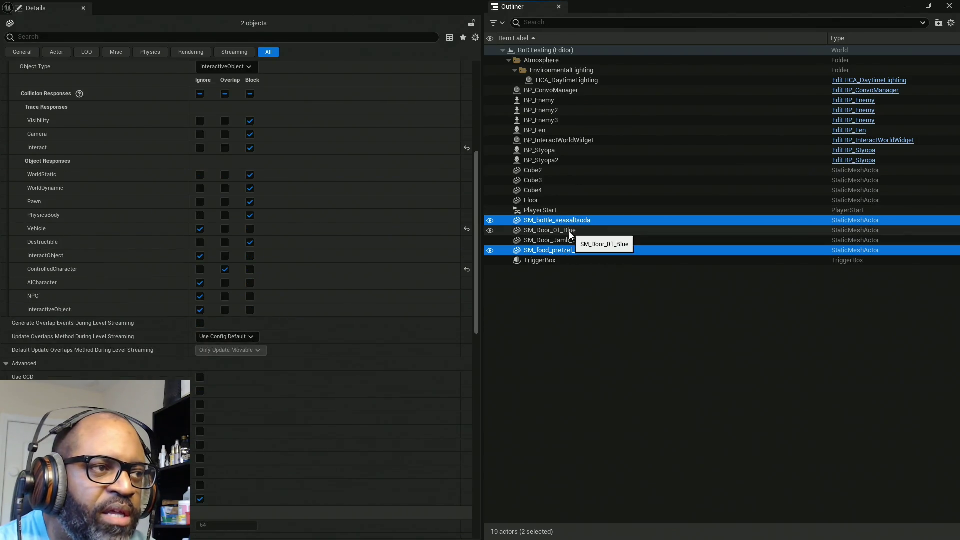
ctrl+click(570, 234)
scroll(186, 175, up, 1)
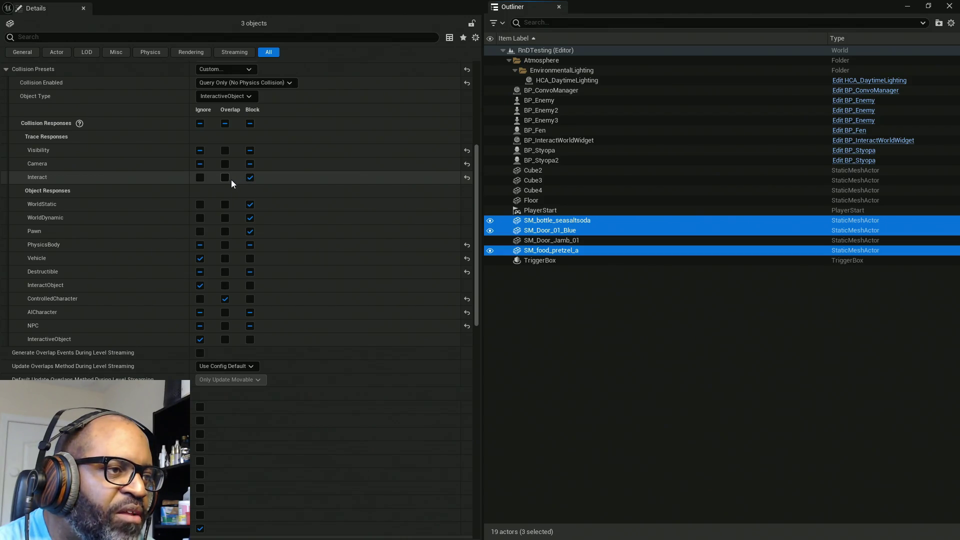
click(225, 178)
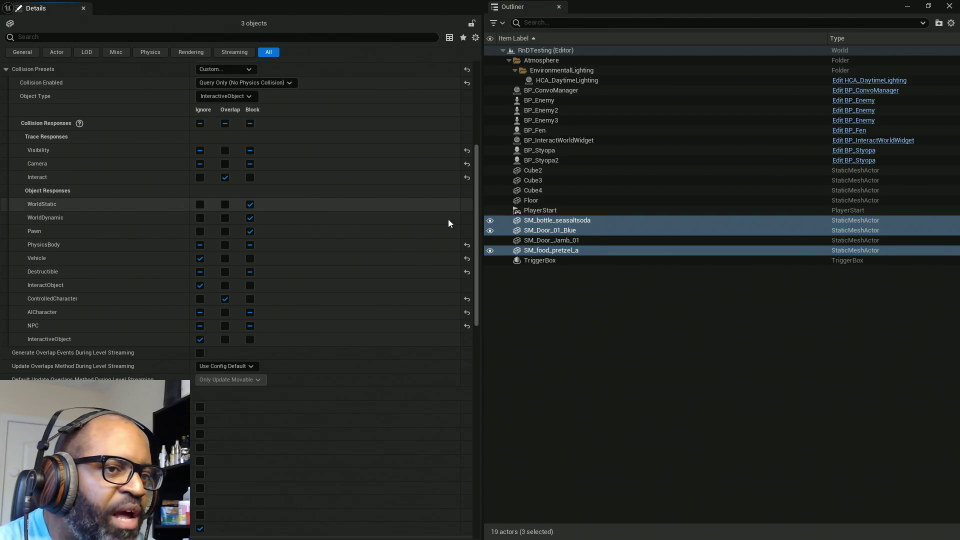
click(553, 130)
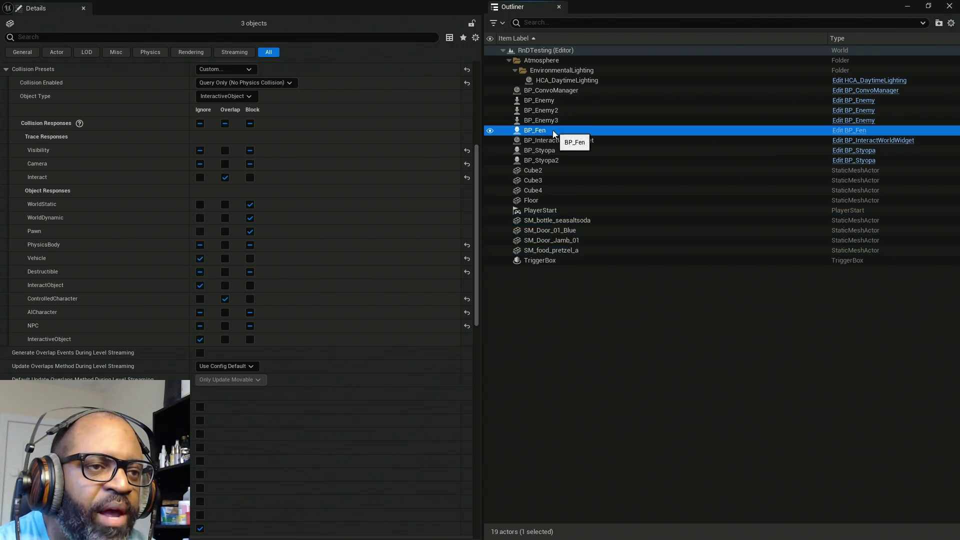
Set the BP_Fen and BP_Styopa meshes to Overlap Interact, then return to DA_Interaction.
ctrl+click(550, 152)
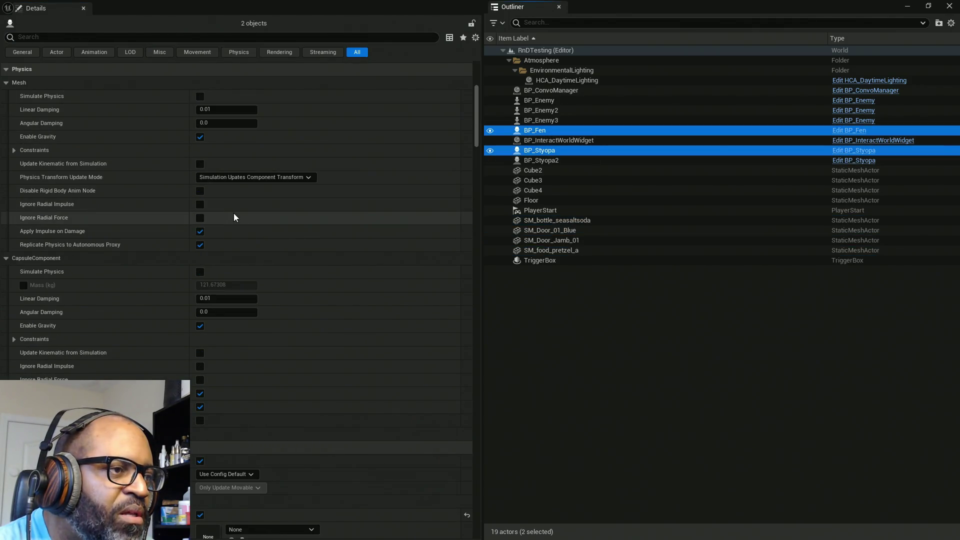
scroll(224, 187, up, 3)
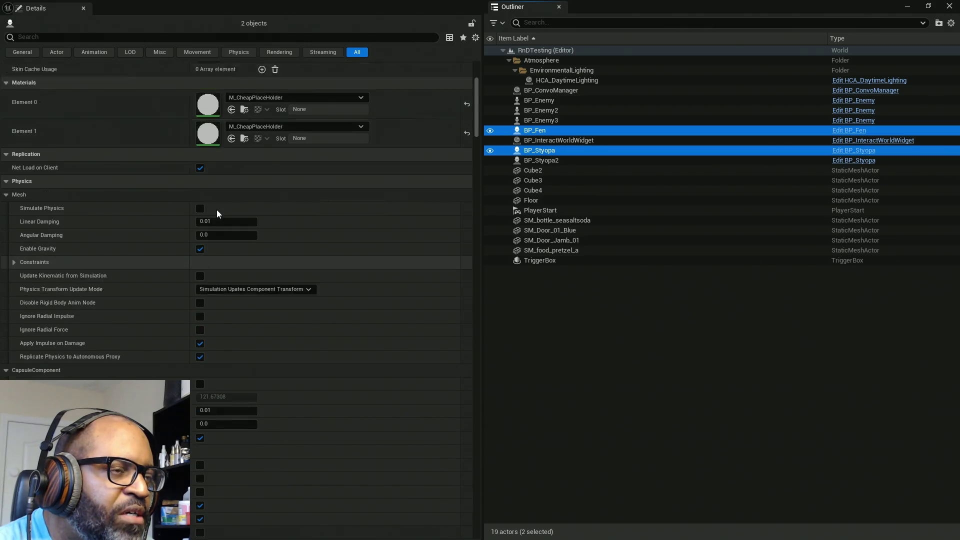
scroll(217, 210, up, 4)
scroll(217, 214, down, 5)
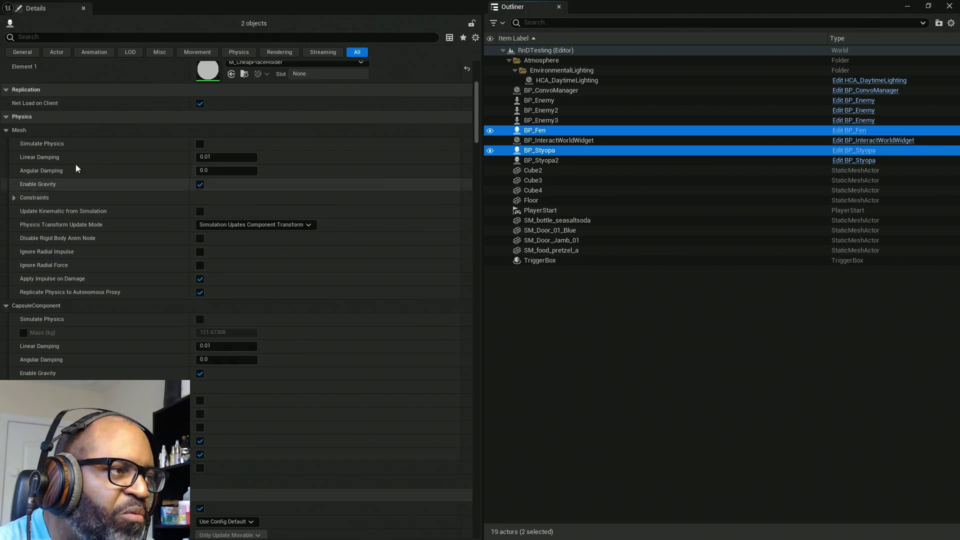
scroll(110, 308, down, 2)
scroll(166, 370, down, 8)
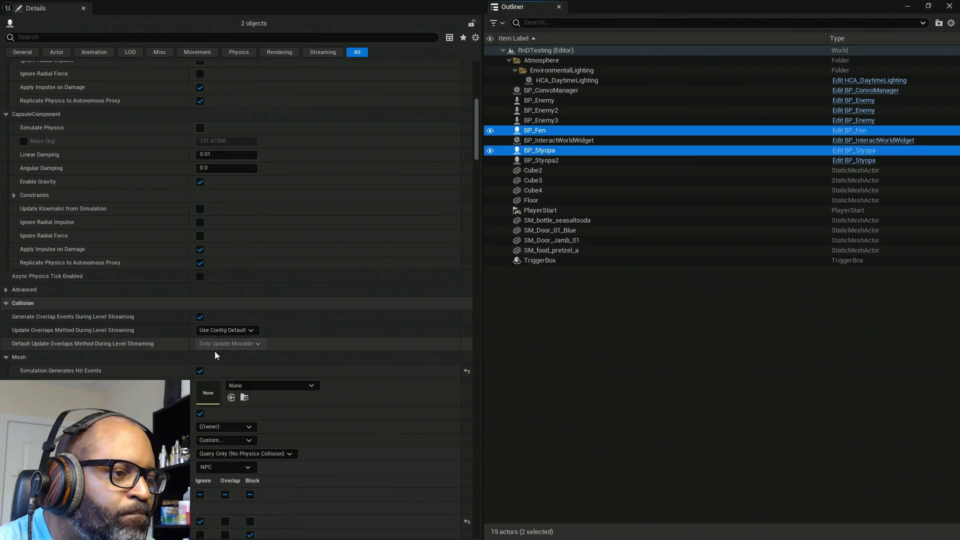
scroll(223, 421, down, 2)
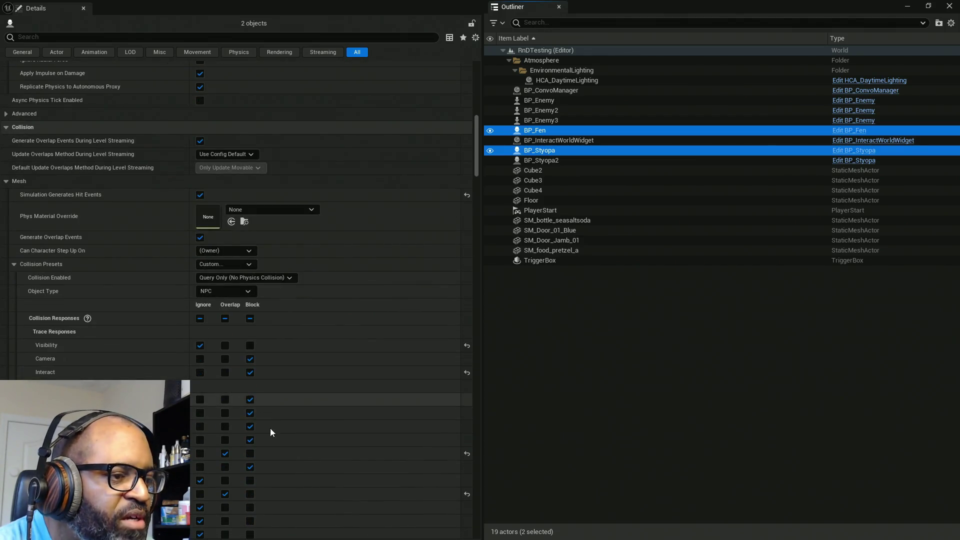
click(225, 372)
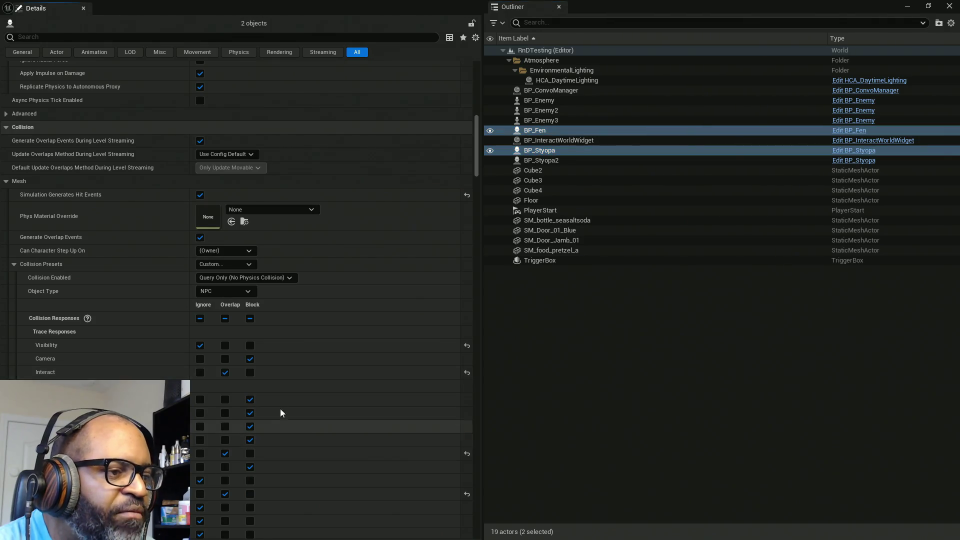
key(alt+Tab)
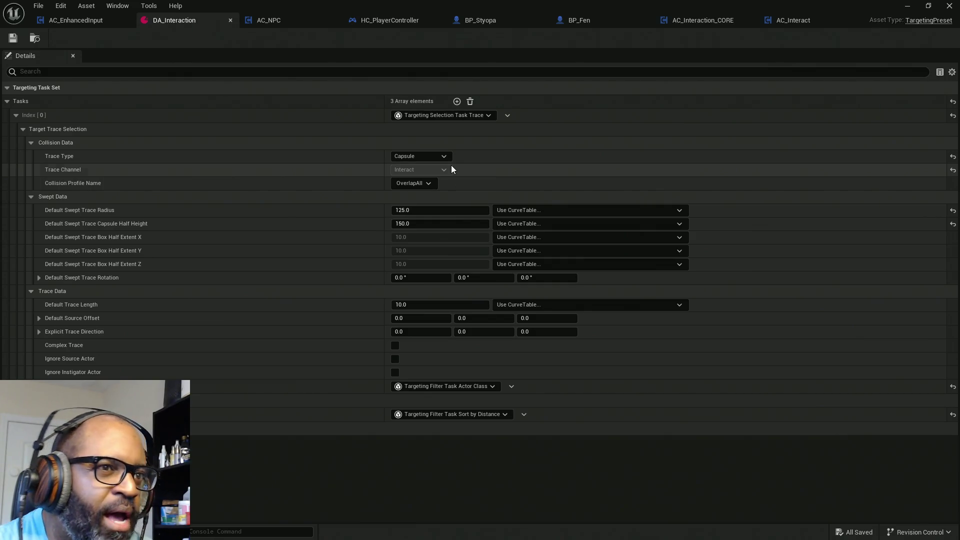
In the running preview, walk to the blue door, bottle and pretzel to check their yellow highlights.
key(alt+Tab)
key(w)
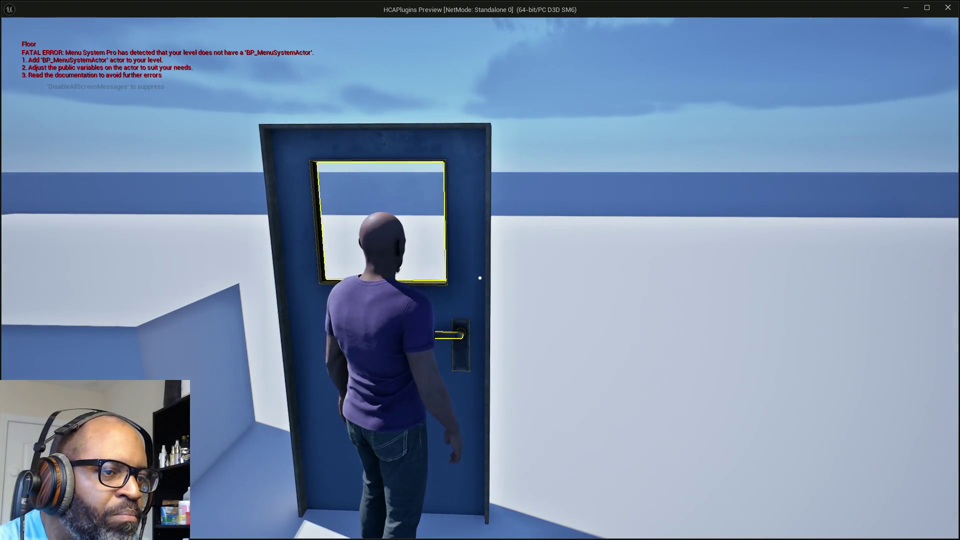
key(a)
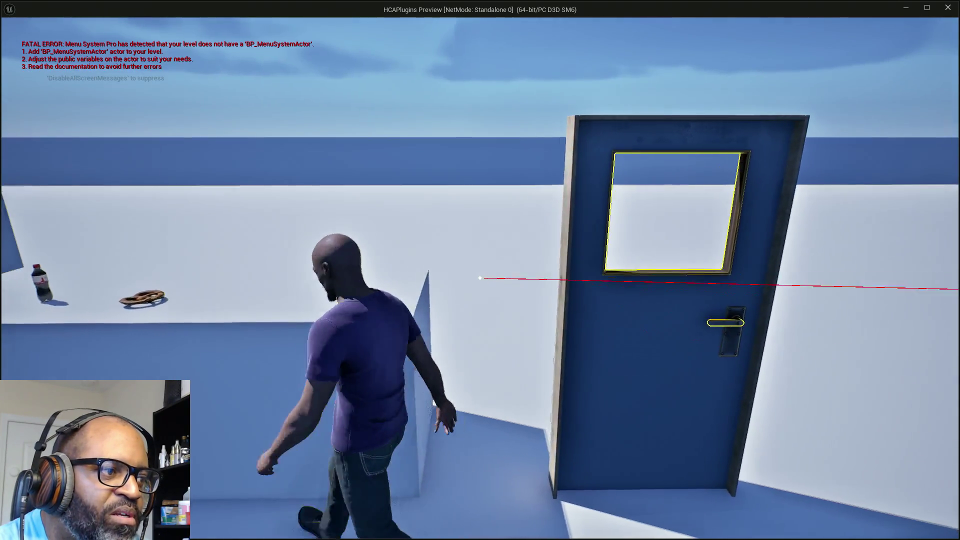
key(a)
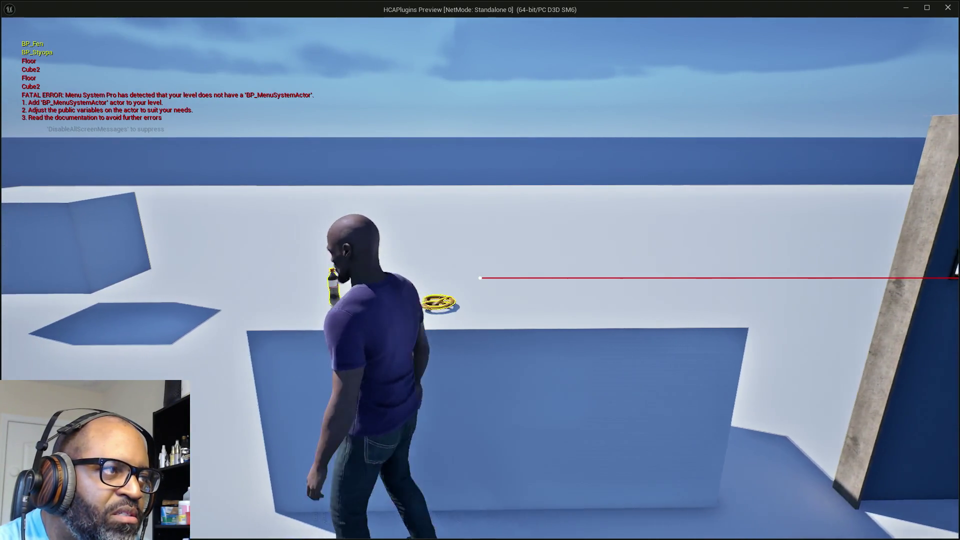
key(s)
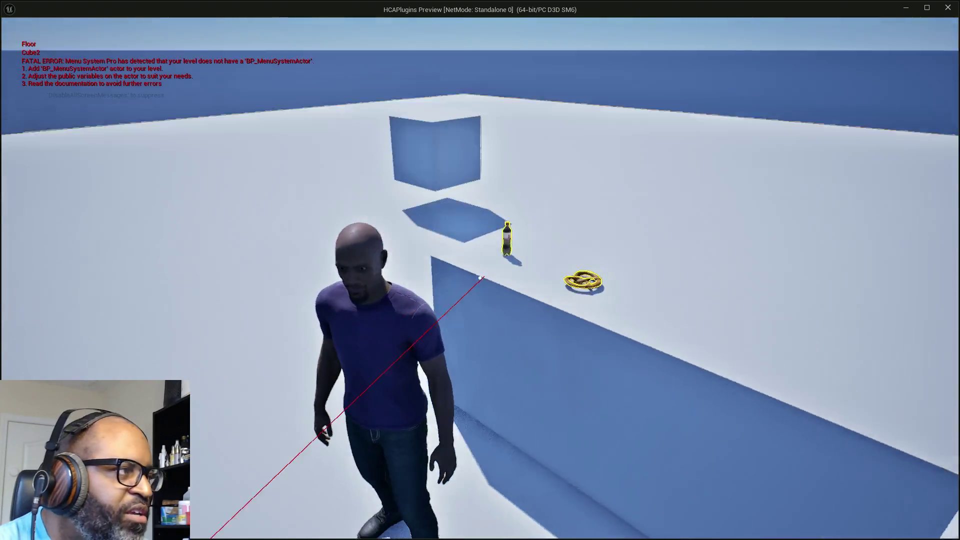
key(Escape)
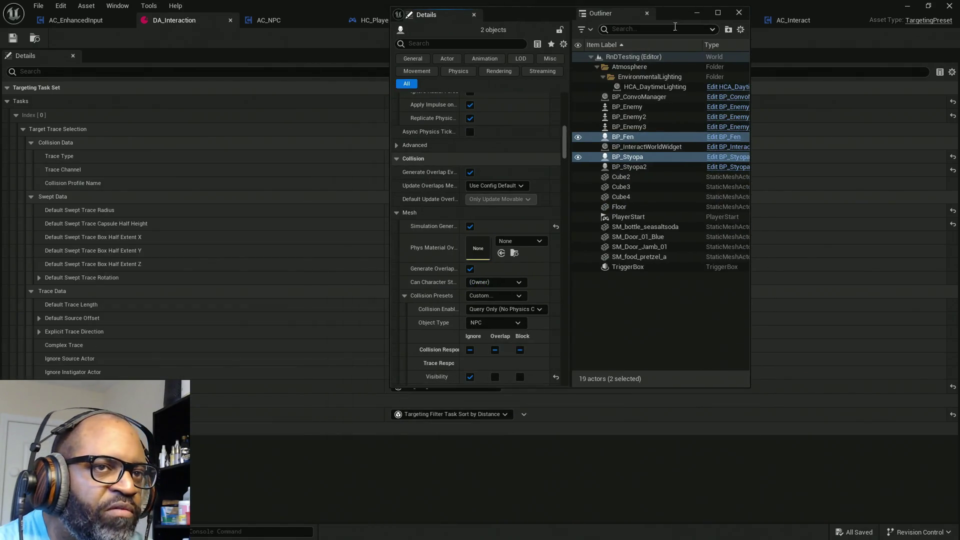
Confirm Cube2 through Floor and the TriggerBox ignore the Interact channel in Collision Responses.
click(716, 14)
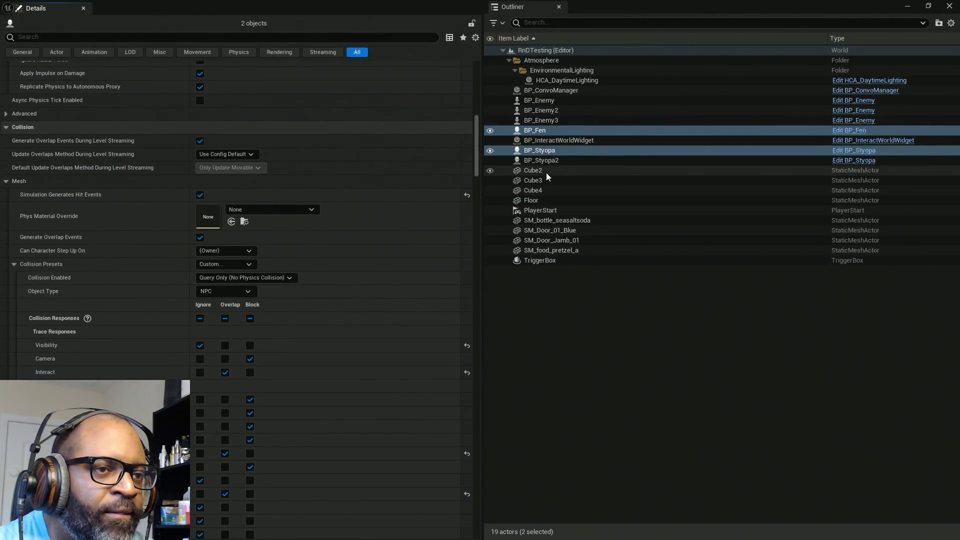
click(545, 171)
shift+click(533, 201)
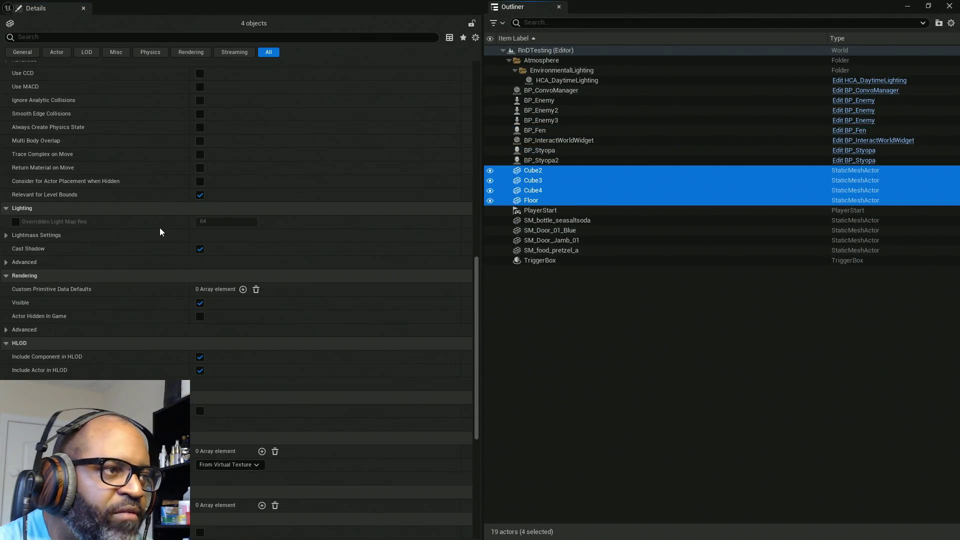
scroll(161, 187, up, 5)
scroll(160, 187, up, 2)
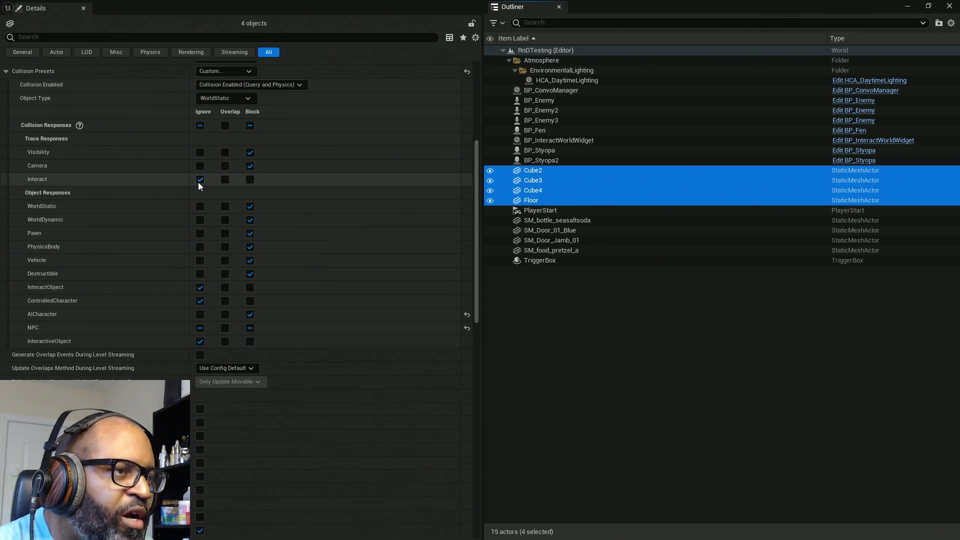
scroll(200, 181, up, 2)
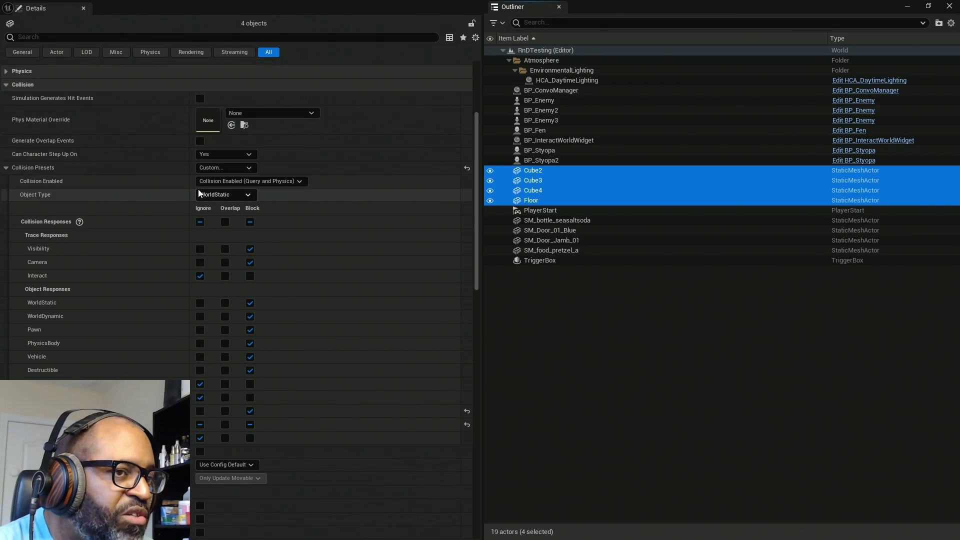
scroll(198, 190, up, 1)
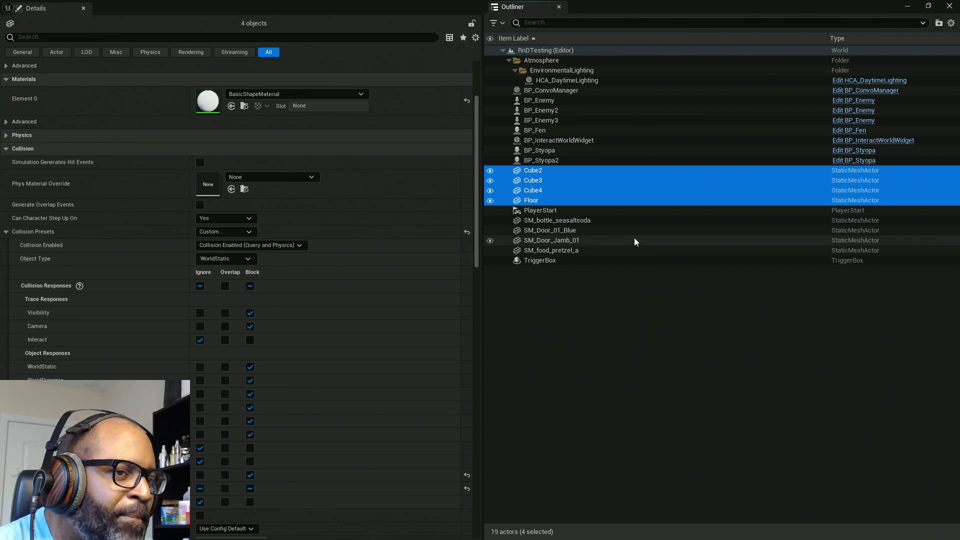
click(643, 260)
scroll(195, 248, down, 10)
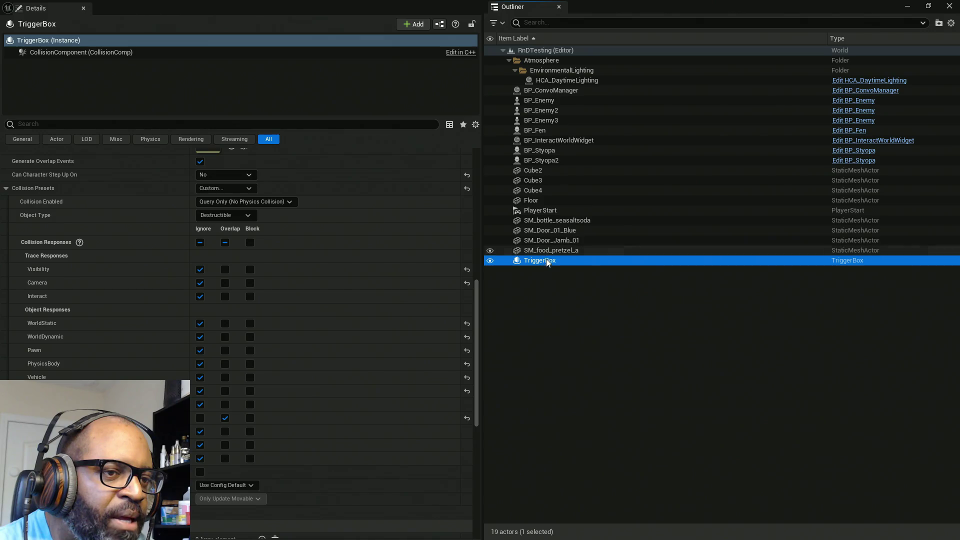
Give SM_Door_Jamb_01 a Custom collision preset that ignores the Interact channel.
click(556, 221)
shift+click(572, 251)
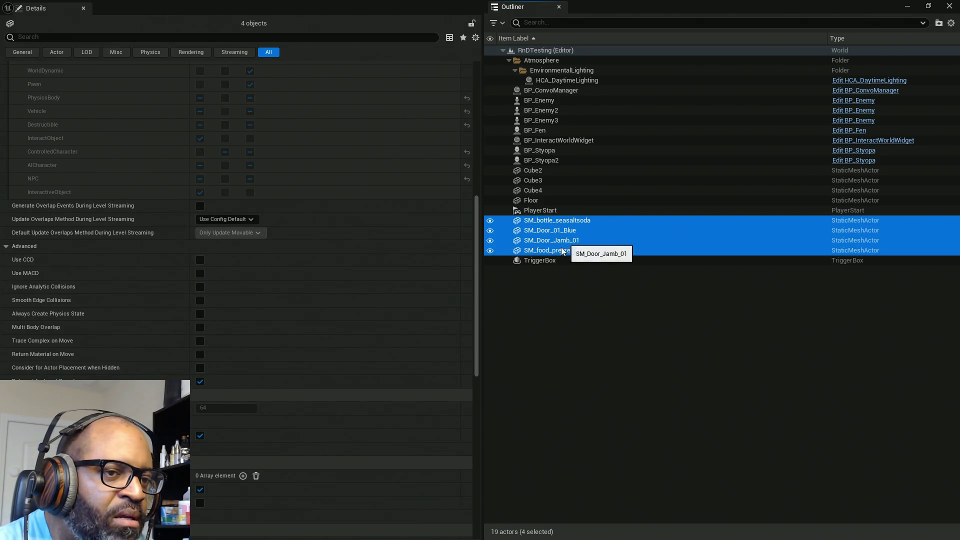
click(562, 242)
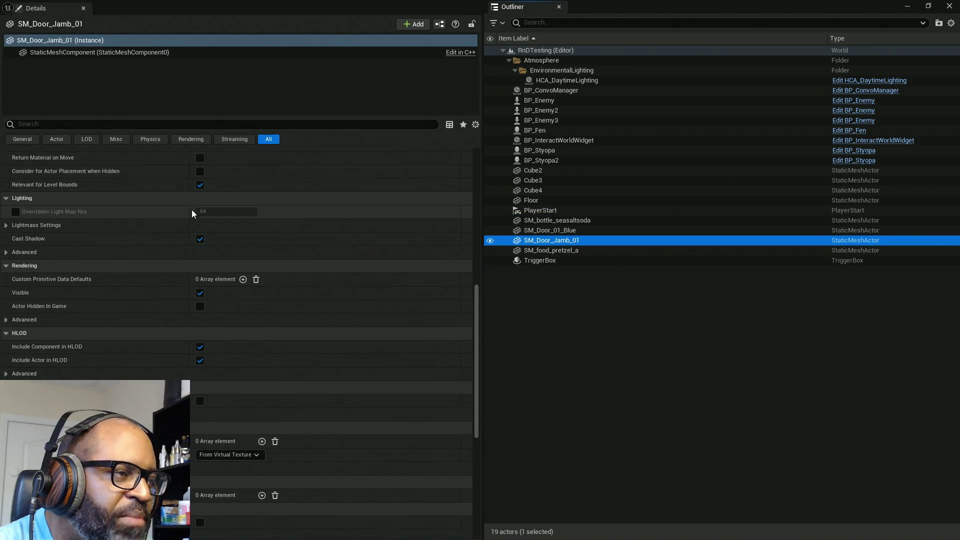
scroll(185, 200, down, 5)
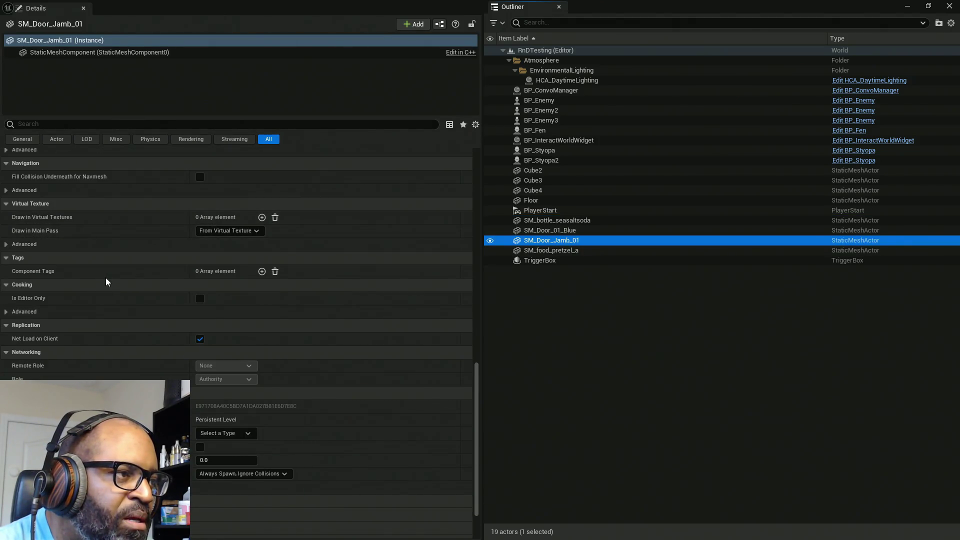
scroll(106, 281, up, 10)
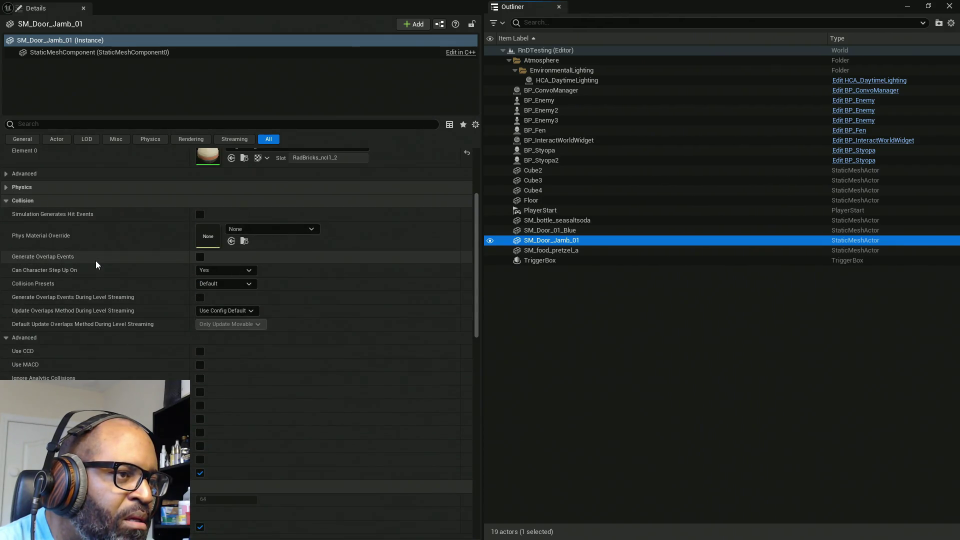
click(224, 286)
click(224, 303)
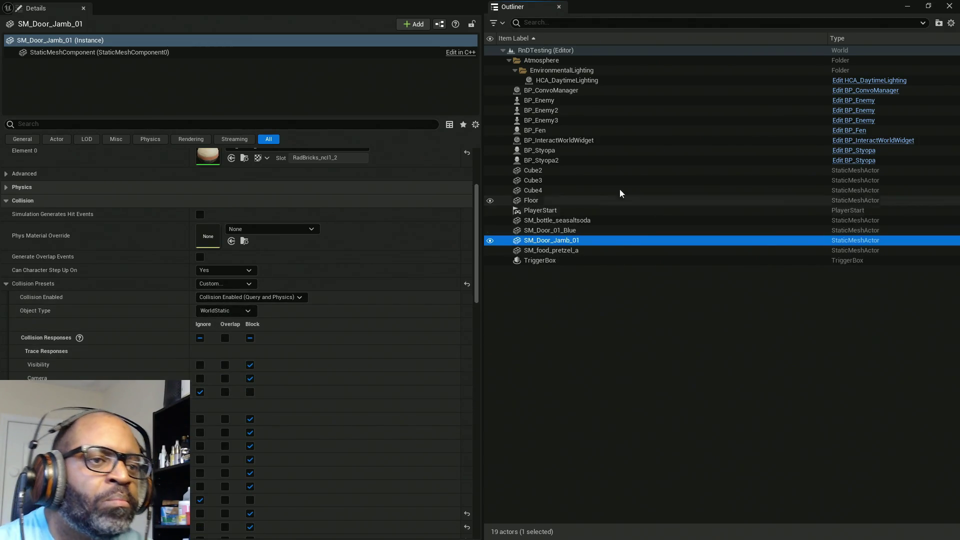
click(564, 142)
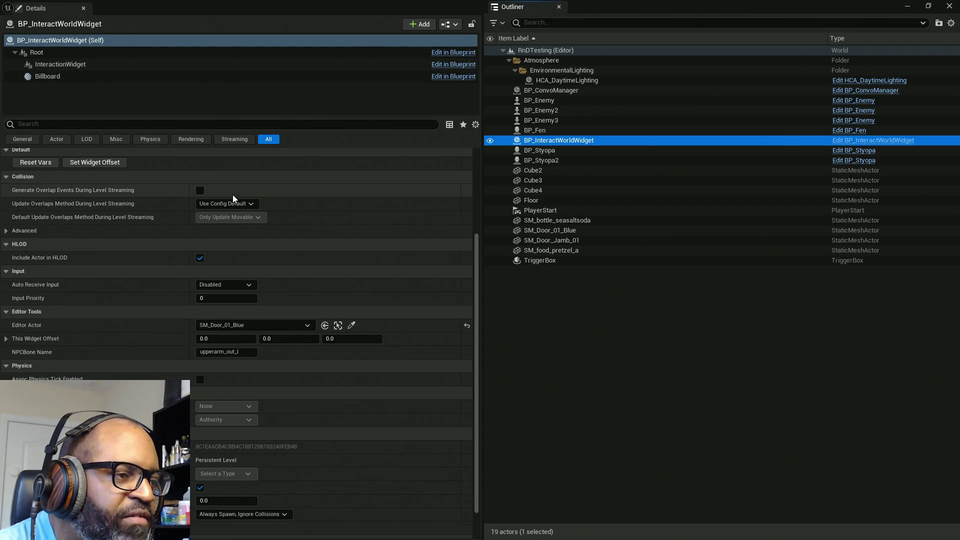
Confirm BP_InteractWorldWidget's InteractionWidget component uses Custom collision with No Collision.
scroll(182, 377, up, 3)
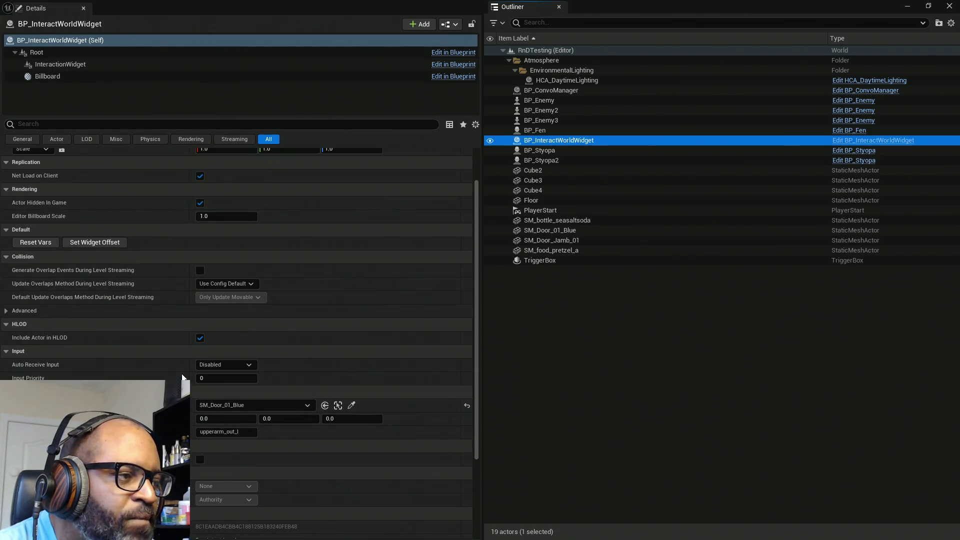
scroll(183, 378, down, 5)
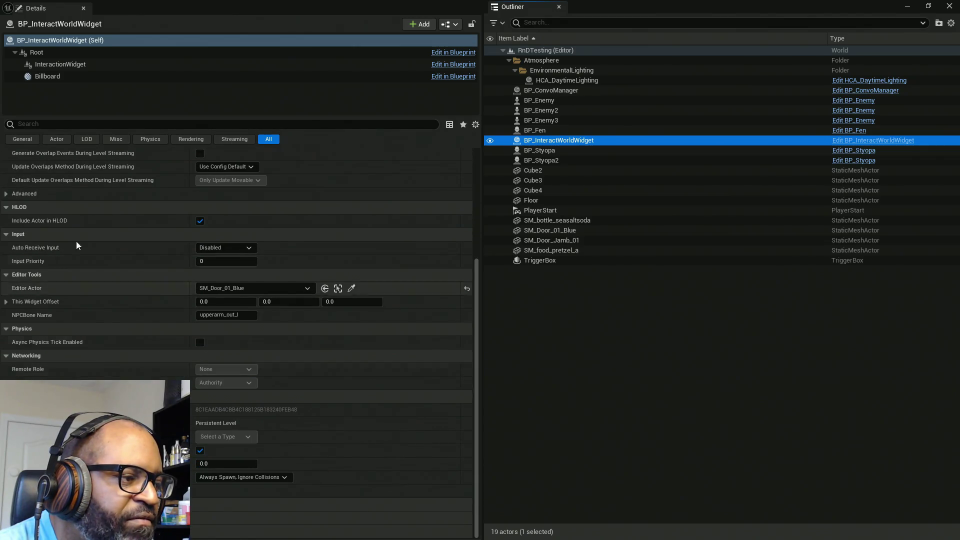
click(40, 52)
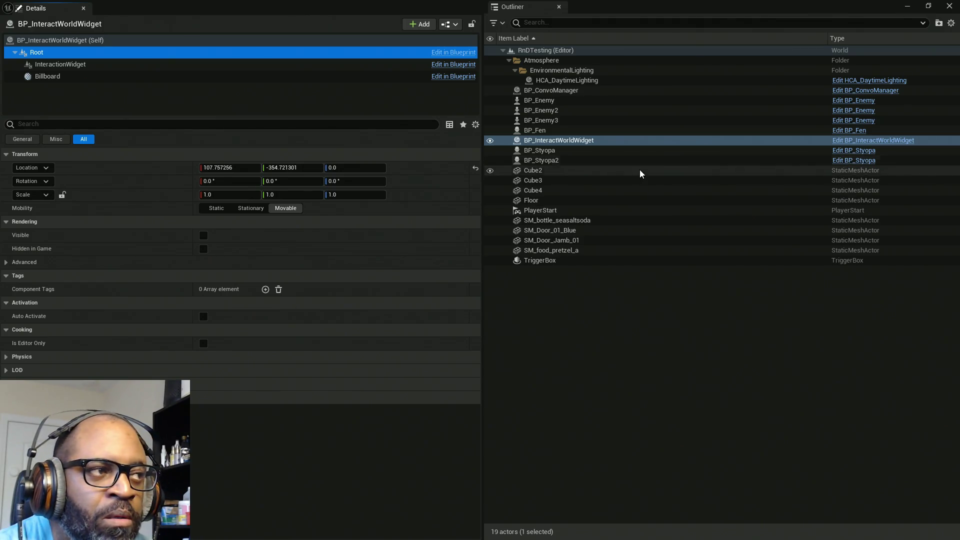
click(100, 65)
scroll(160, 290, down, 5)
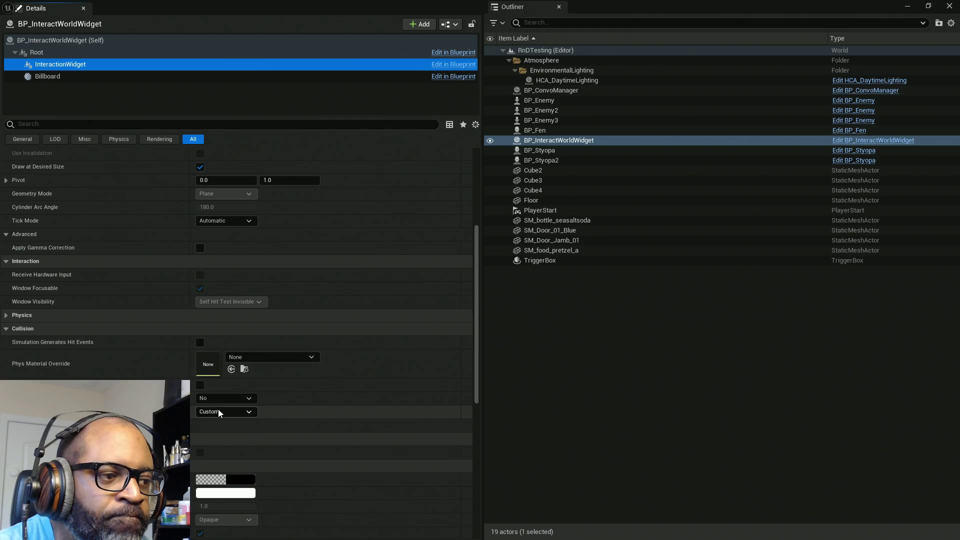
click(6, 412)
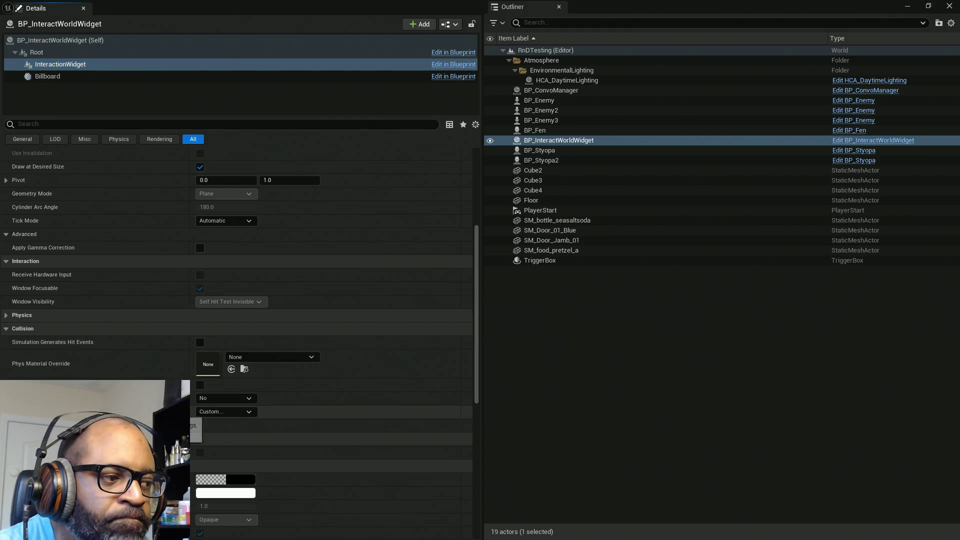
scroll(206, 477, down, 2)
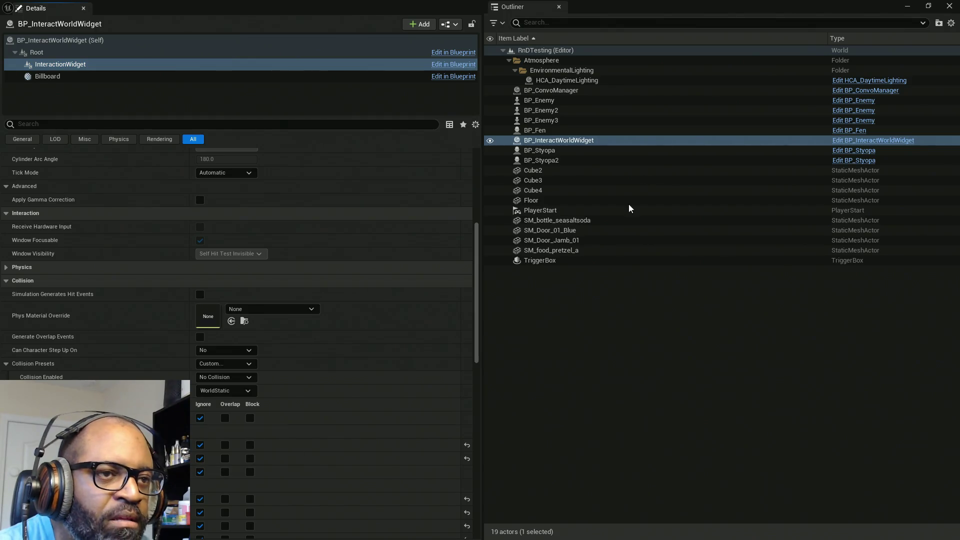
click(567, 93)
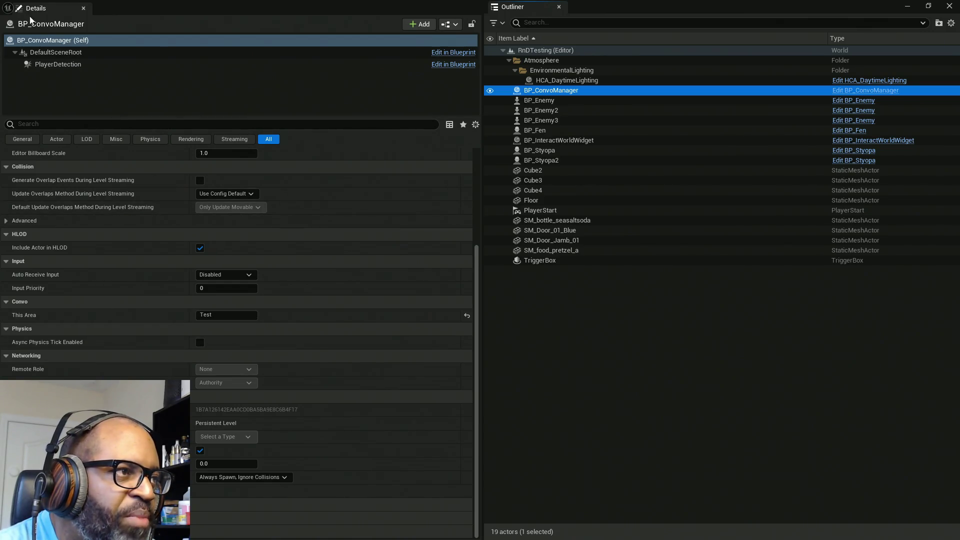
Check that BP_ConvoManager's PlayerDetection sphere uses Query Only custom collision.
click(66, 55)
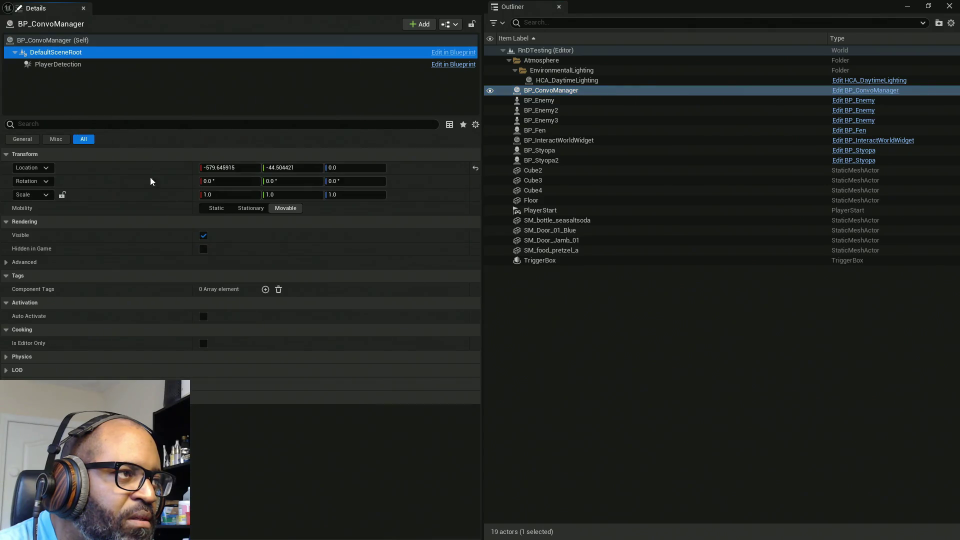
click(58, 64)
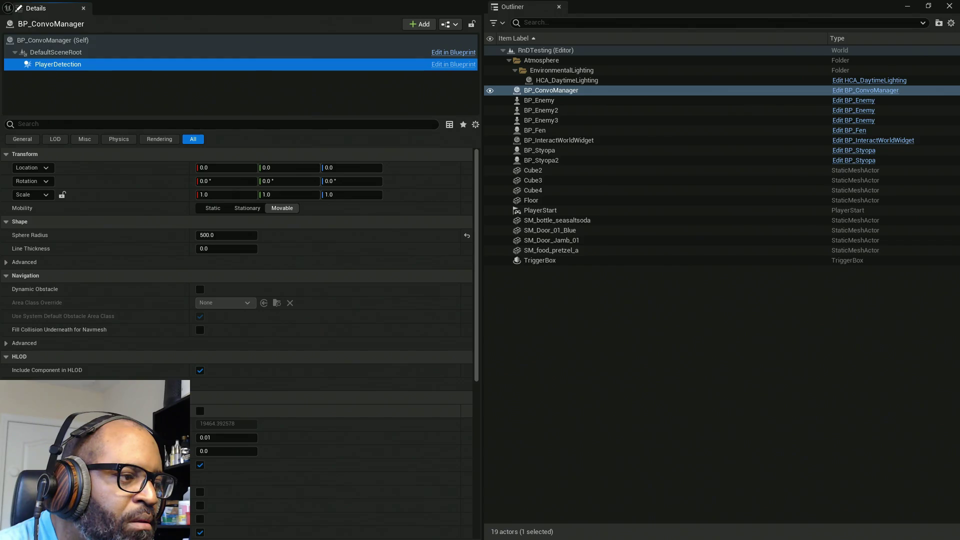
scroll(210, 380, down, 5)
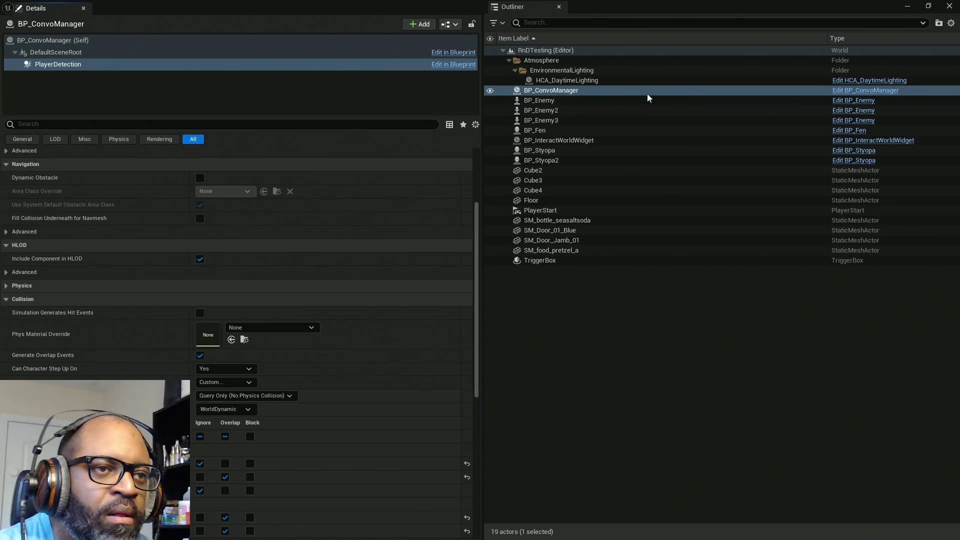
click(645, 80)
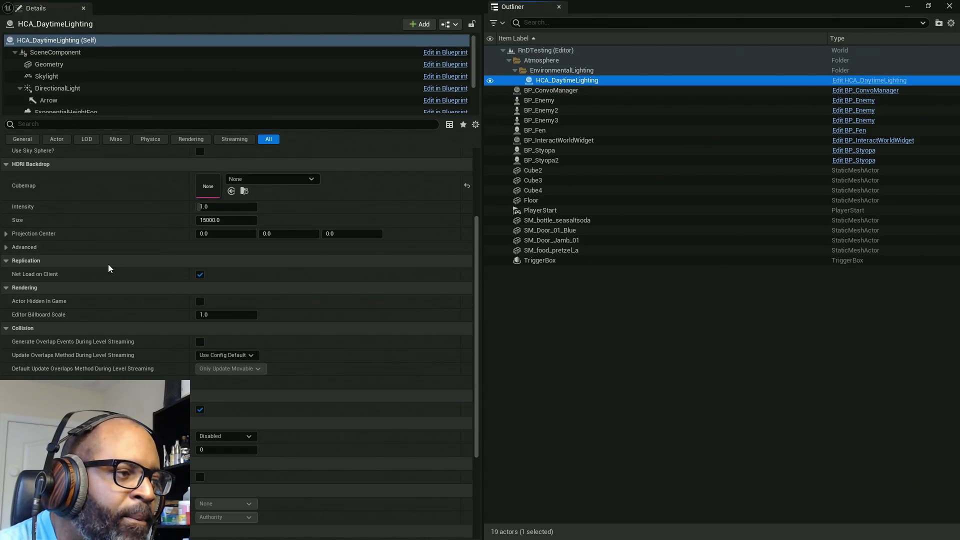
Find ChromeBall among HCA_DaytimeLighting's components and switch its collision preset to Custom.
click(79, 52)
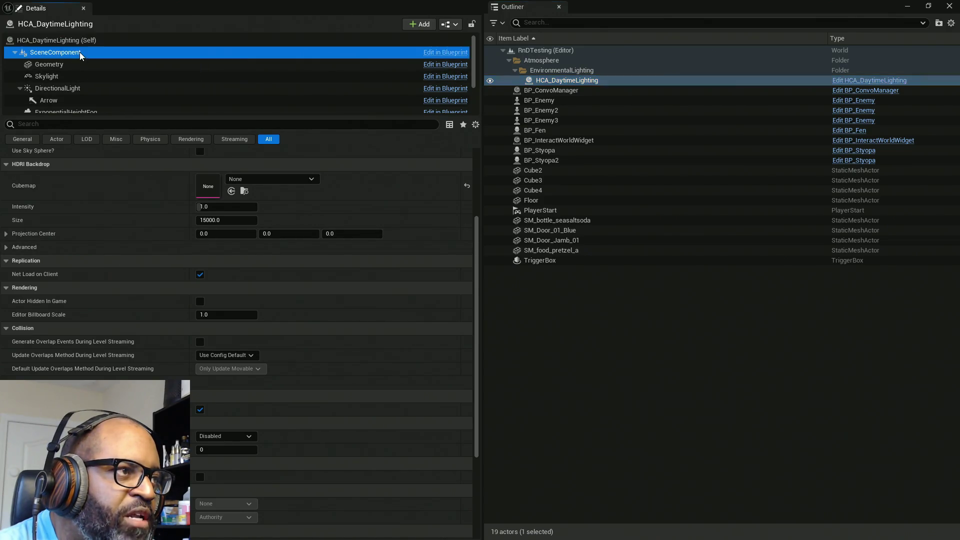
click(55, 65)
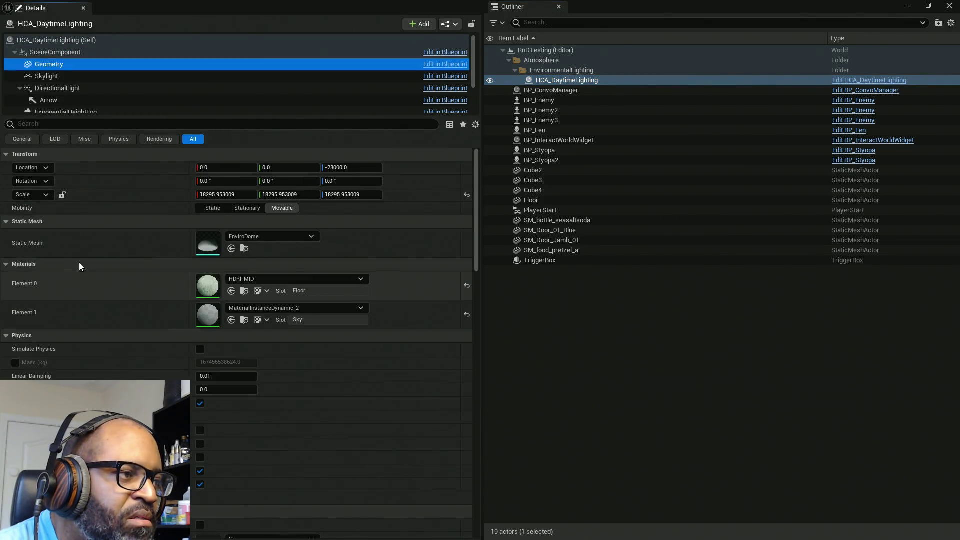
scroll(22, 355, down, 1)
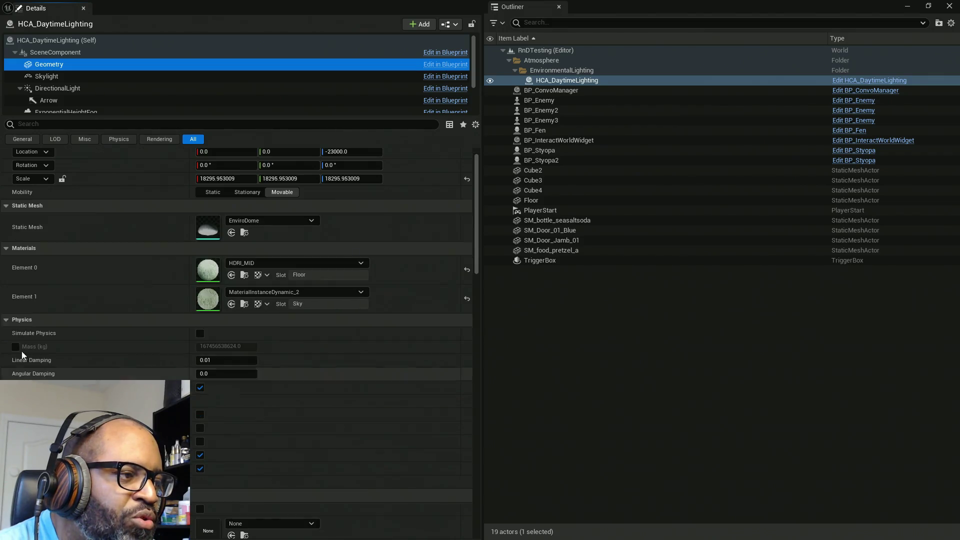
click(6, 319)
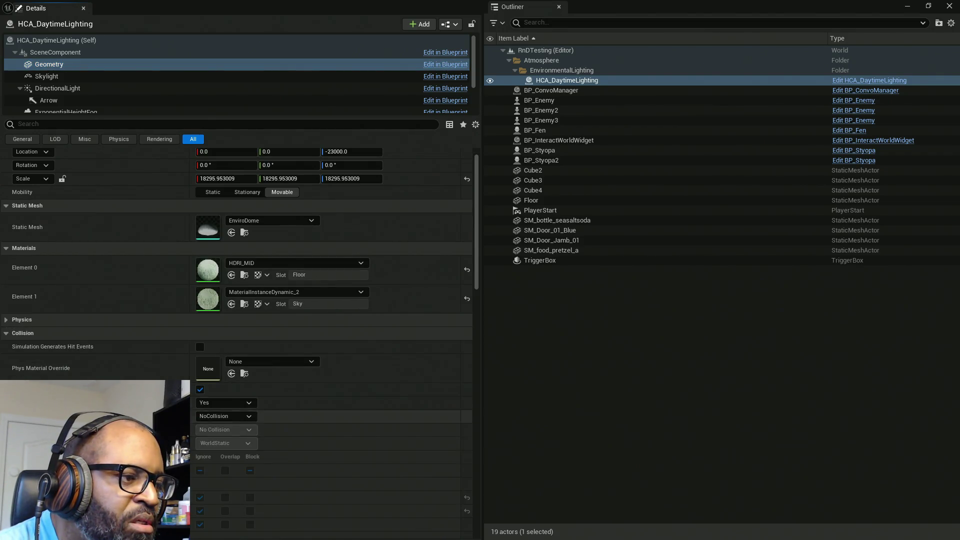
scroll(15, 300, down, 3)
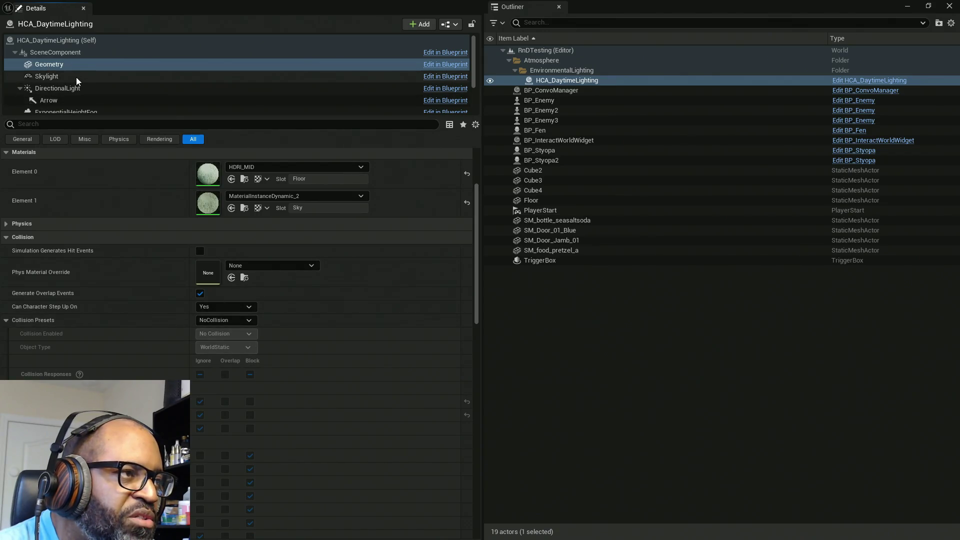
scroll(77, 78, down, 2)
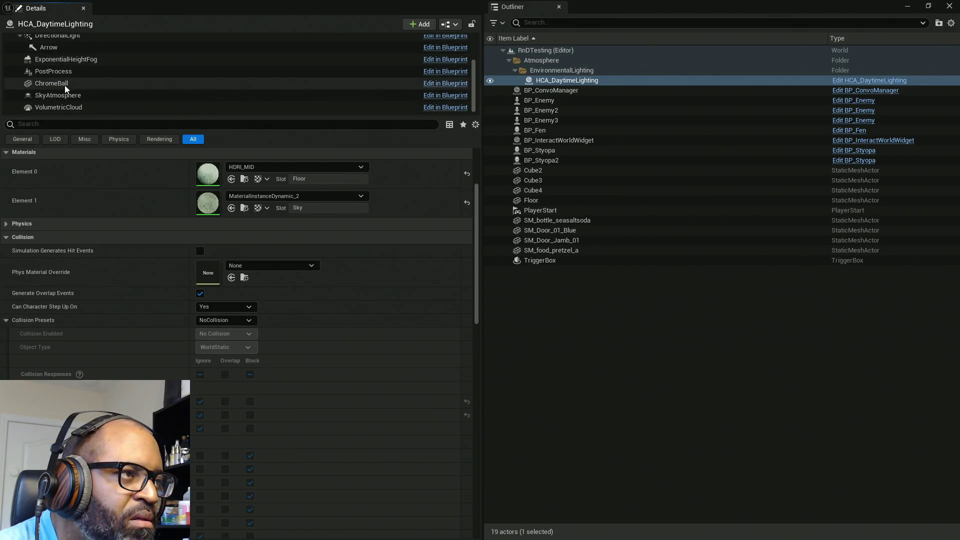
click(64, 84)
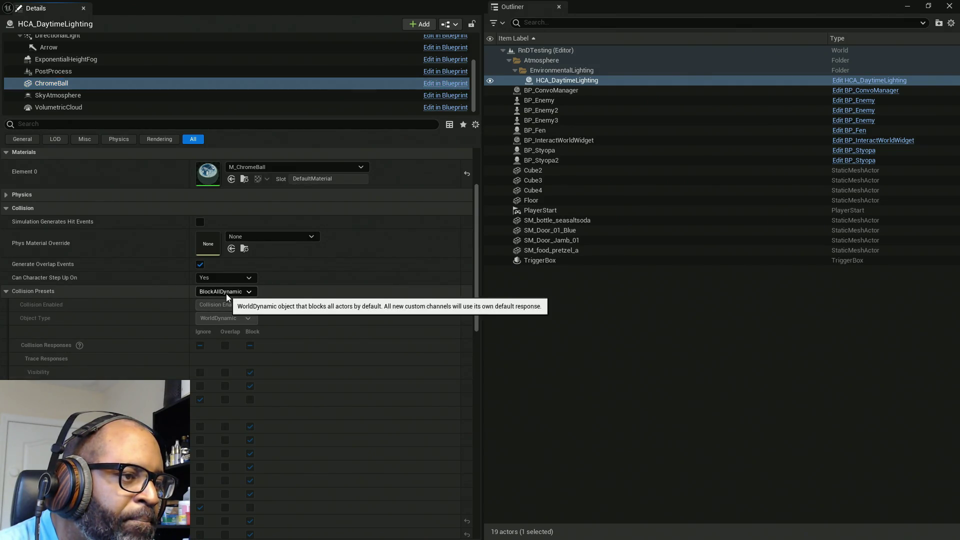
click(226, 293)
click(229, 310)
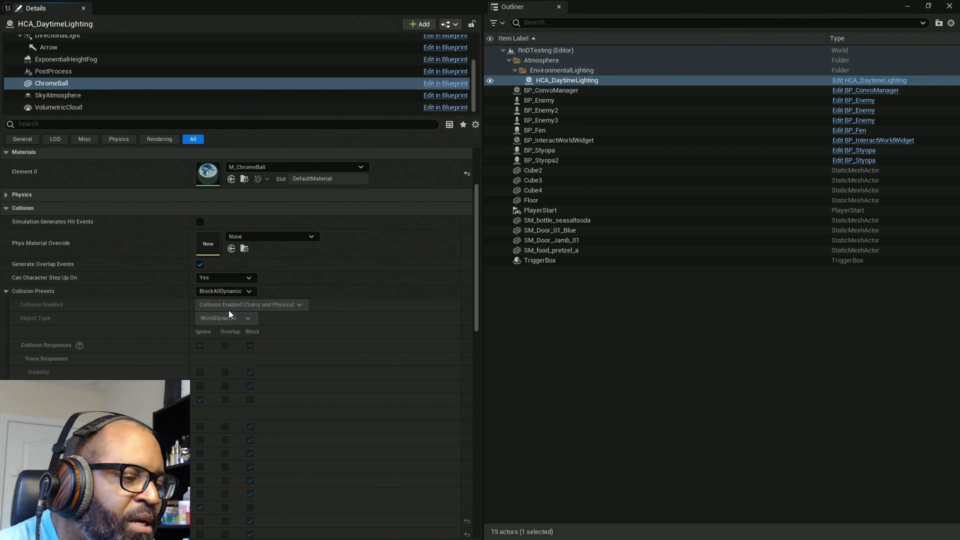
Make ChromeBall ignore Interact with Generate Overlap Events off, then review SkyAtmosphere and VolumetricCloud.
click(200, 400)
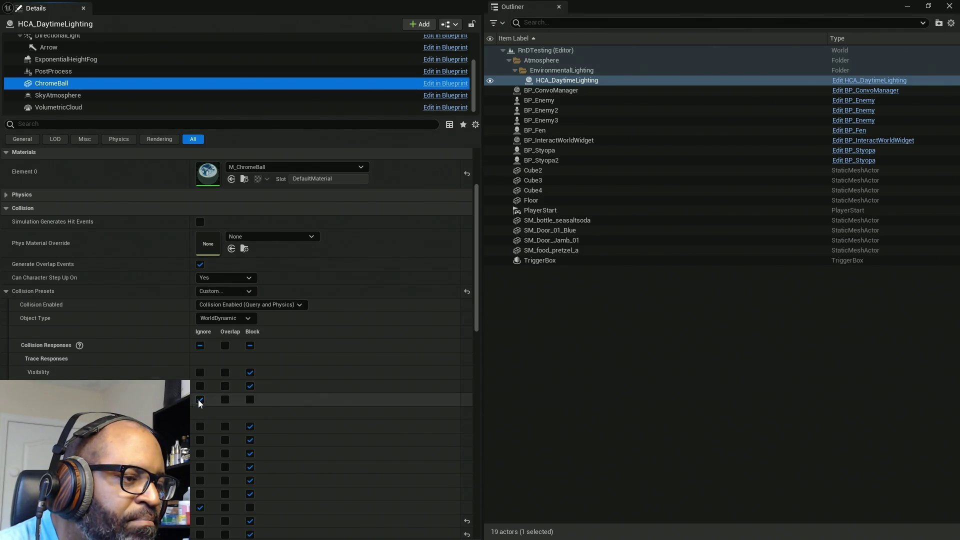
scroll(210, 392, down, 3)
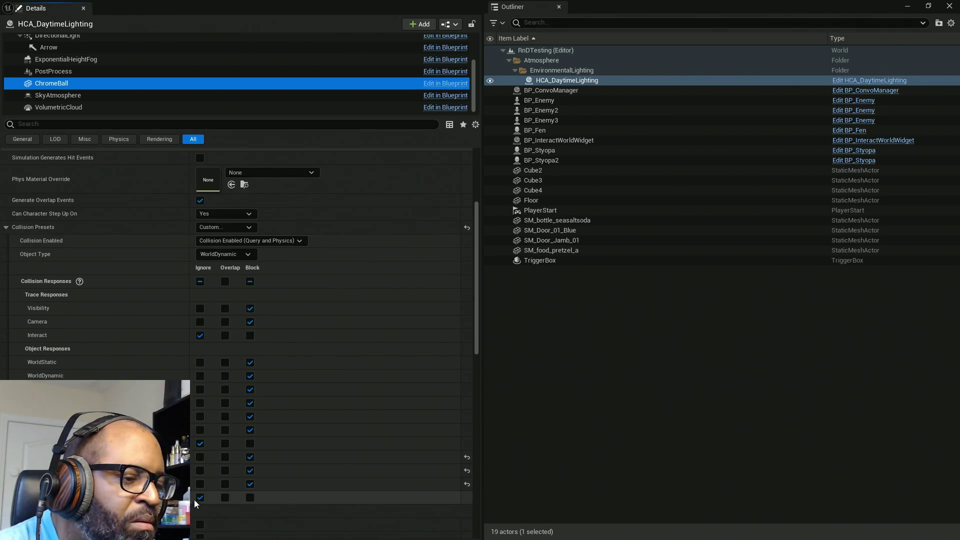
scroll(215, 317, up, 1)
scroll(215, 316, up, 1)
click(200, 248)
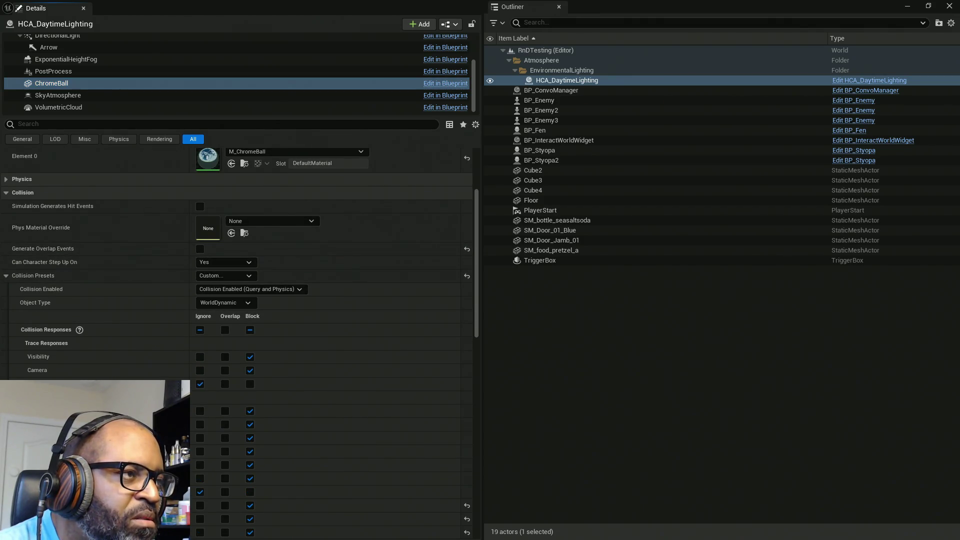
click(91, 97)
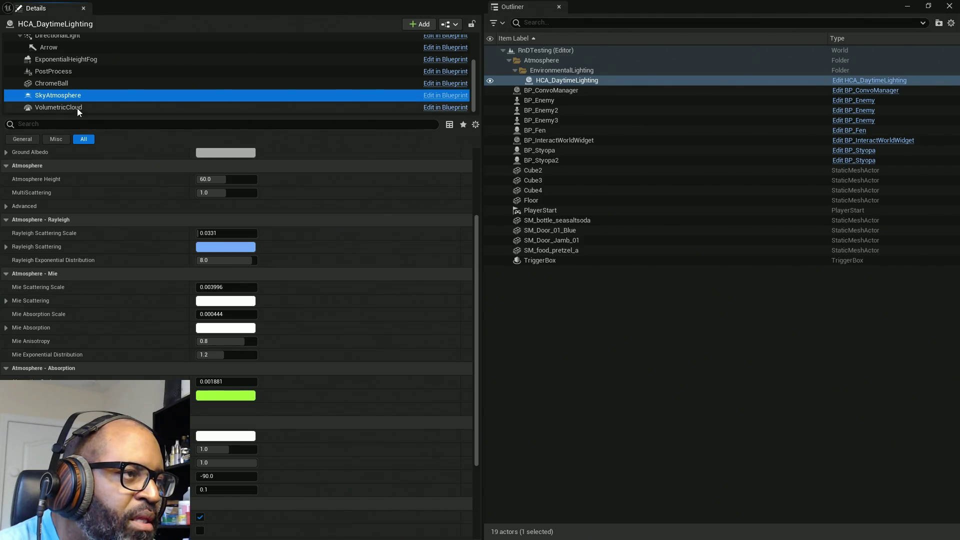
click(77, 108)
scroll(146, 78, up, 3)
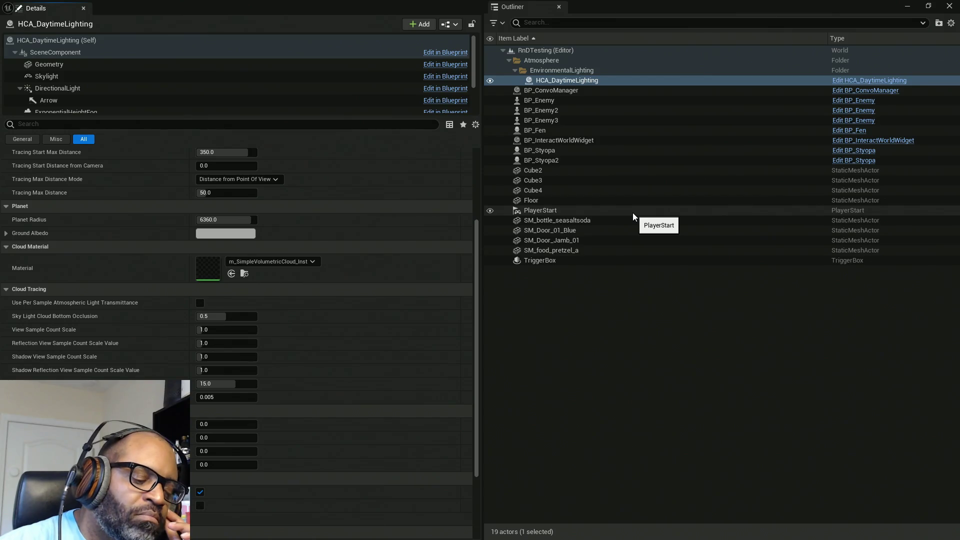
Set the soda bottle, blue door and pretzel to Block the Interact channel.
click(574, 220)
ctrl+click(576, 231)
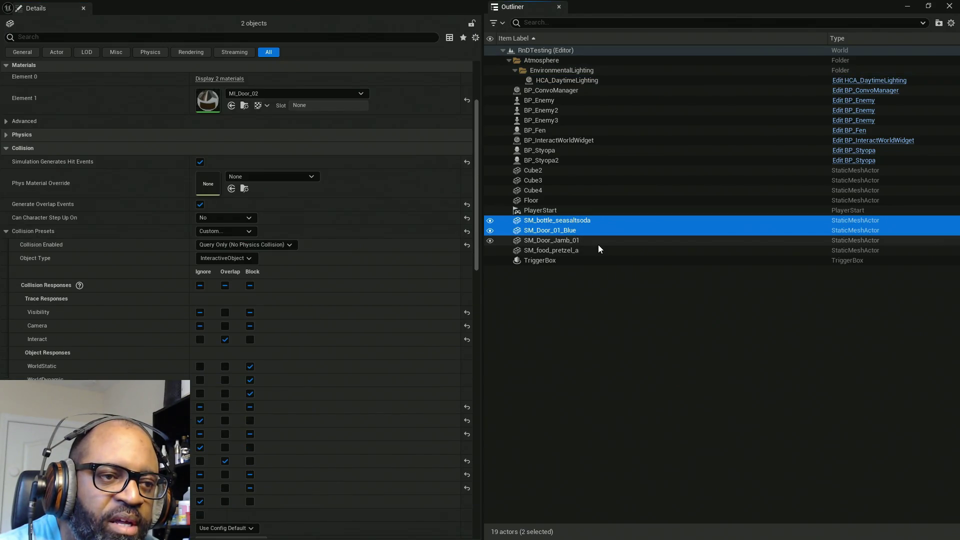
ctrl+click(579, 251)
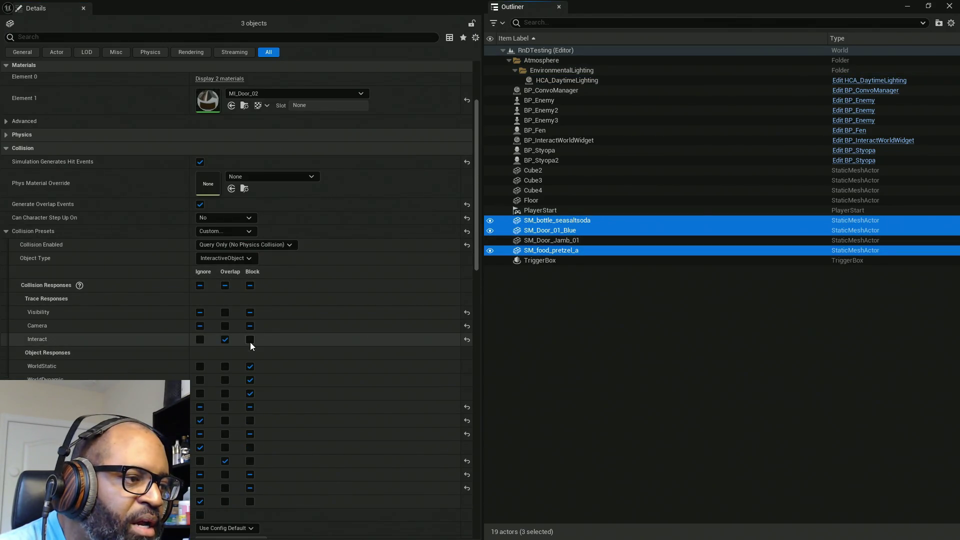
click(250, 340)
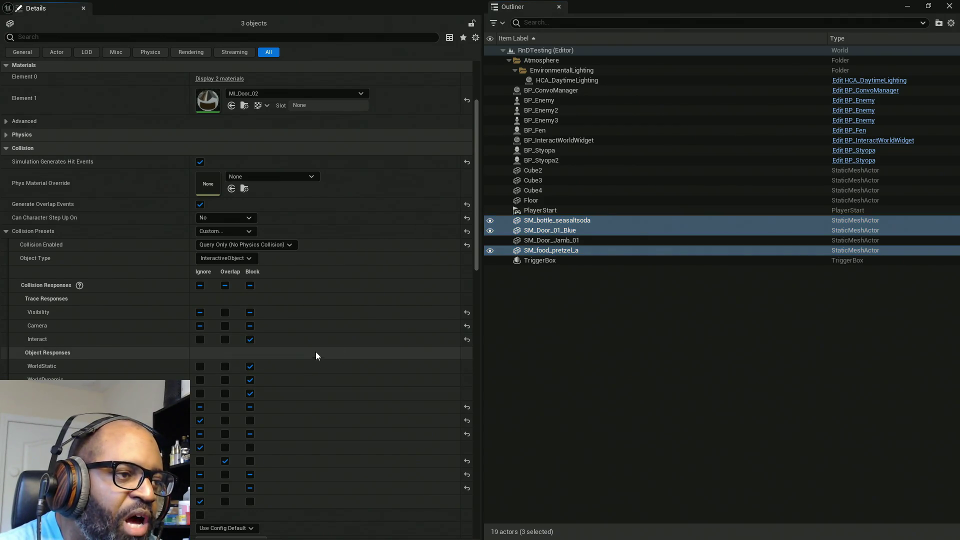
Make BP_Fen's Capsule Component block Interact and simulate hit events.
click(550, 131)
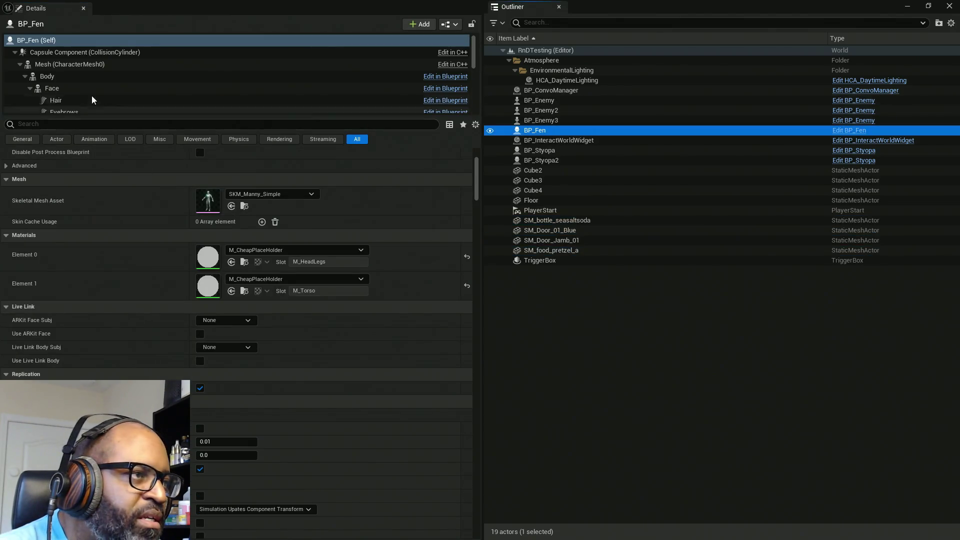
click(85, 52)
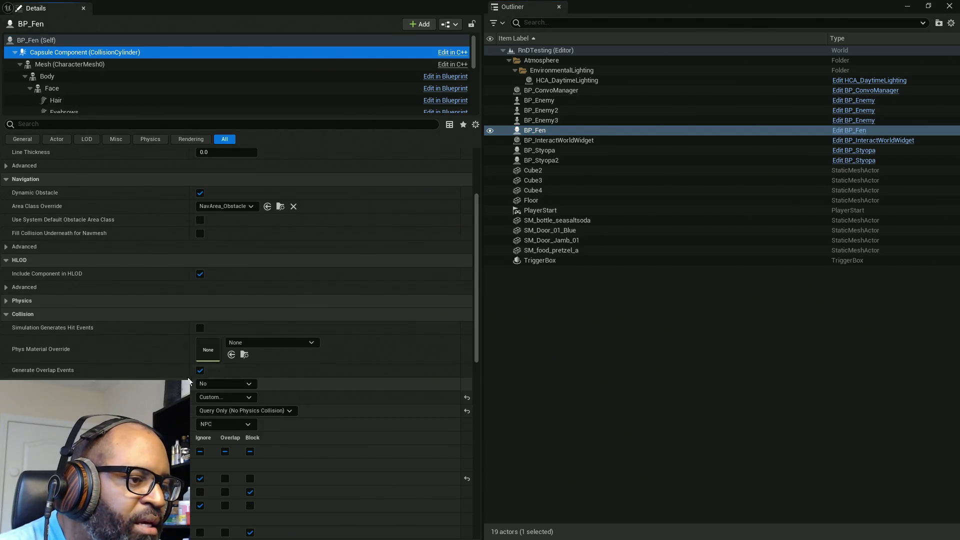
scroll(215, 403, down, 5)
click(250, 394)
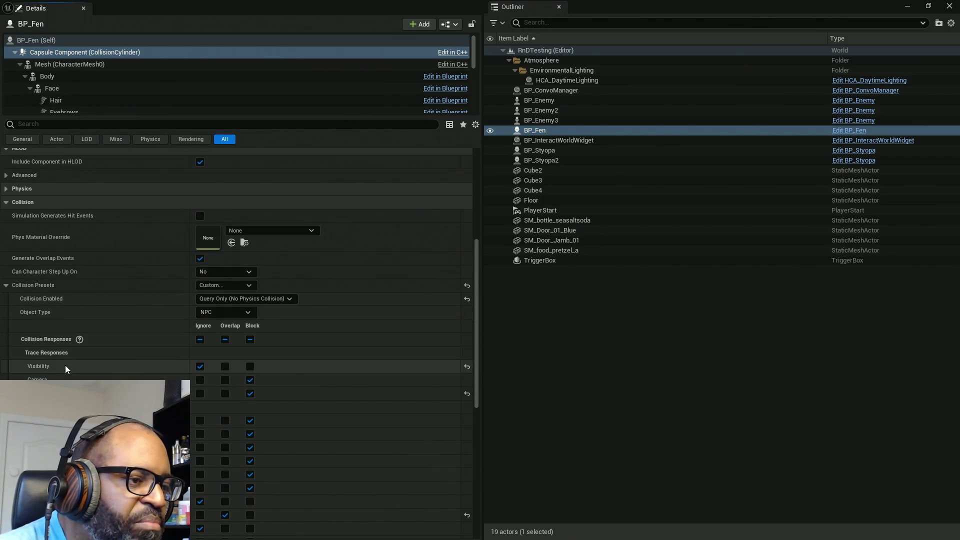
click(201, 216)
Make BP_Styopa's capsule block the Interact channel.
click(559, 150)
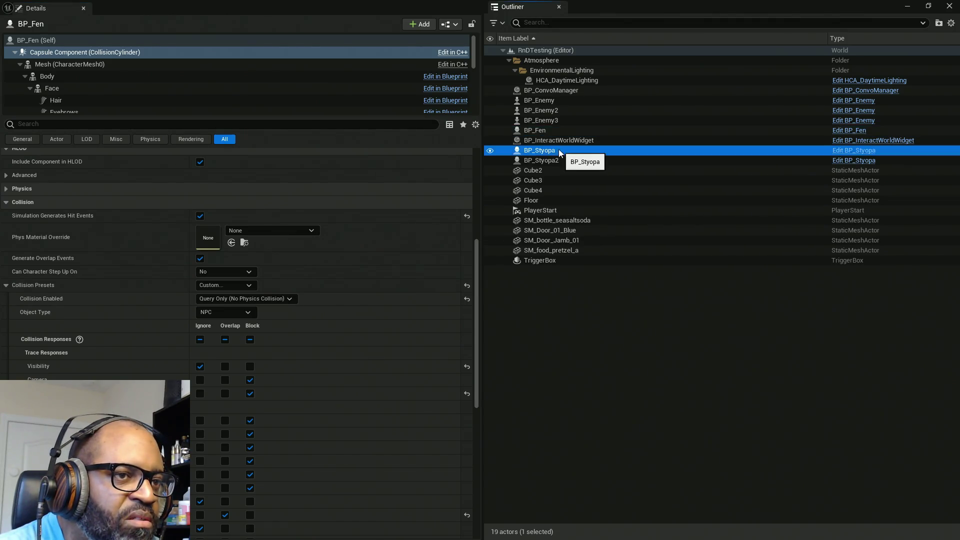
click(56, 53)
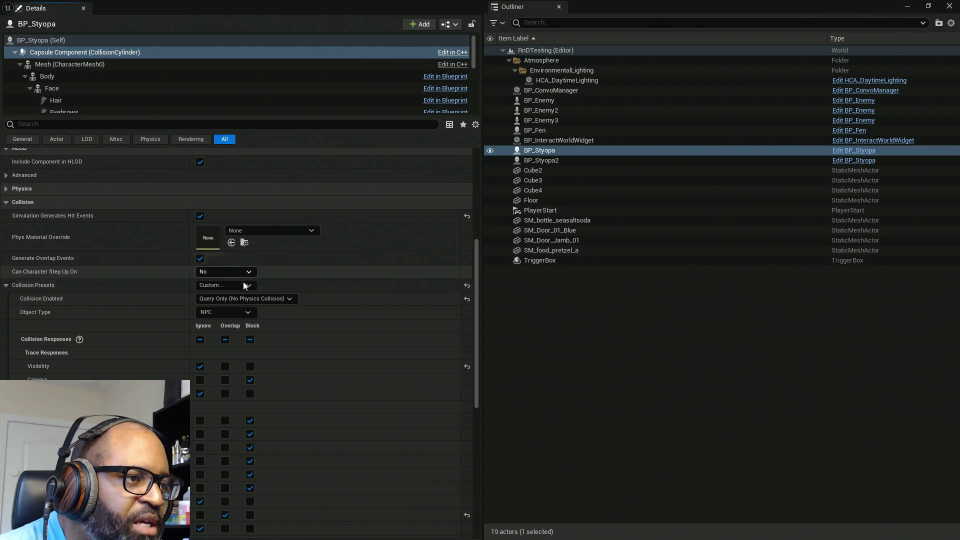
click(249, 394)
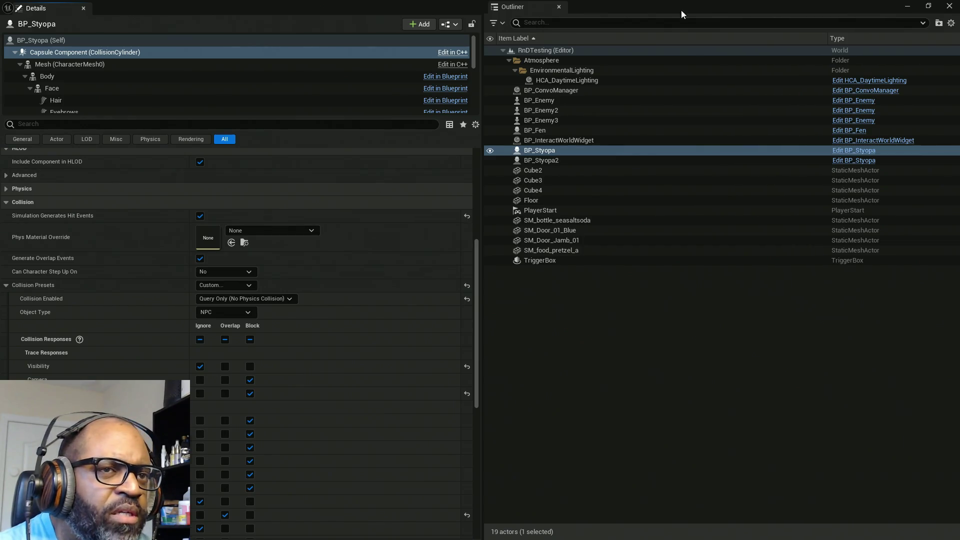
key(alt+Tab)
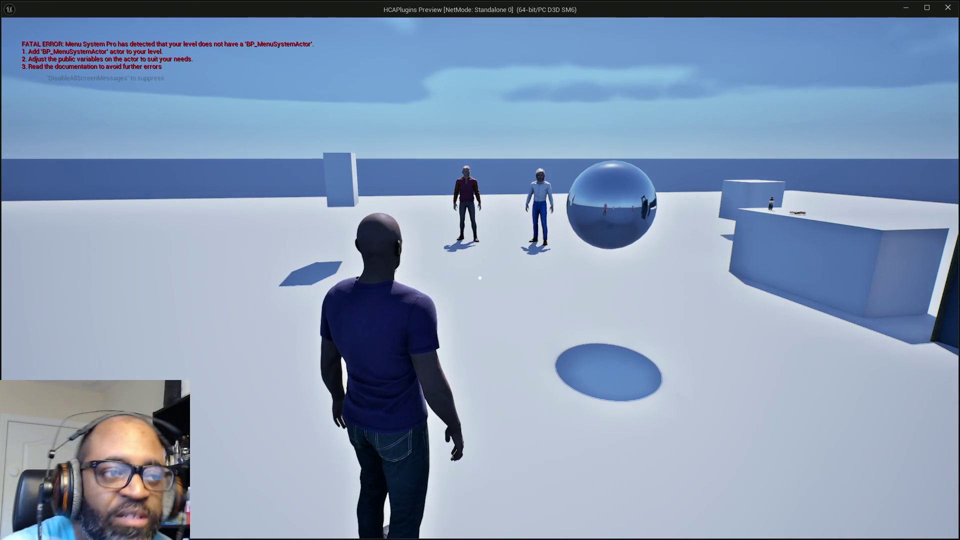
Walk to the blue door, soda bottle, pretzel and Fen to confirm their outlines and prompts.
key(w)
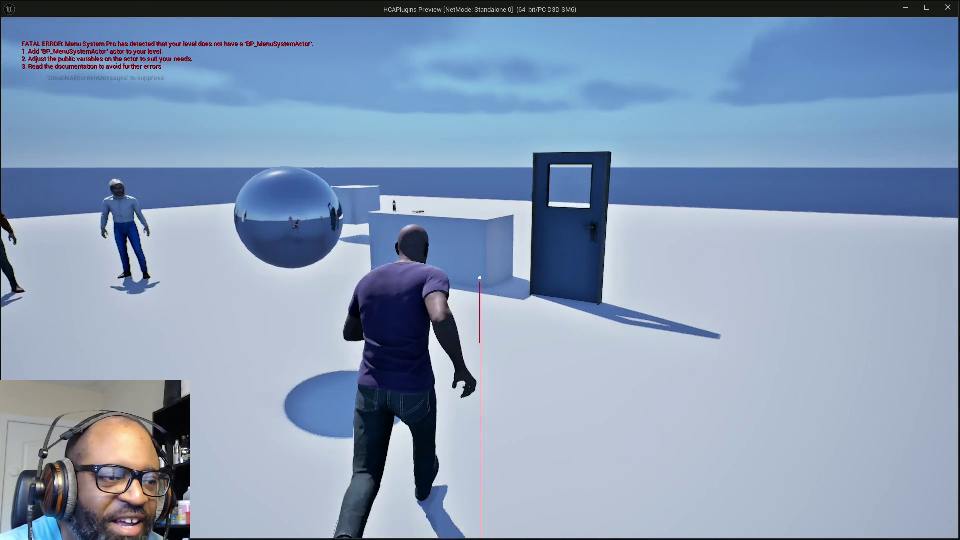
key(w)
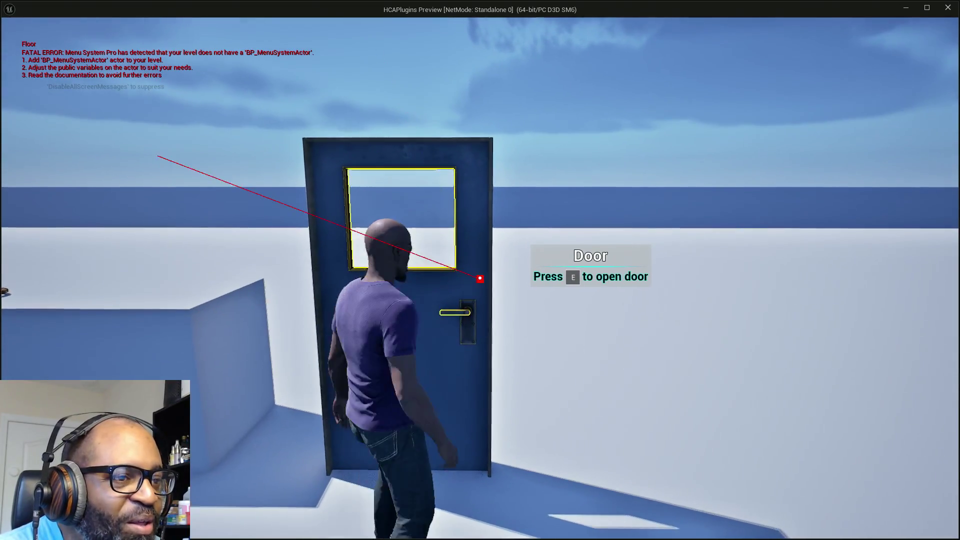
key(a)
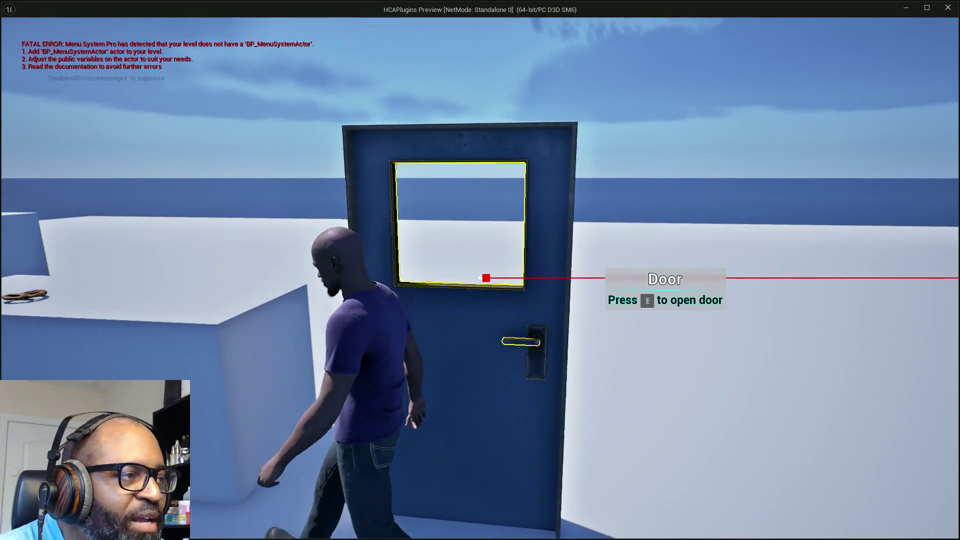
key(a)
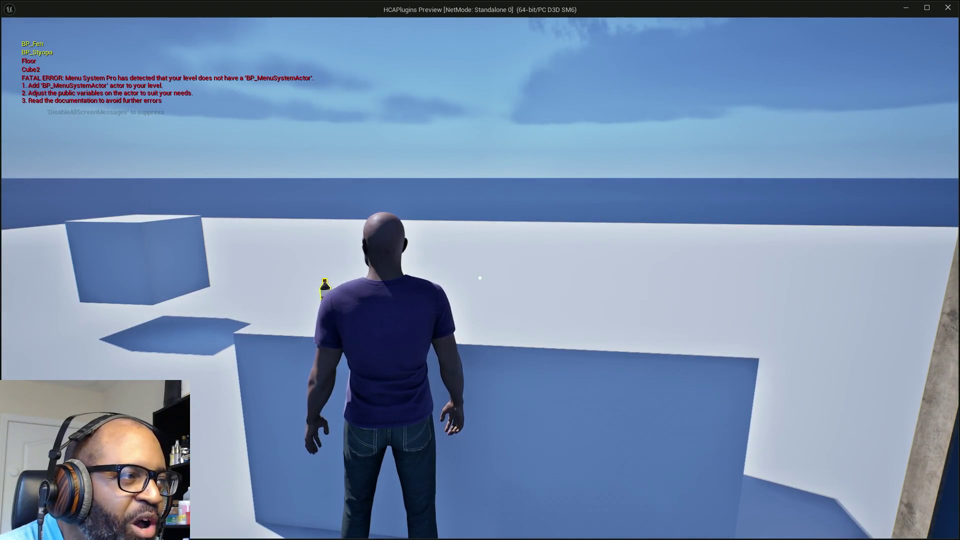
key(a)
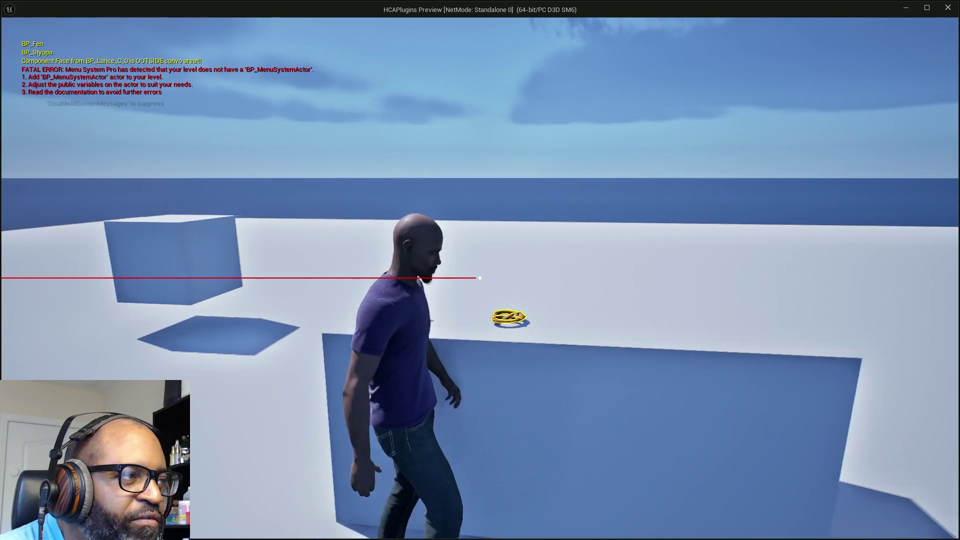
key(w)
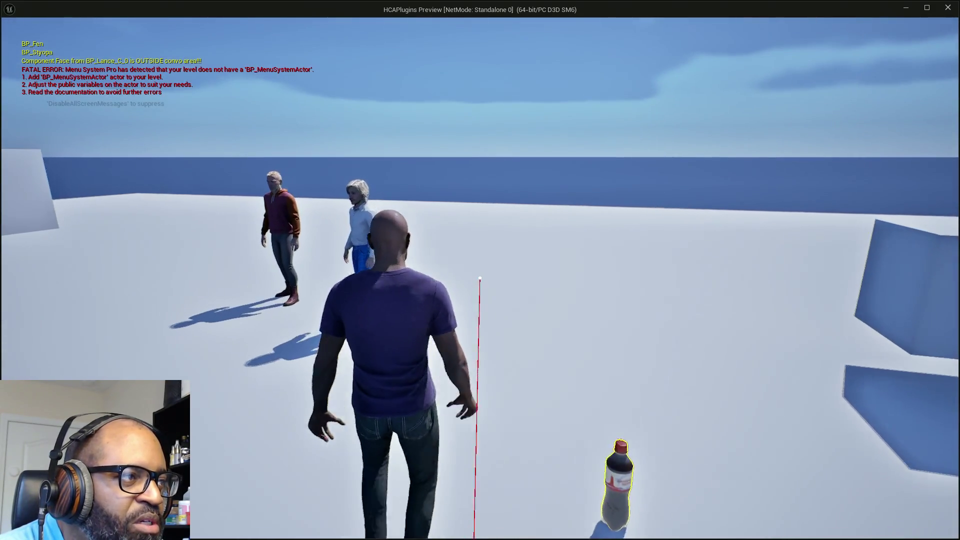
key(w)
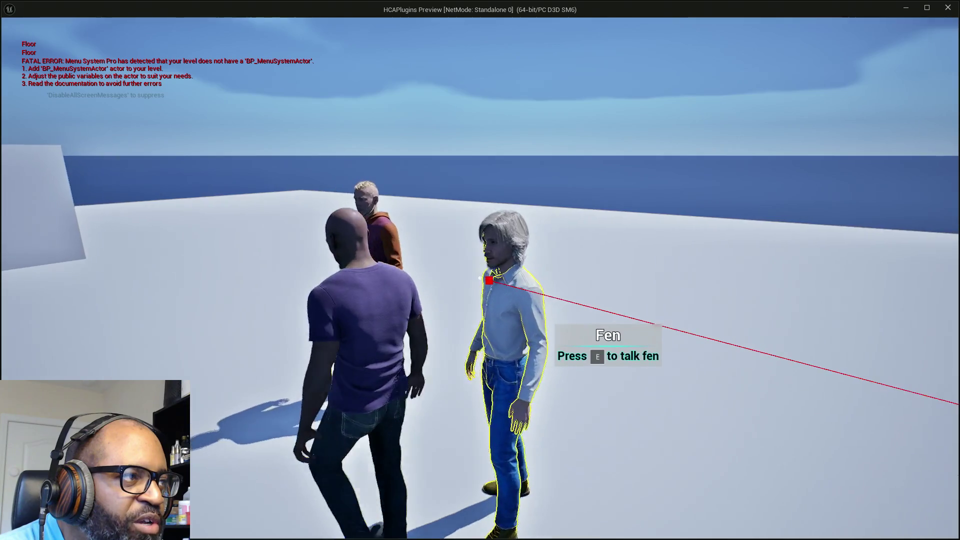
key(e)
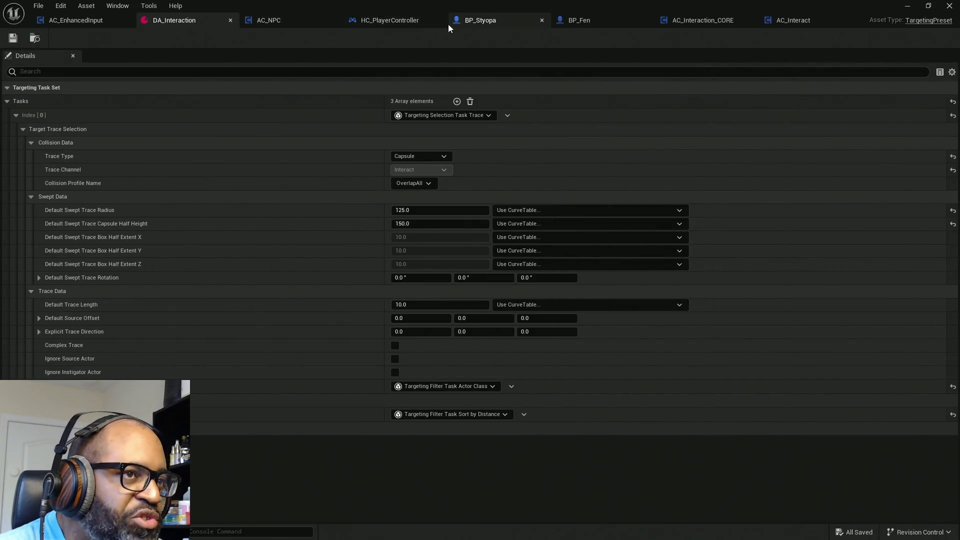
click(404, 19)
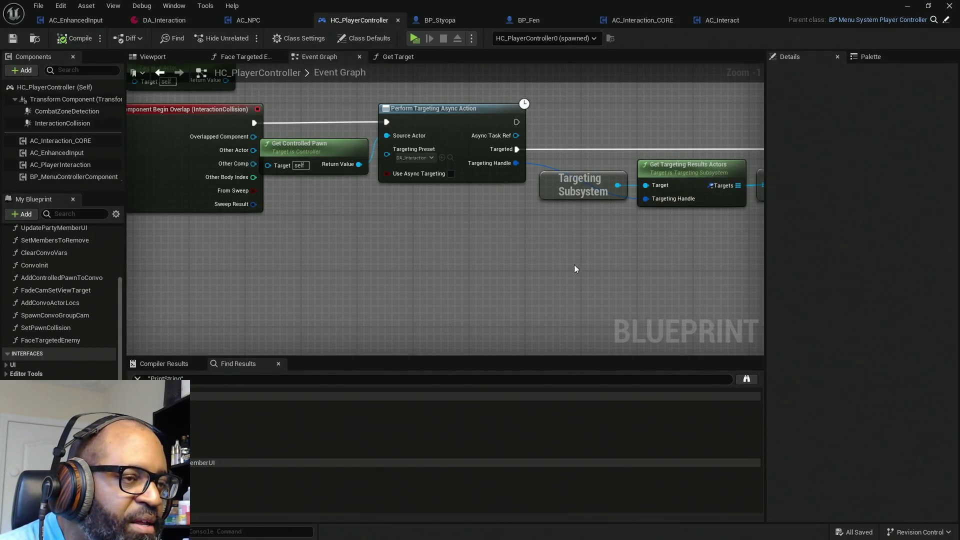
scroll(575, 255, down, 2)
mouse_move(576, 247)
mouse_down()
mouse_move(287, 238)
mouse_move(440, 238)
mouse_up()
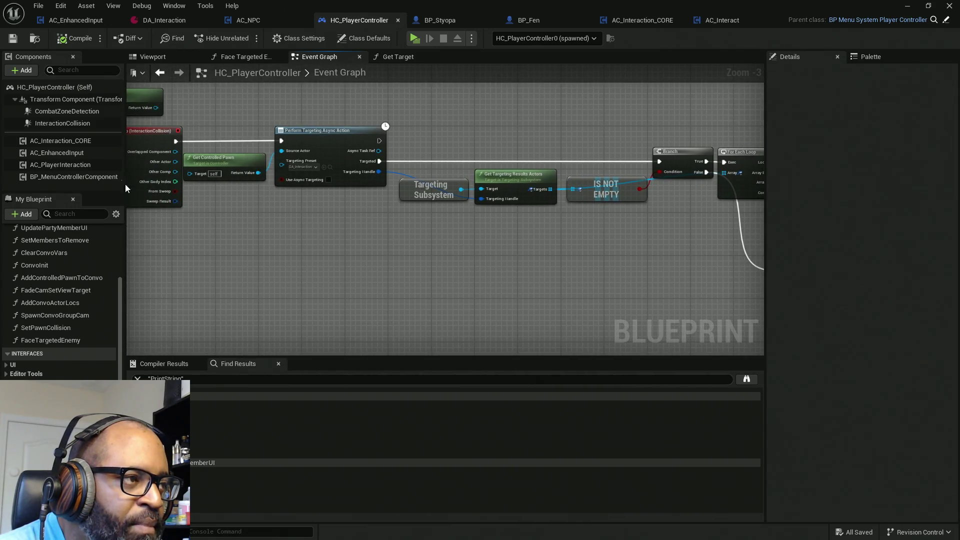
click(65, 124)
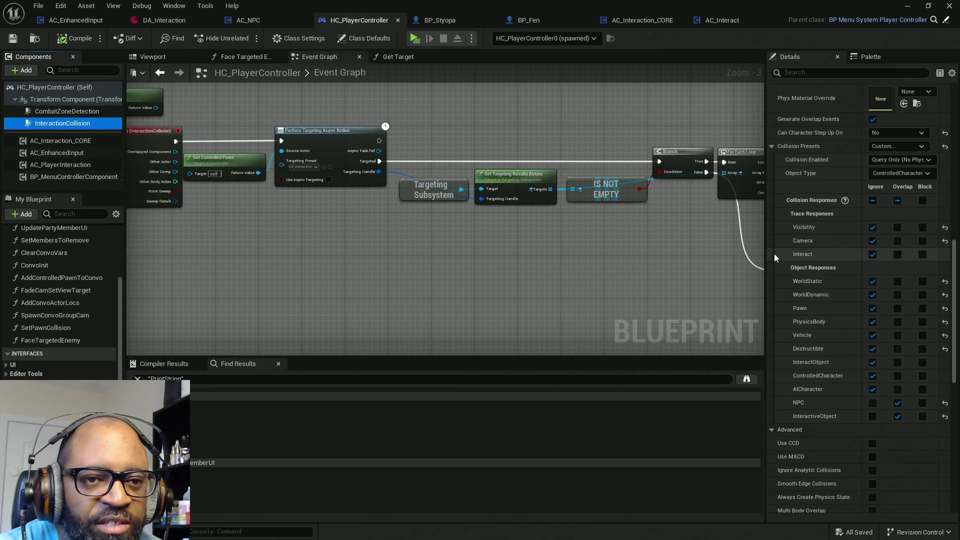
mouse_move(768, 256)
mouse_down()
mouse_move(575, 252)
mouse_move(583, 250)
mouse_up()
scroll(713, 232, up, 3)
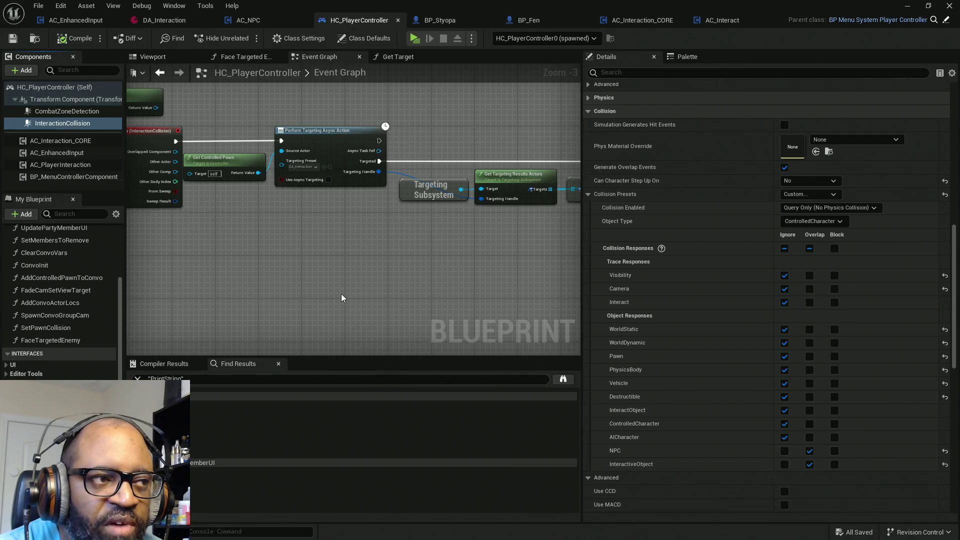
drag(261, 265, 442, 286)
drag(274, 150, 275, 151)
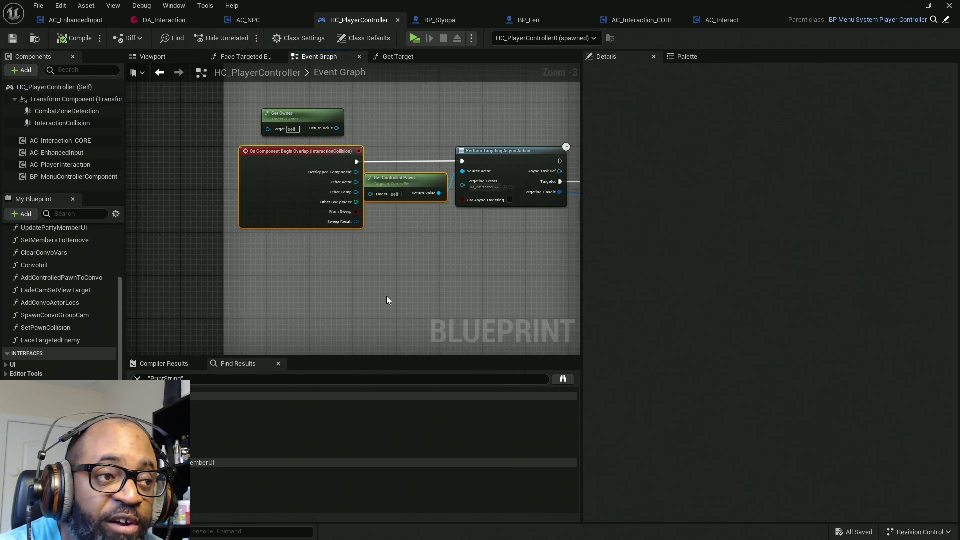
drag(435, 265, 343, 205)
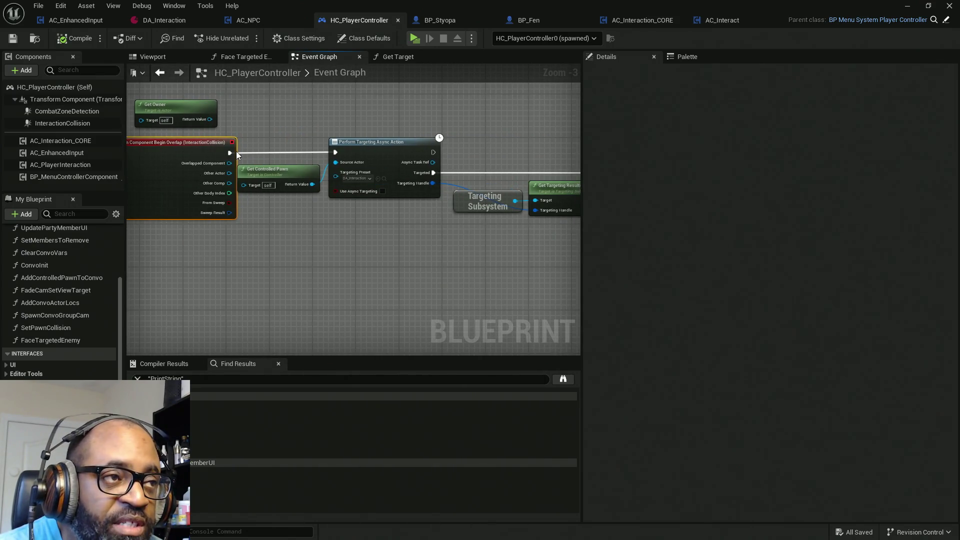
click(180, 22)
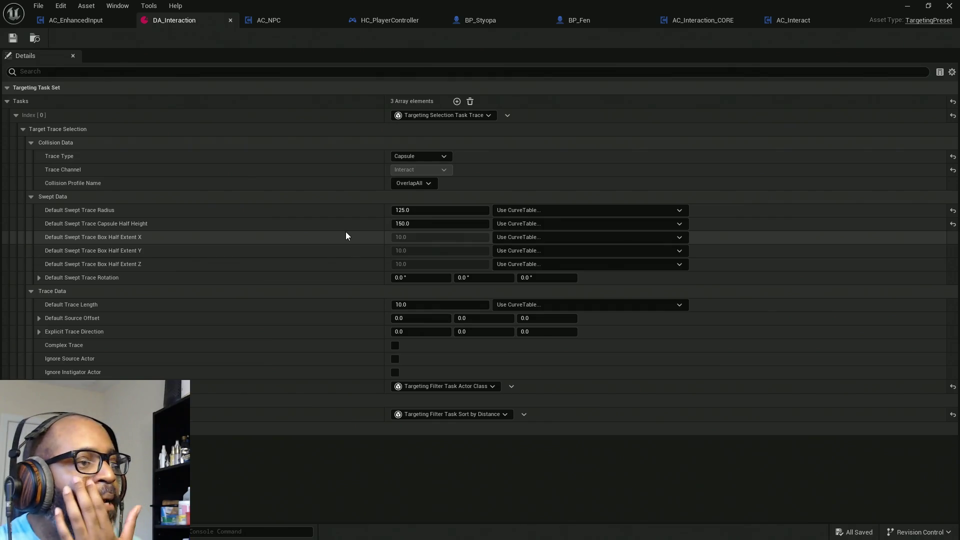
Choose NoCollision as the DA_Interaction Capsule trace's Collision Profile Name.
click(408, 183)
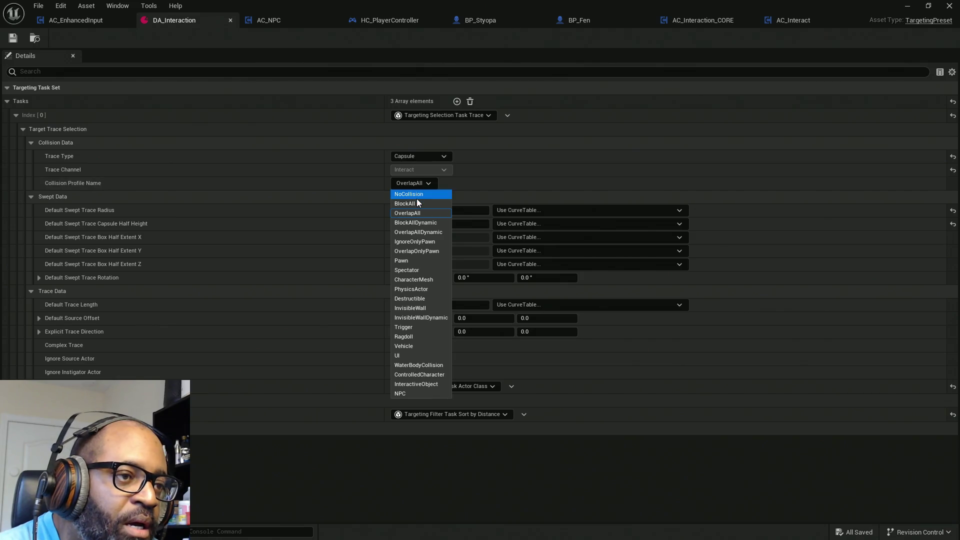
click(437, 186)
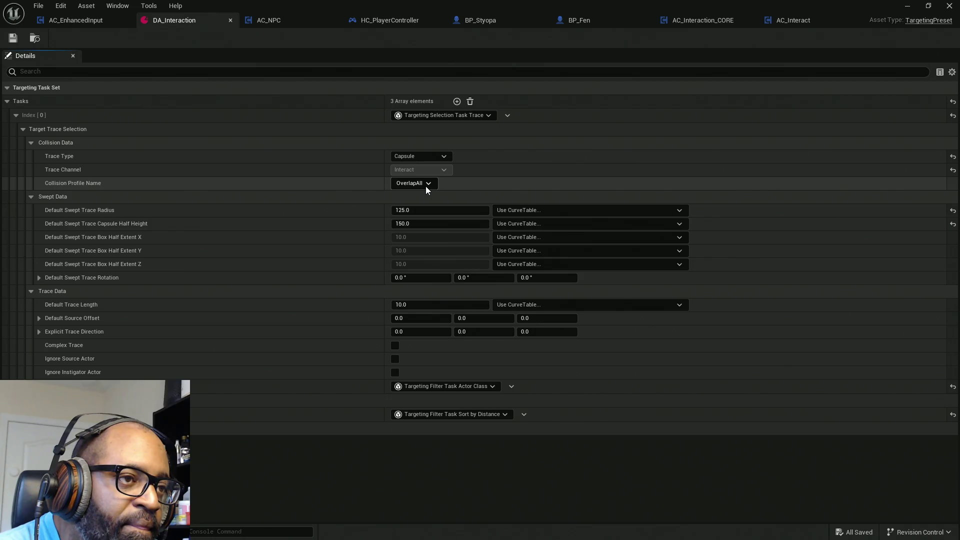
click(426, 186)
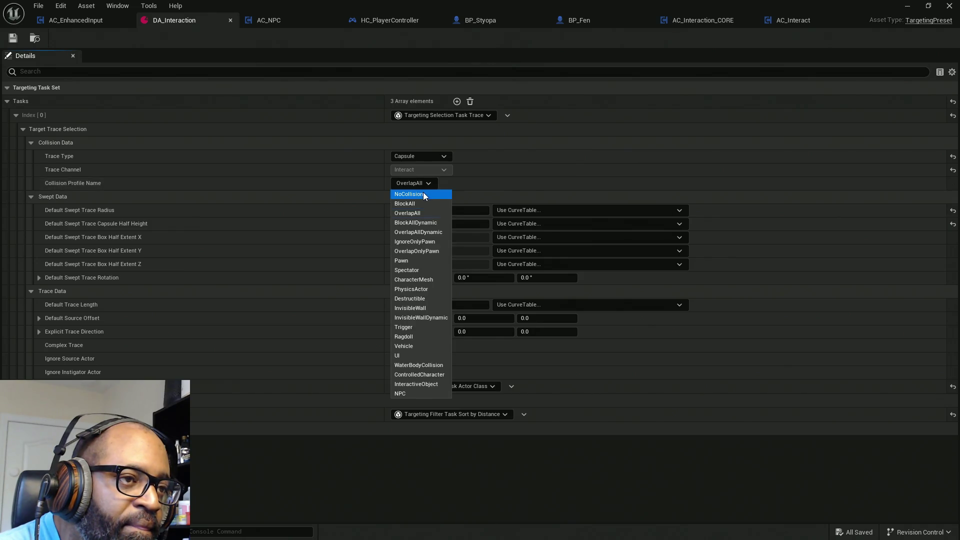
click(423, 192)
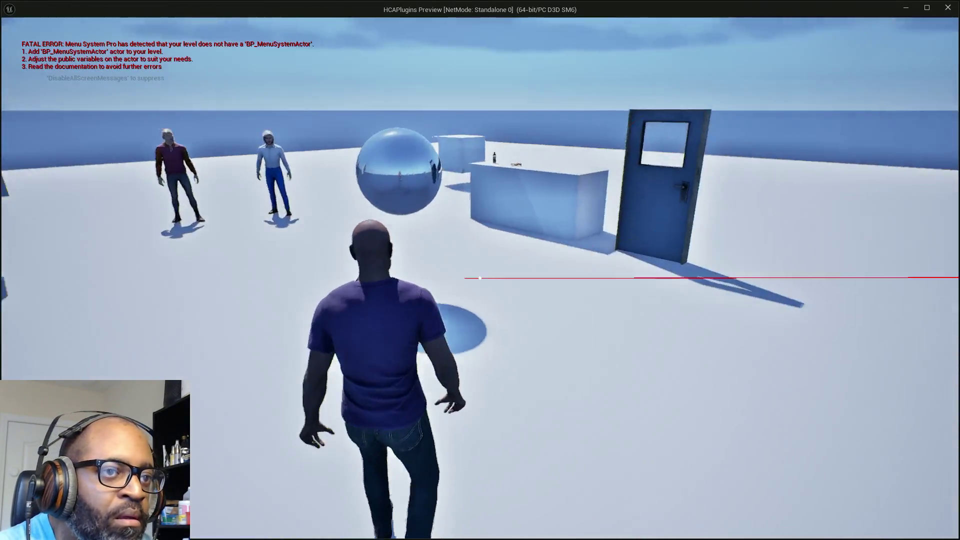
Walk the character past the blue door, pretzel and soda bottle to the two outlined NPCs.
key(w)
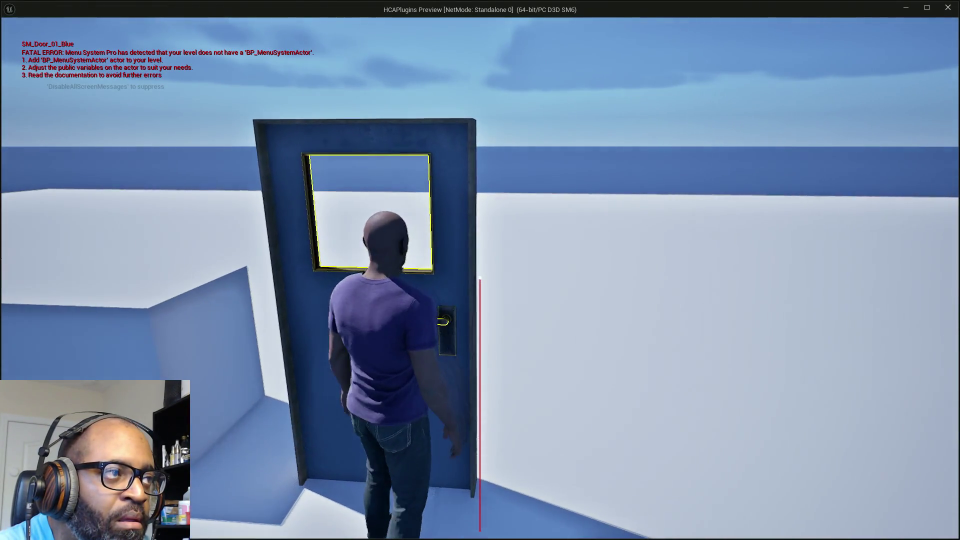
key(a)
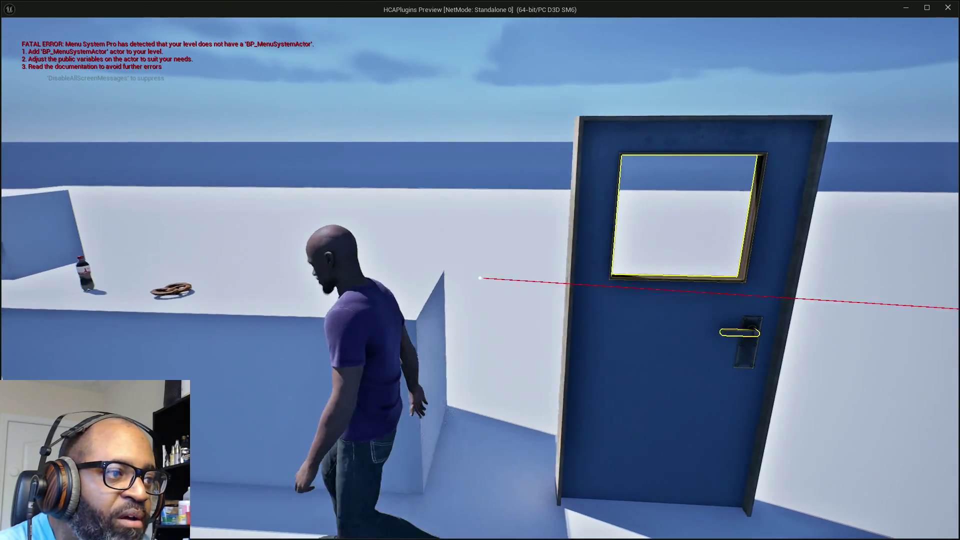
key(w)
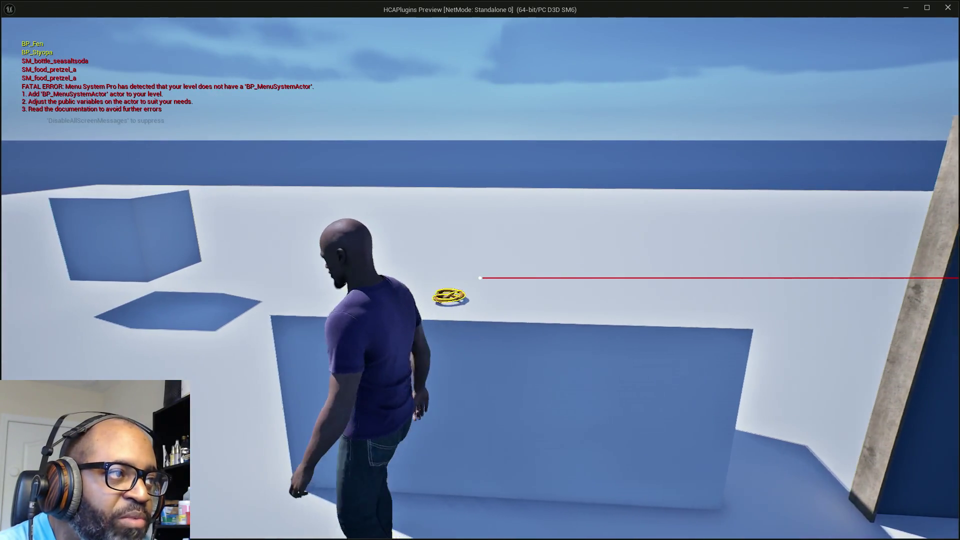
key(w)
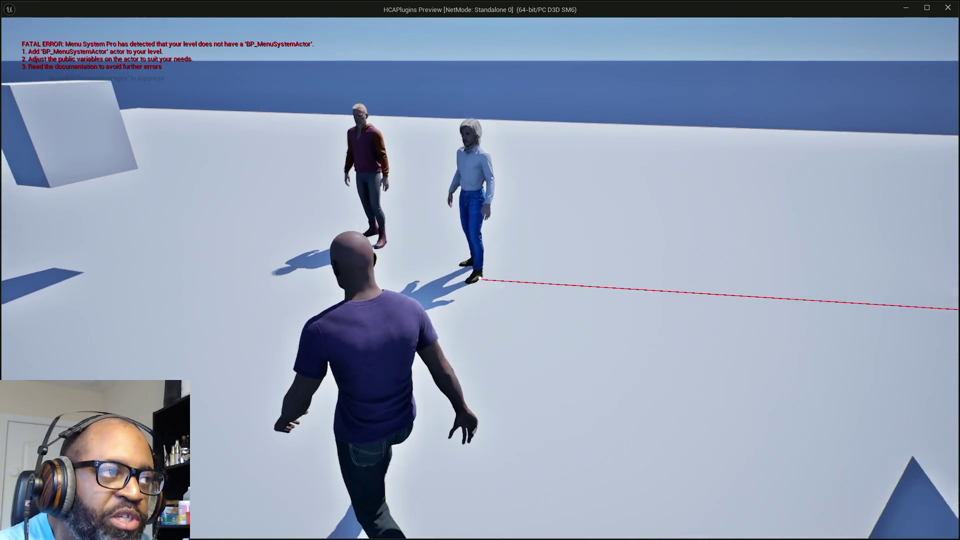
key(w)
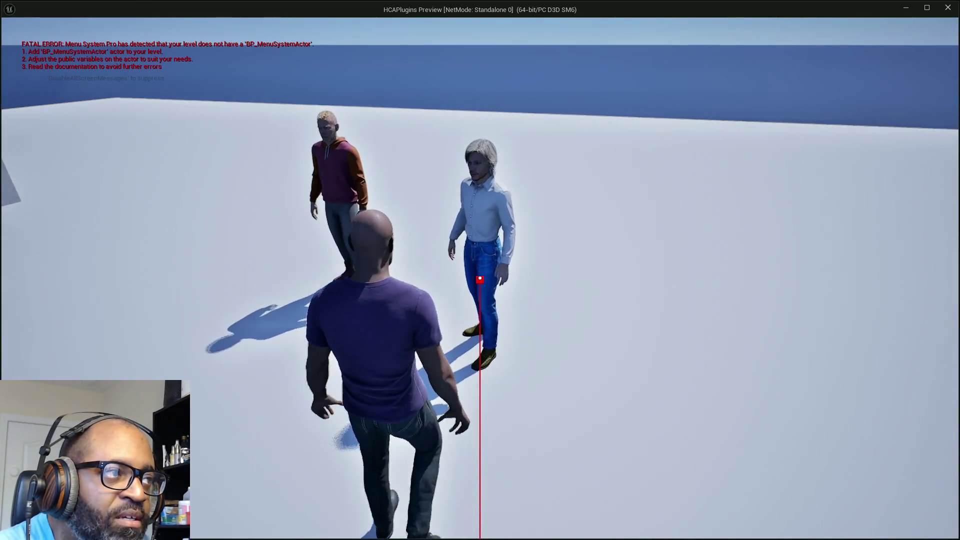
key(a)
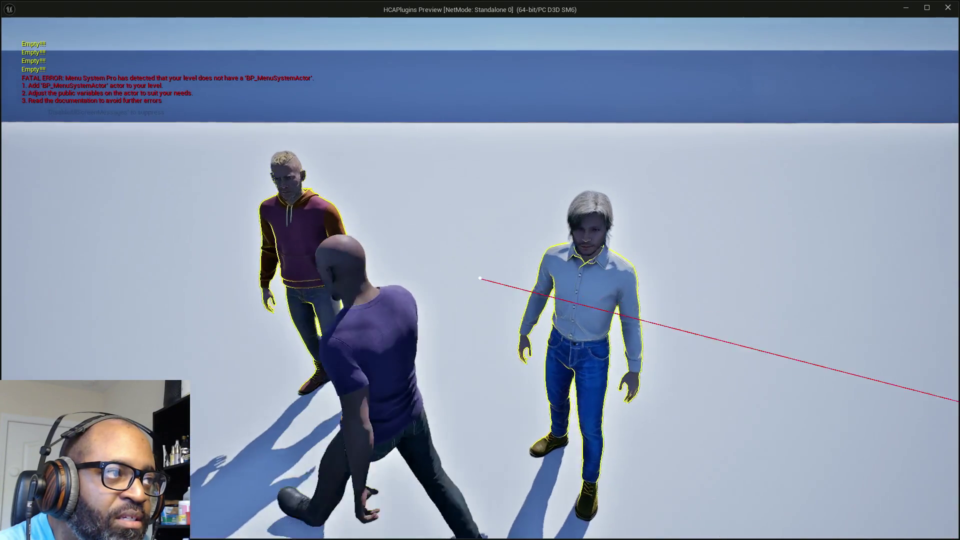
key(s)
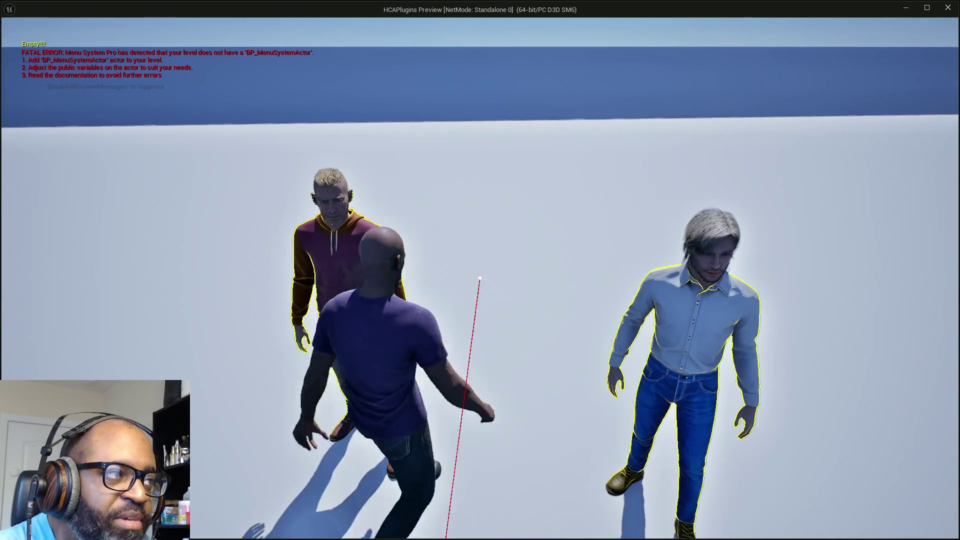
key(d)
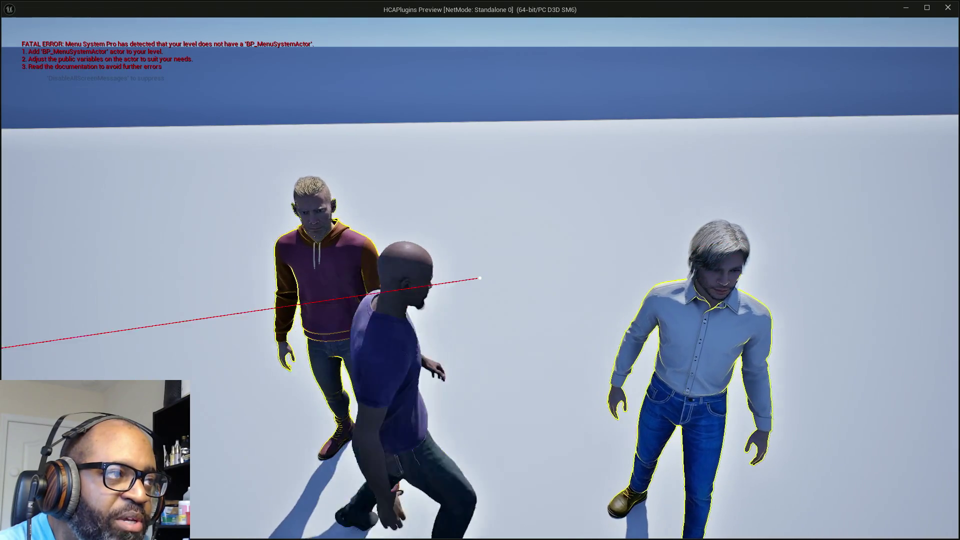
key(s)
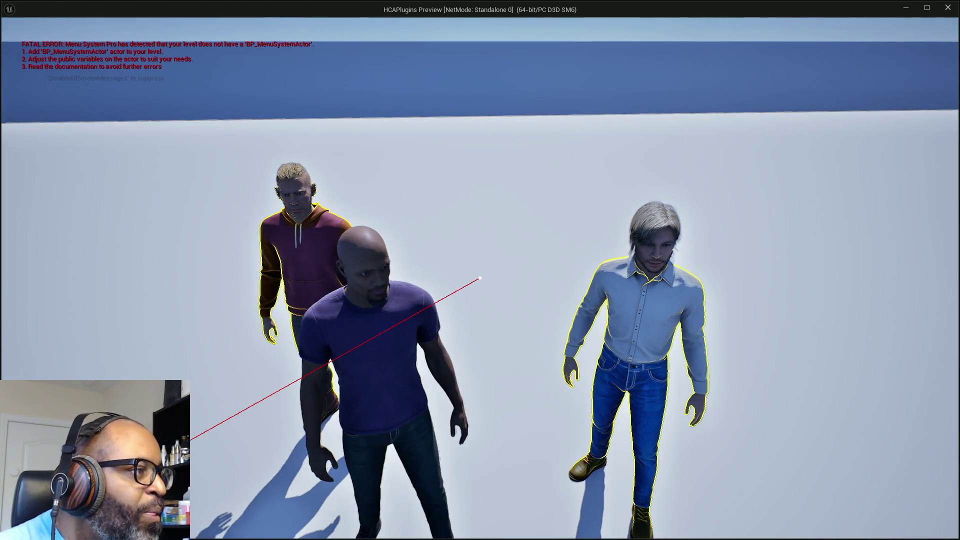
End the play test and move the W_InteractiveInfo Blueprint window aside.
key(Escape)
mouse_move(429, 107)
mouse_down()
mouse_move(451, 68)
mouse_move(628, 17)
mouse_move(628, 2)
mouse_up()
drag(310, 5, 310, 74)
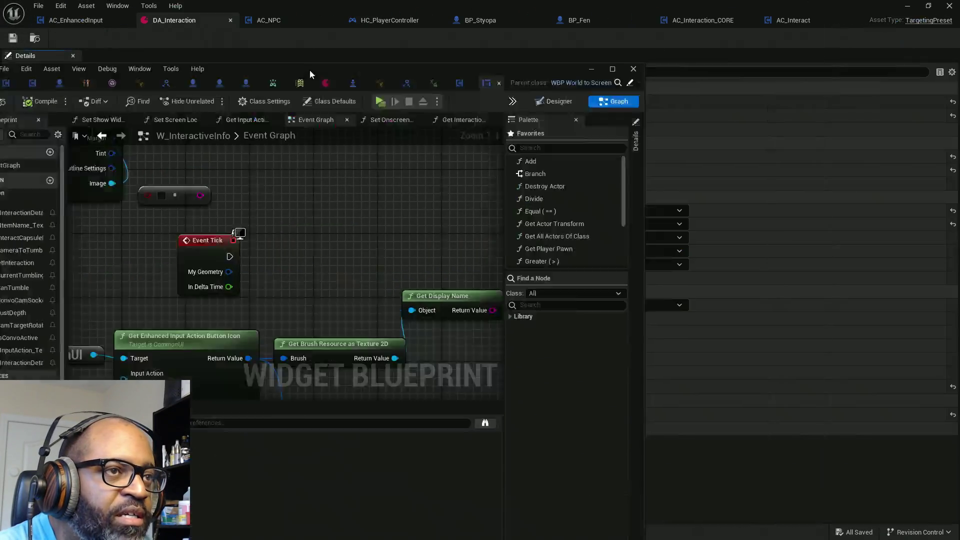
Close the W_InteractiveInfo and DA_Interaction editors and show BP_Styopa's Details beside the Outliner.
key(alt+Tab)
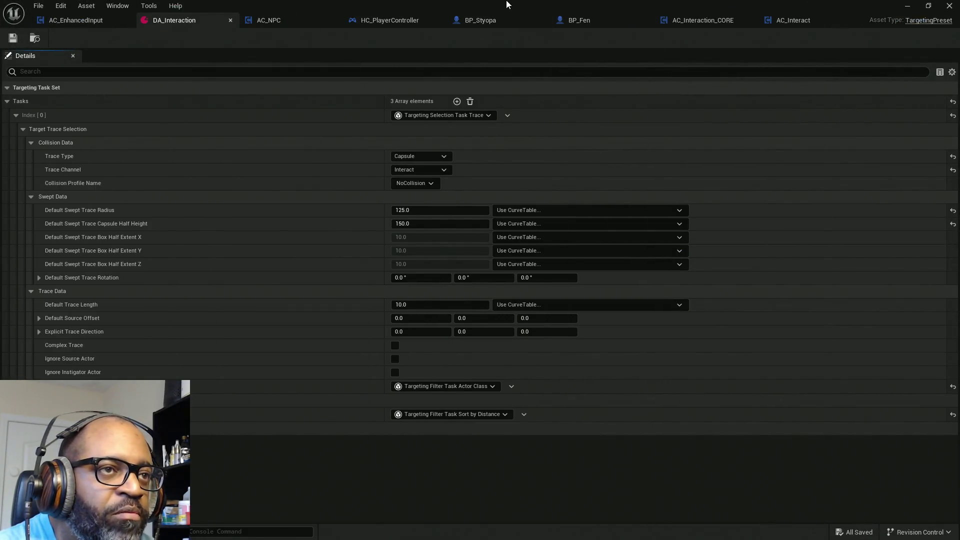
key(alt+Tab)
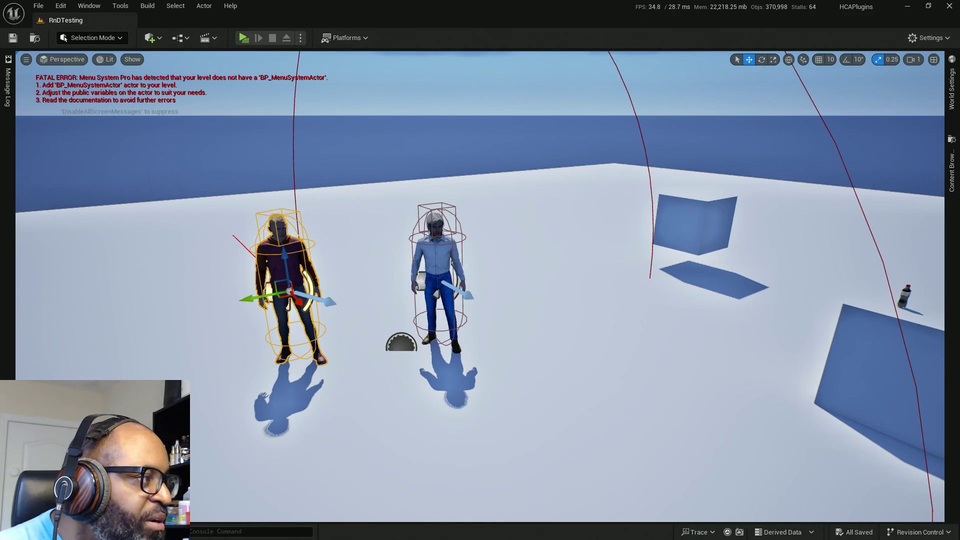
key(alt+Tab)
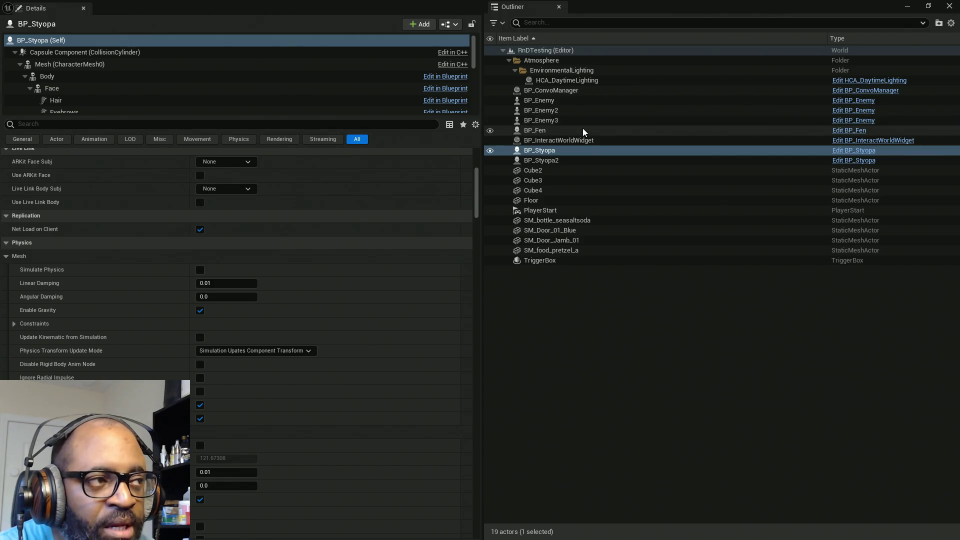
Inspect BP_Styopa's Capsule Component collision, confirming its Object Type is NPC.
click(94, 53)
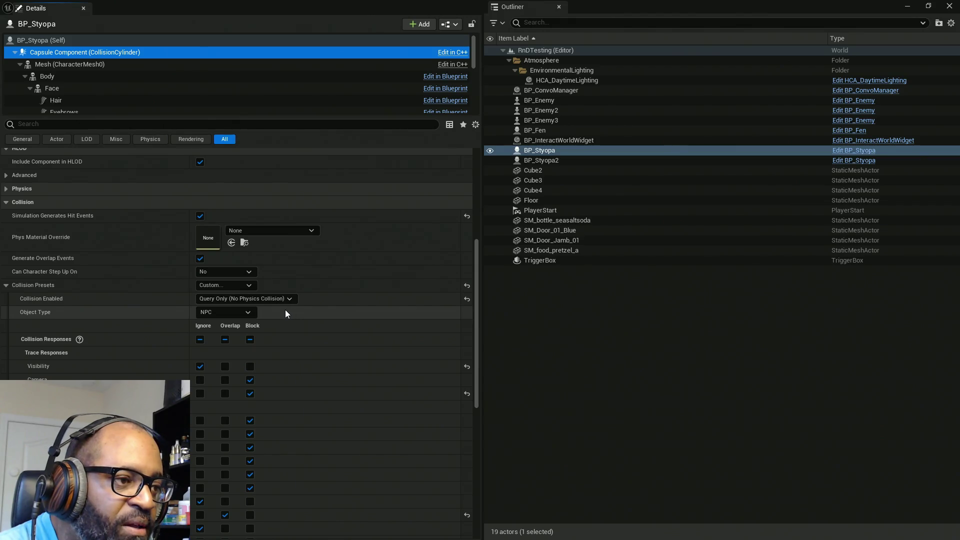
click(230, 315)
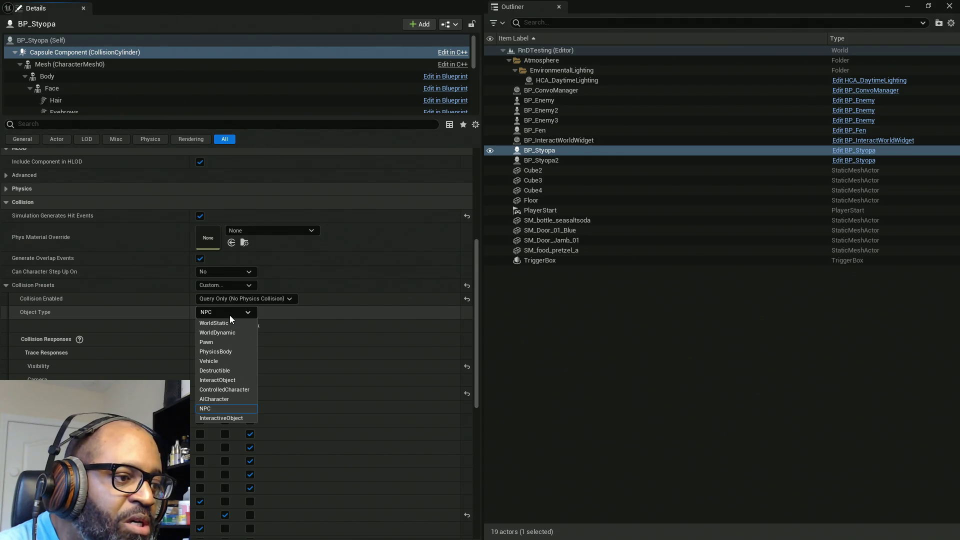
click(230, 315)
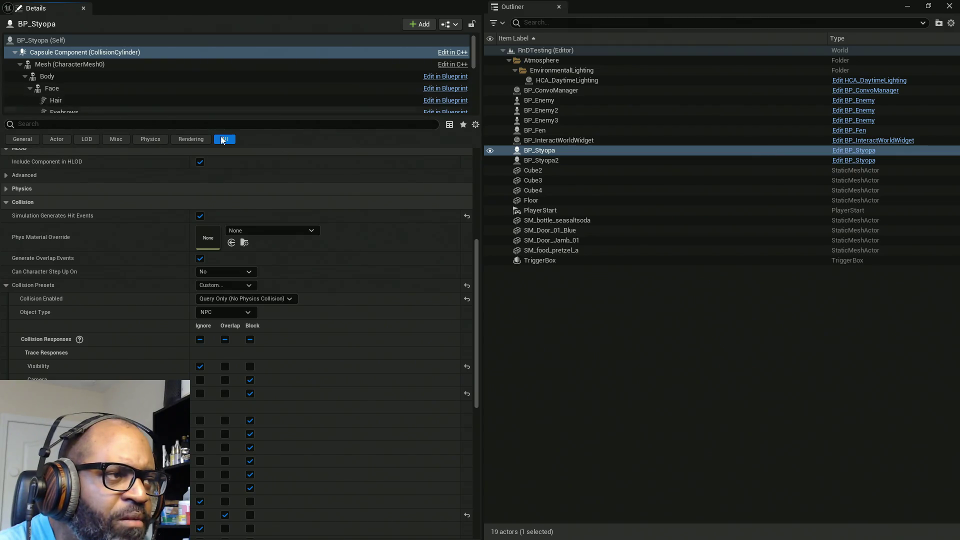
Check SM_bottle_seasaltsoda's collision, then BP_Fen's capsule and mesh collision settings.
click(575, 221)
scroll(232, 191, up, 1)
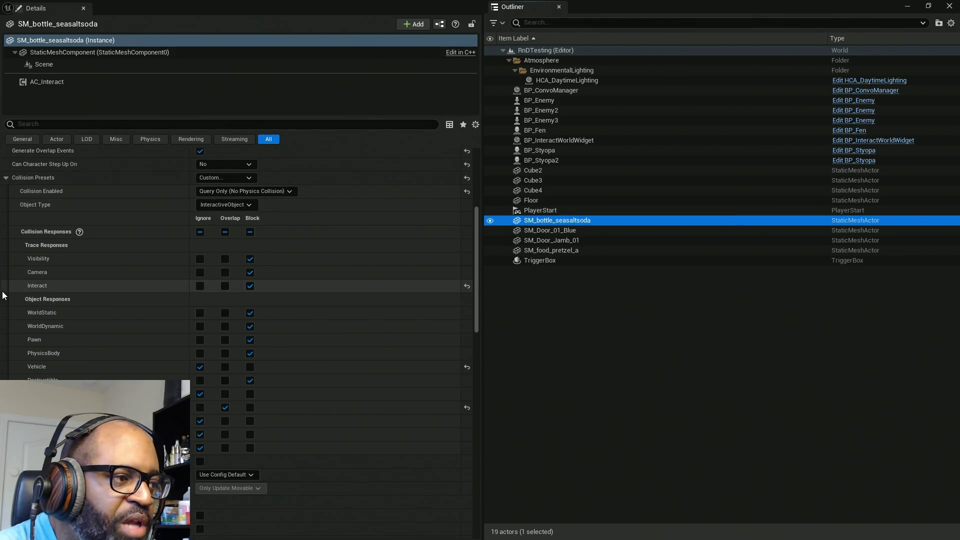
click(548, 129)
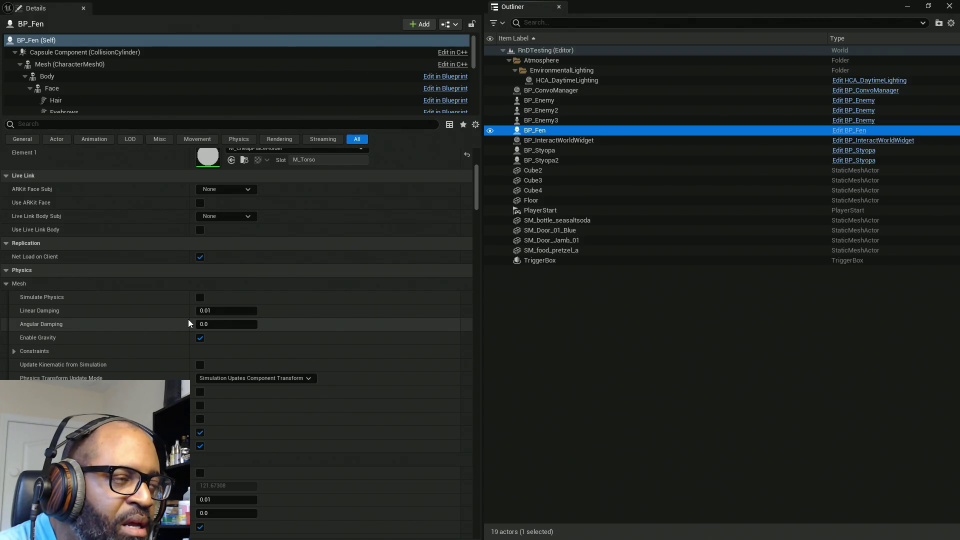
click(125, 52)
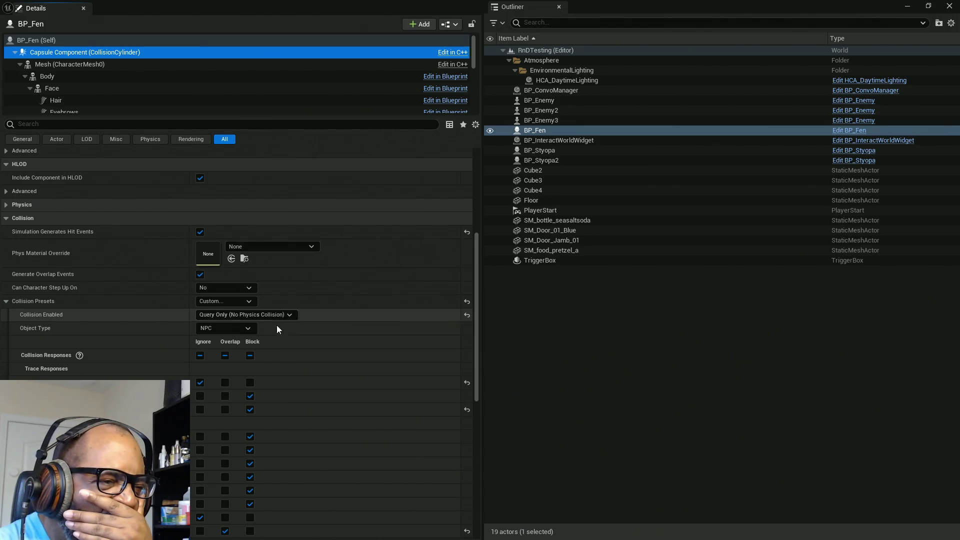
scroll(256, 355, down, 2)
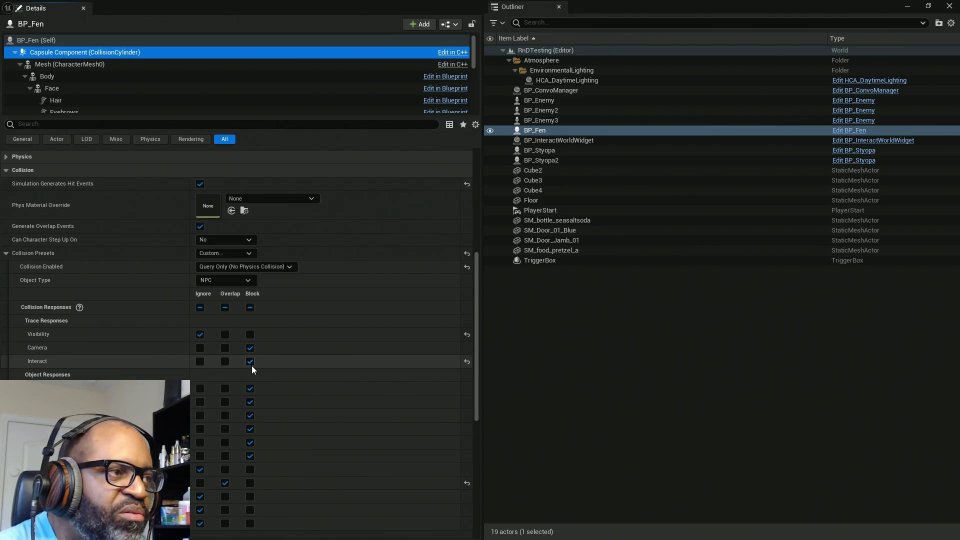
click(104, 64)
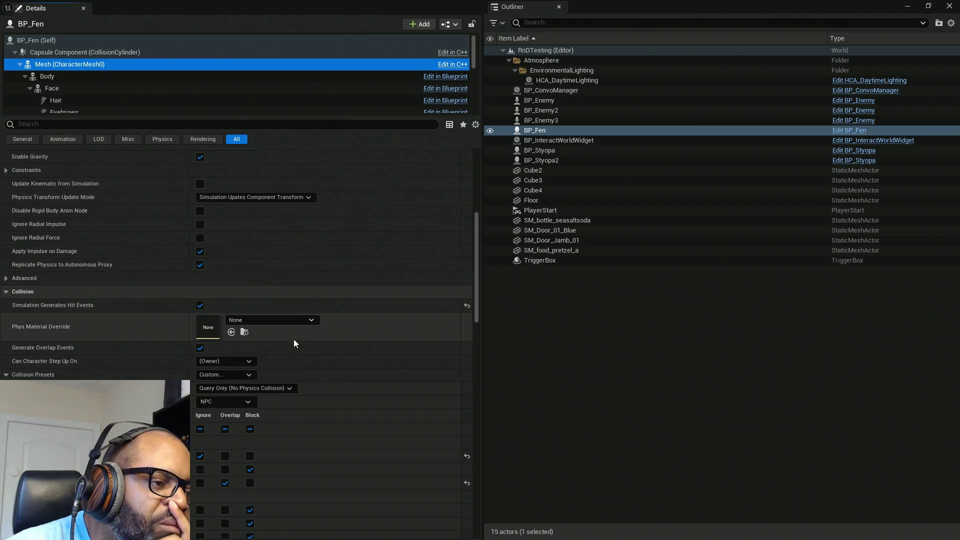
Set BP_Fen's mesh Object Type to InteractiveObject and make it block Interact.
click(248, 403)
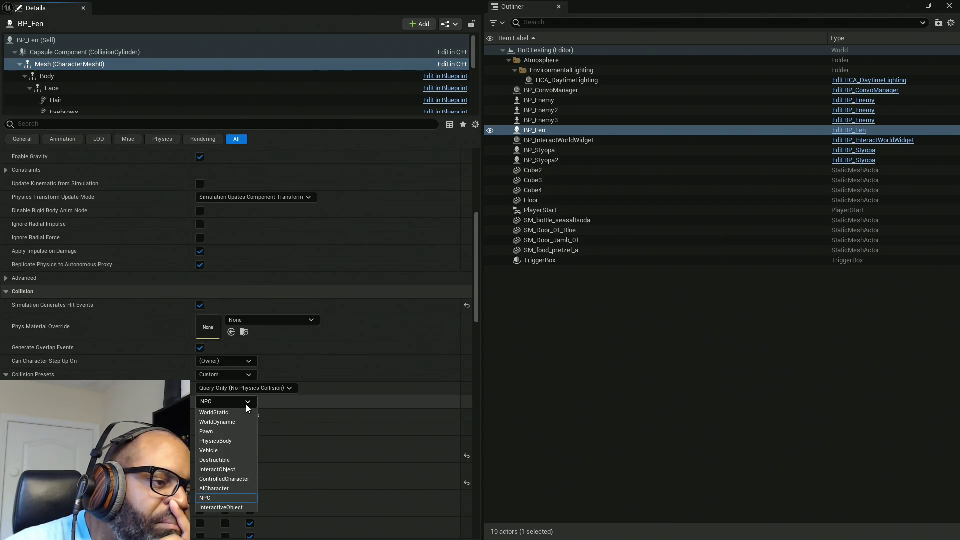
click(242, 507)
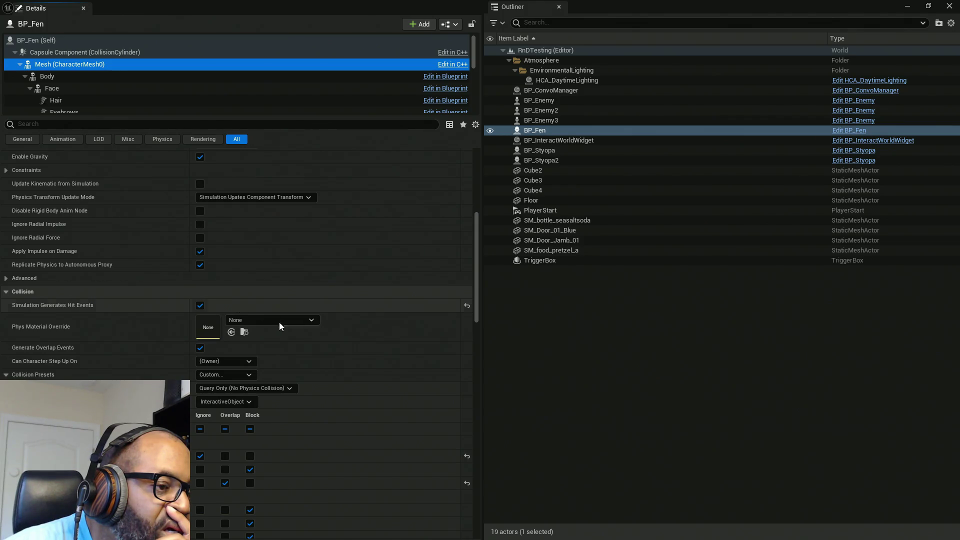
click(253, 483)
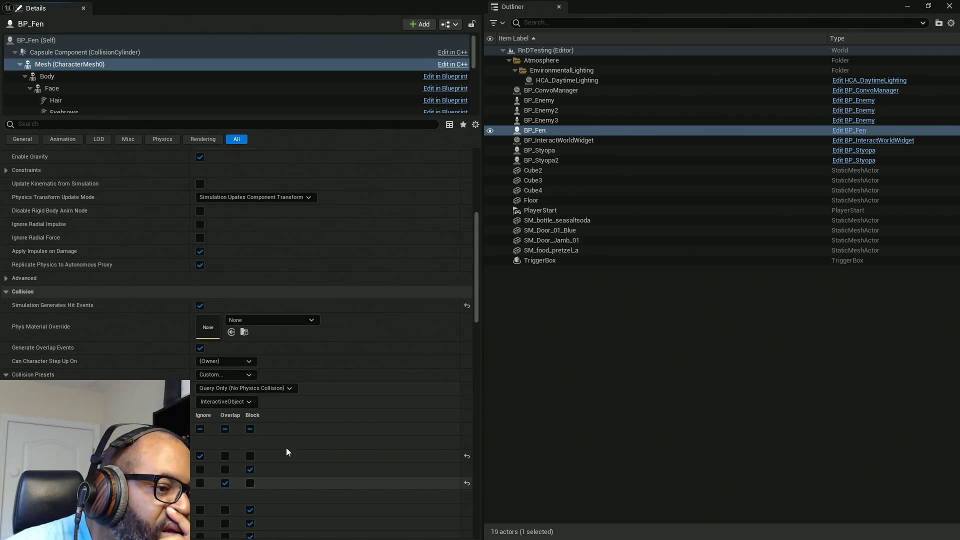
Set BP_Styopa's mesh Object Type to InteractiveObject as well.
click(550, 150)
click(61, 67)
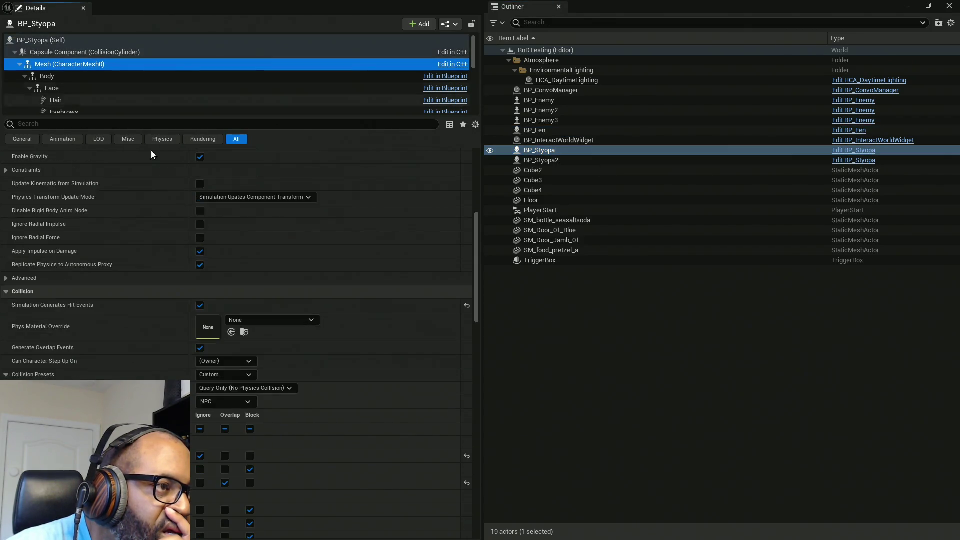
click(231, 402)
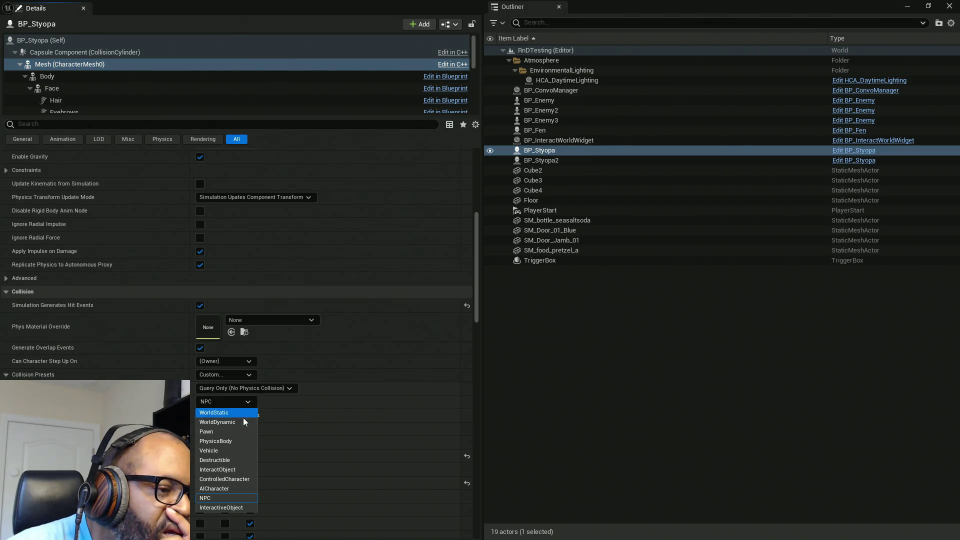
click(229, 508)
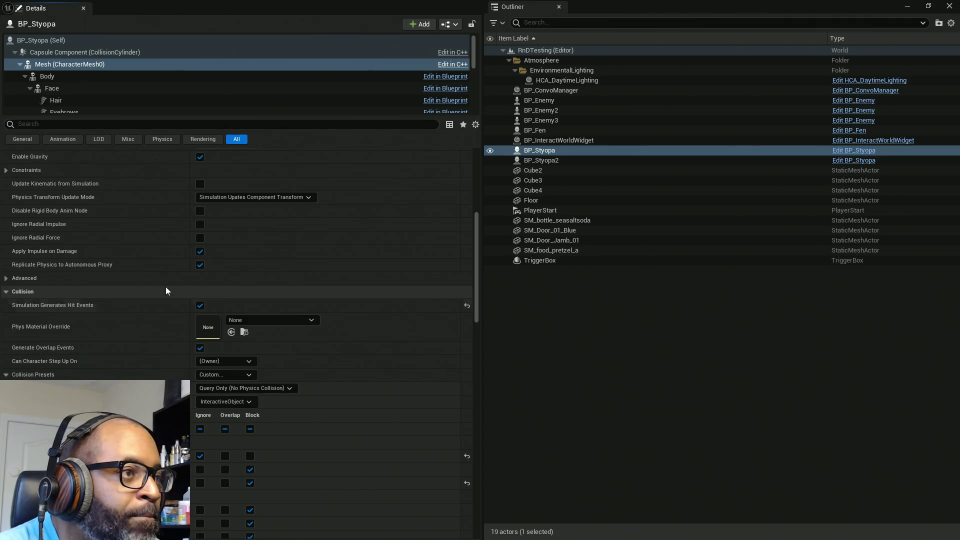
drag(592, 5, 357, 73)
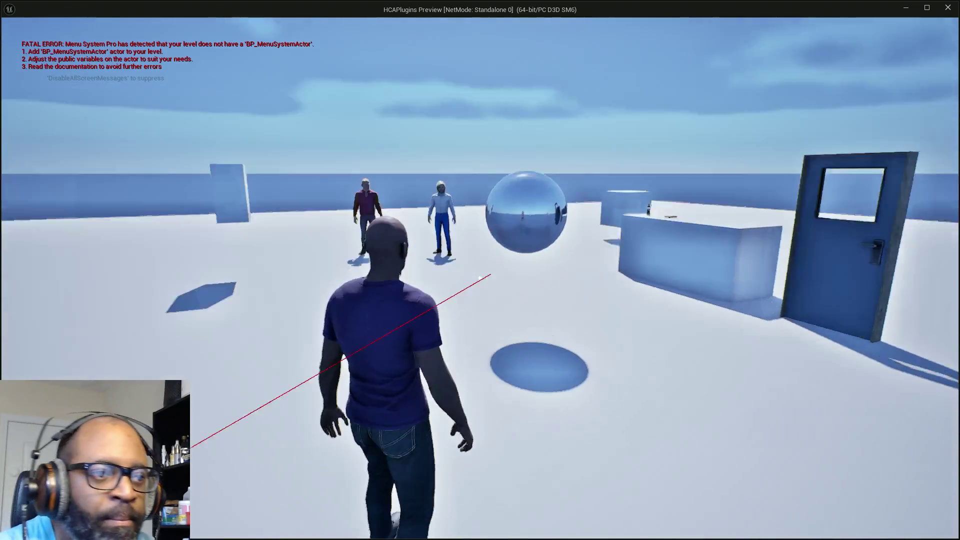
Walk up to both NPCs to see outlines and Fen's talk prompt, then stop and select BP_Styopa.
key(w)
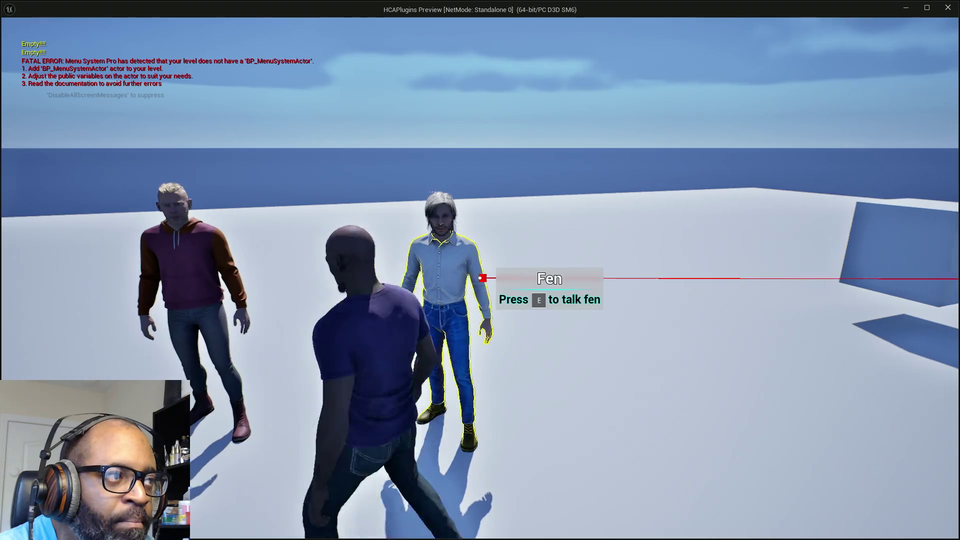
key(e)
key(s)
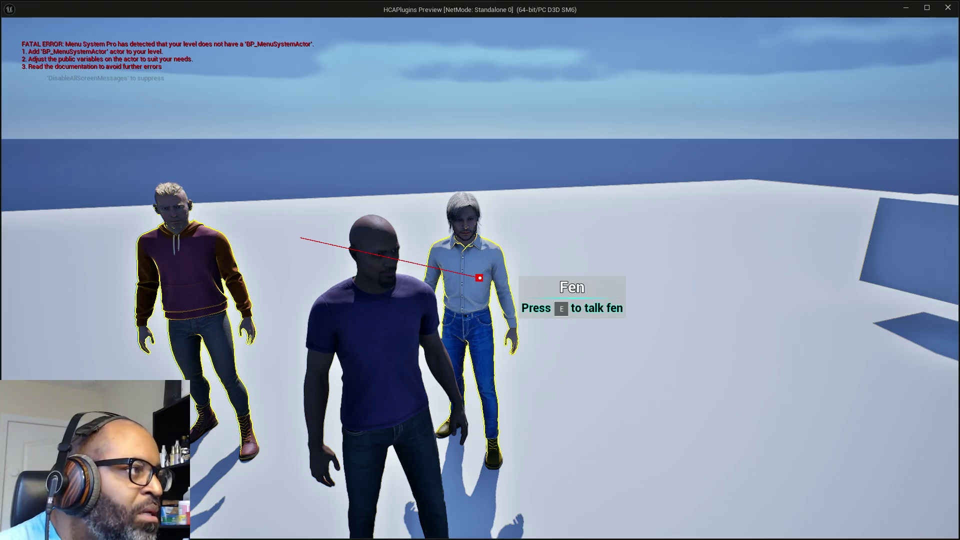
key(Escape)
click(279, 268)
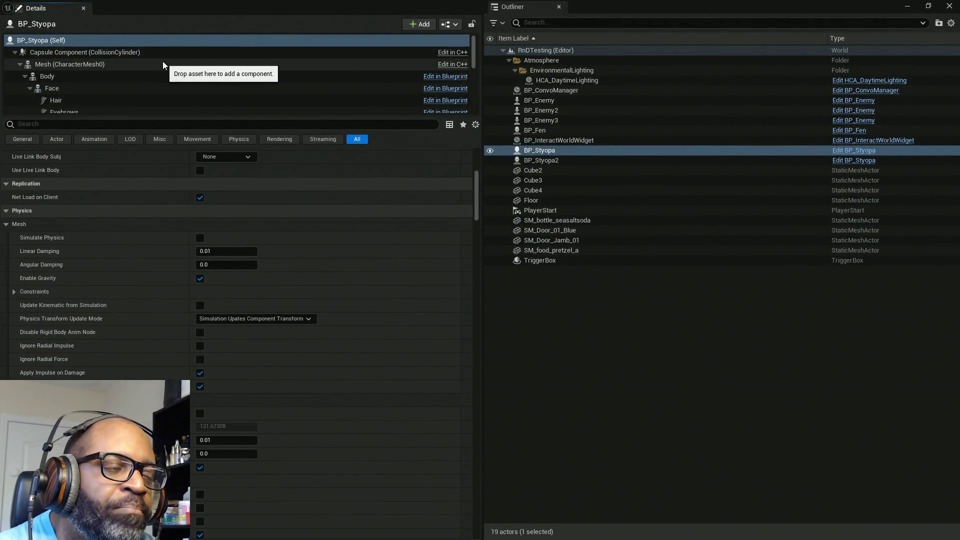
Select BP_Styopa's Torso component and set its Collision Presets to Custom.
scroll(150, 82, down, 1)
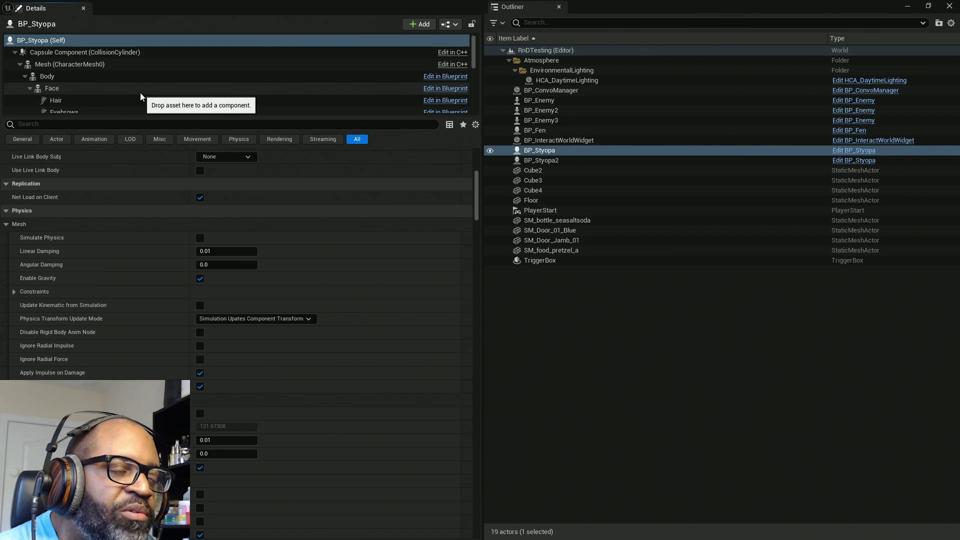
scroll(140, 91, down, 5)
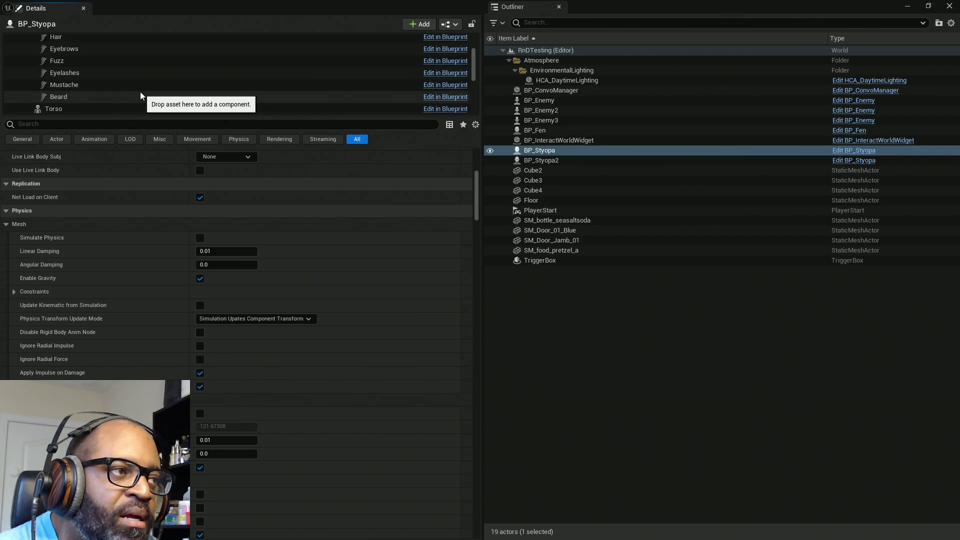
click(61, 76)
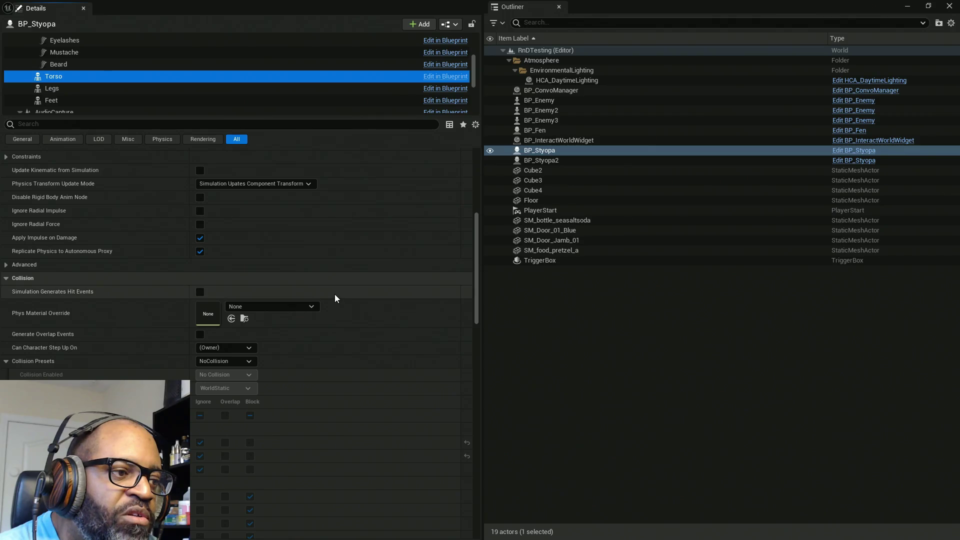
scroll(242, 346, down, 1)
click(245, 329)
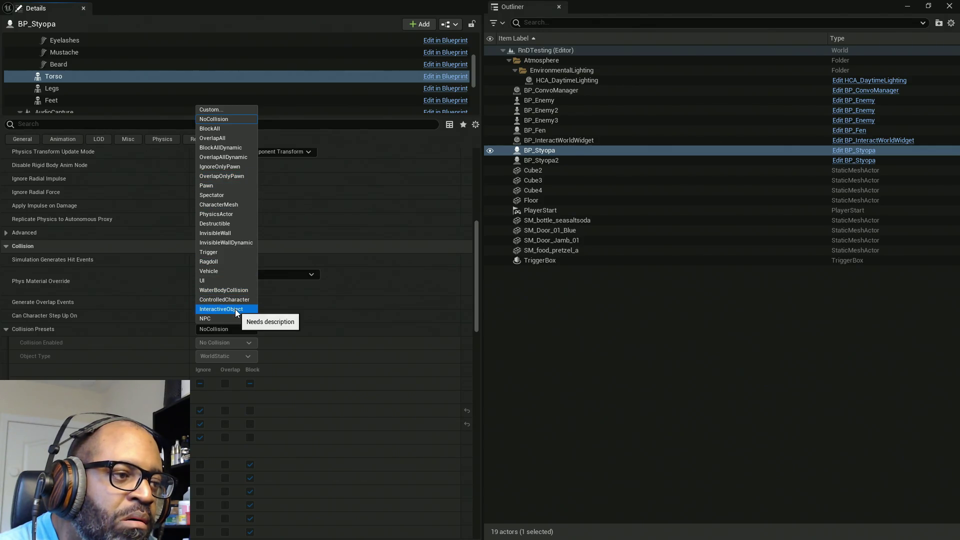
key(Escape)
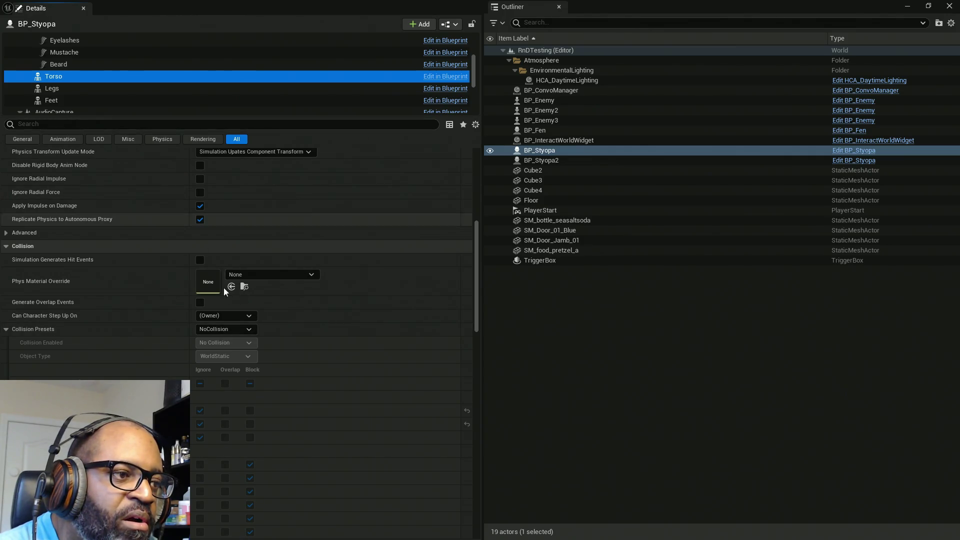
click(236, 329)
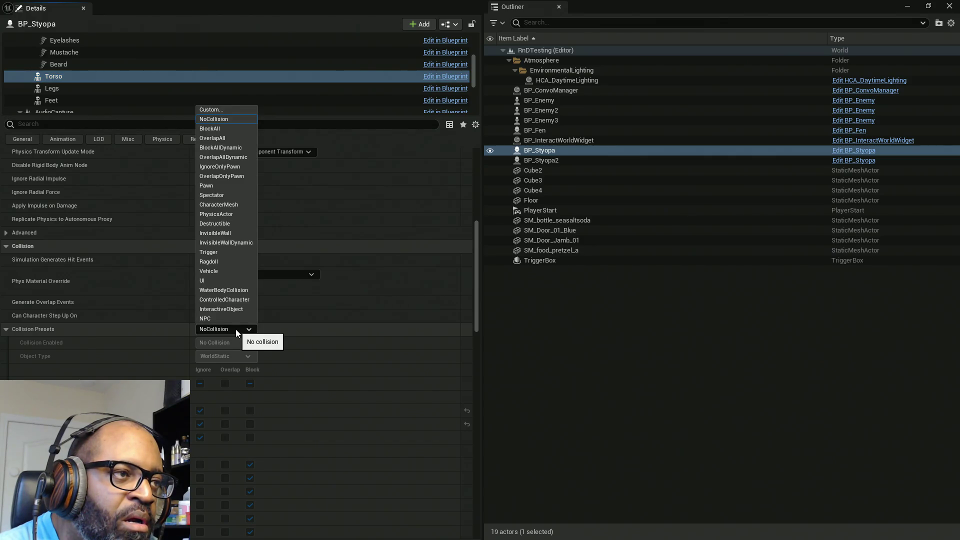
click(215, 112)
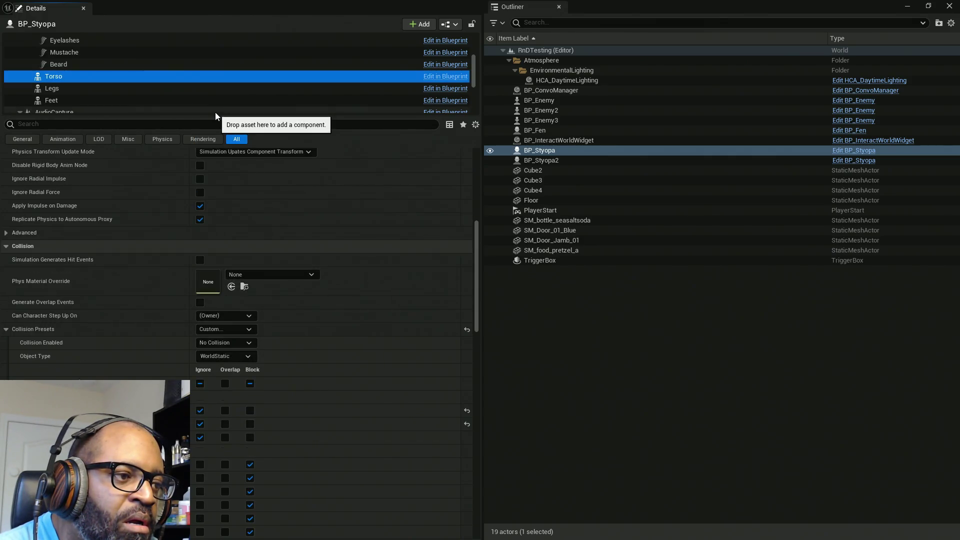
Enable hit and overlap events, make Torso an InteractiveObject, and block the Interact channel.
click(205, 304)
click(199, 258)
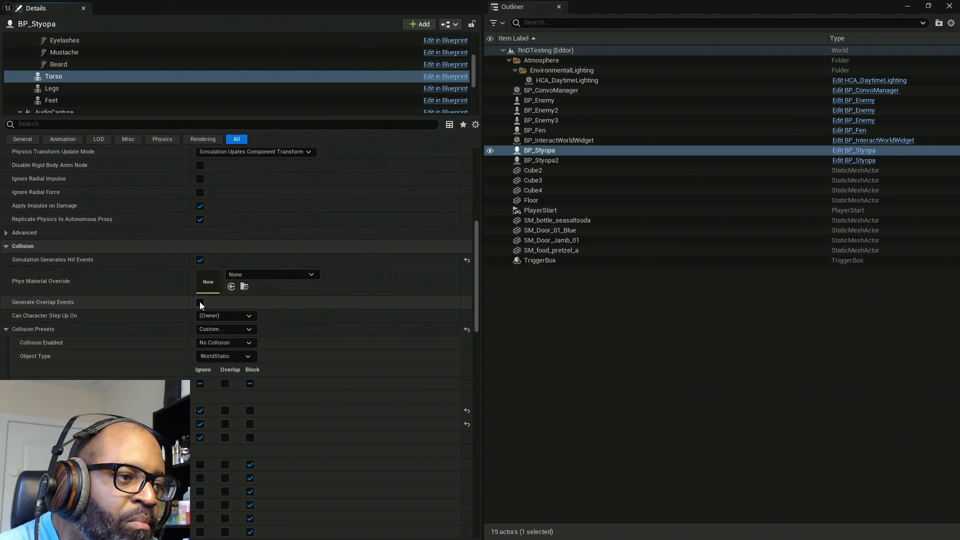
click(200, 302)
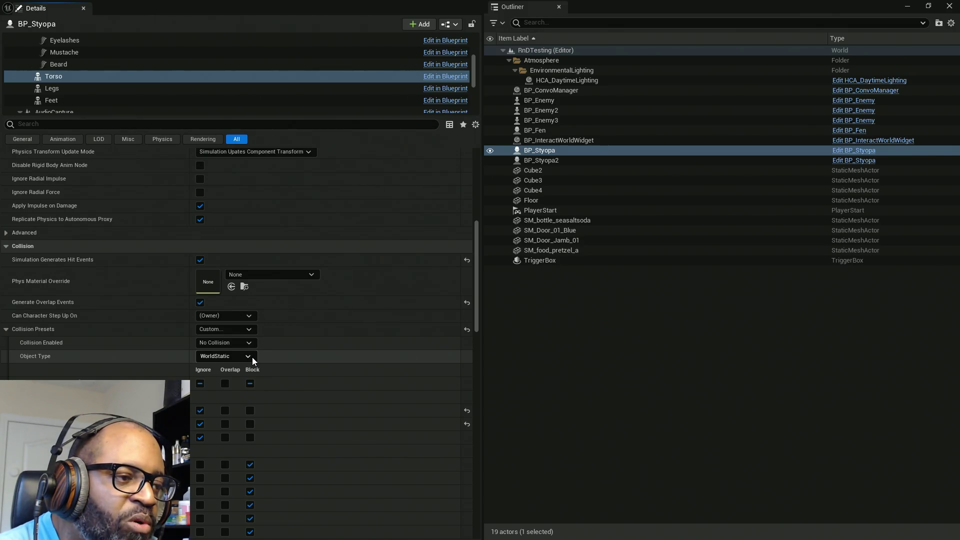
click(250, 357)
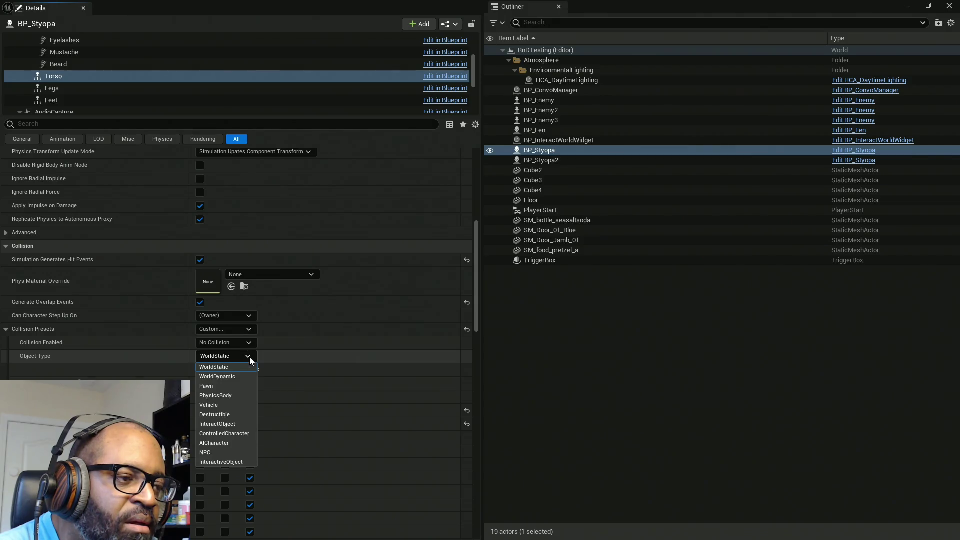
click(234, 461)
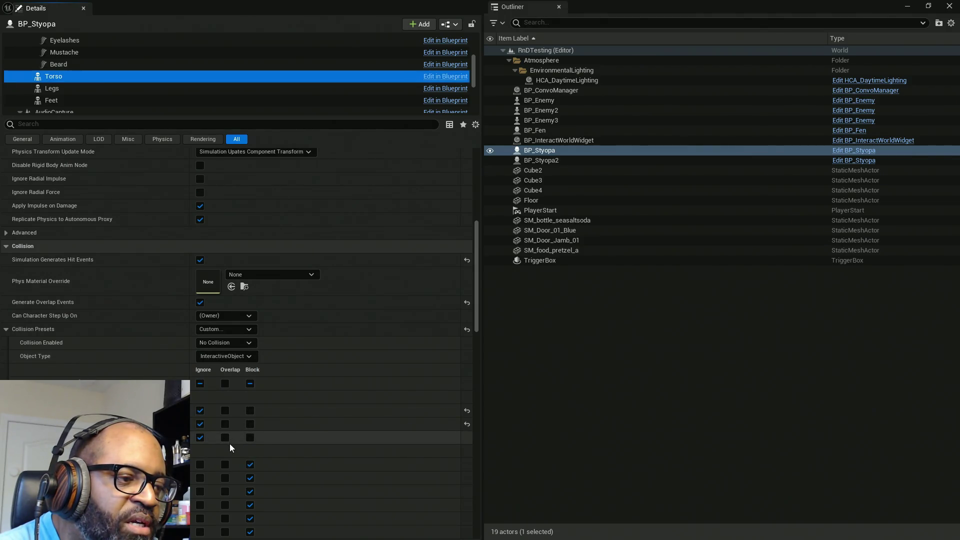
click(250, 438)
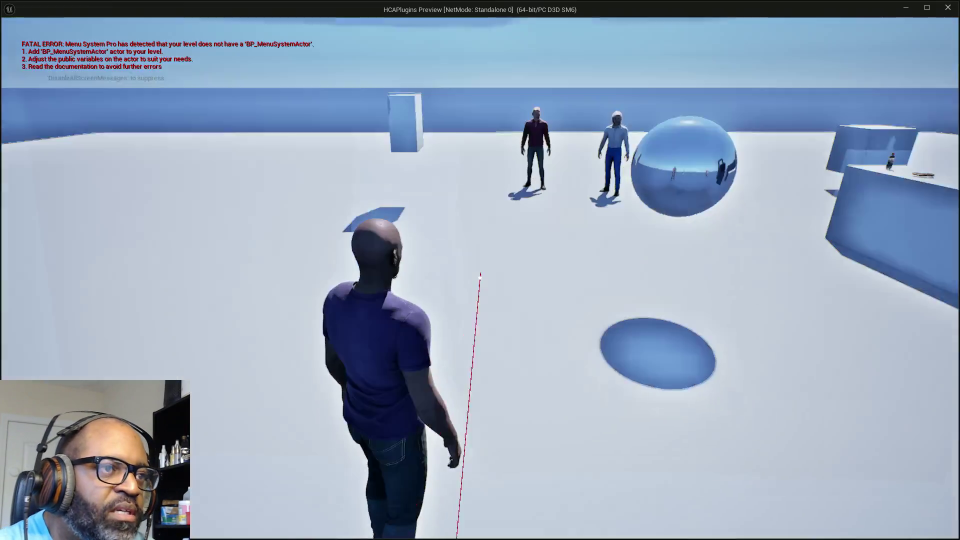
Run the character toward the NPCs to check the yellow outline highlight.
key(w)
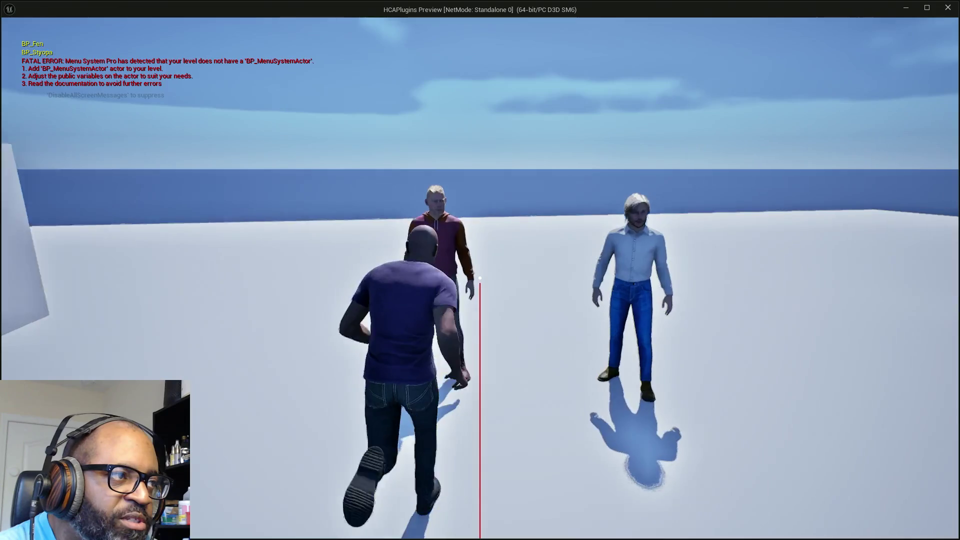
key(shift+F1)
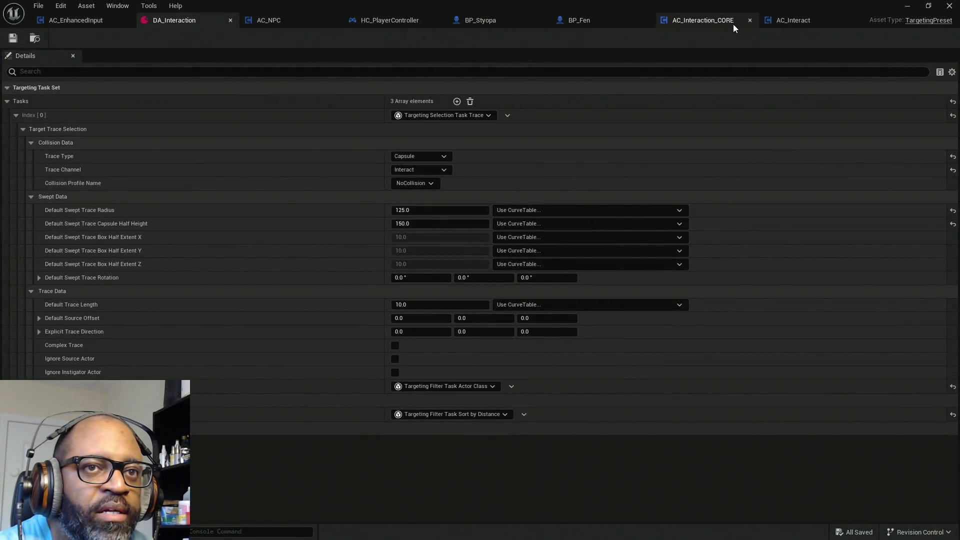
Leave AC_NPC and open BP_Fen's SetNPC_Collision function graph.
click(271, 20)
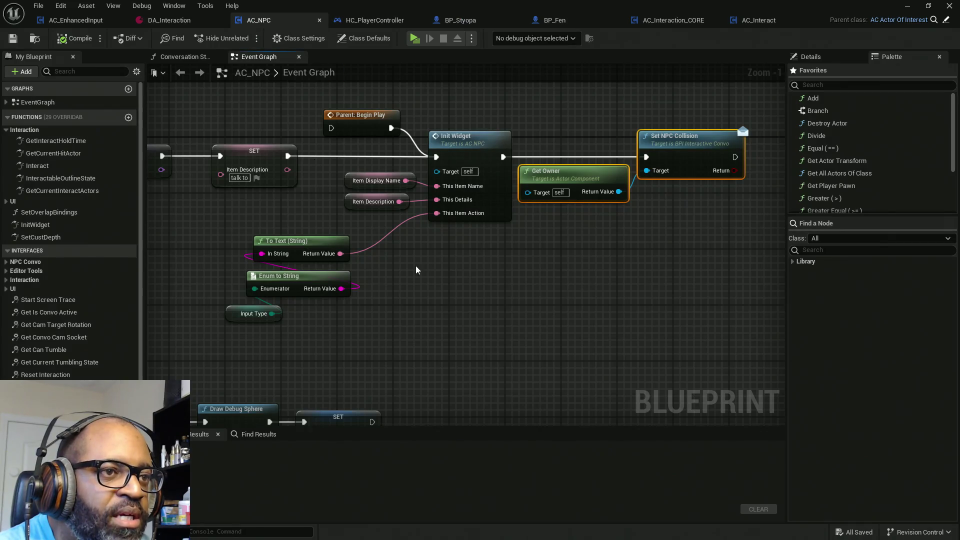
mouse_move(669, 93)
mouse_down()
mouse_move(719, 281)
mouse_move(757, 307)
mouse_up()
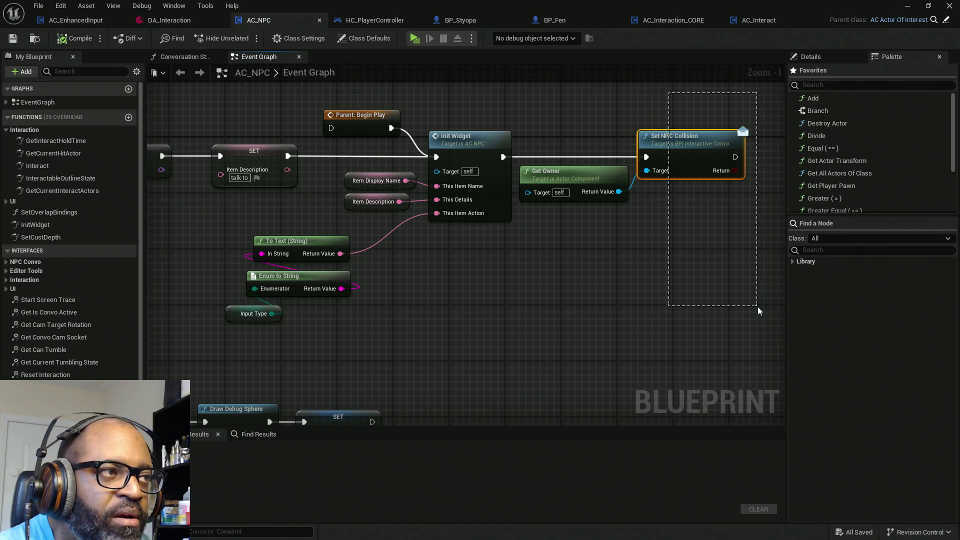
drag(758, 307, 758, 307)
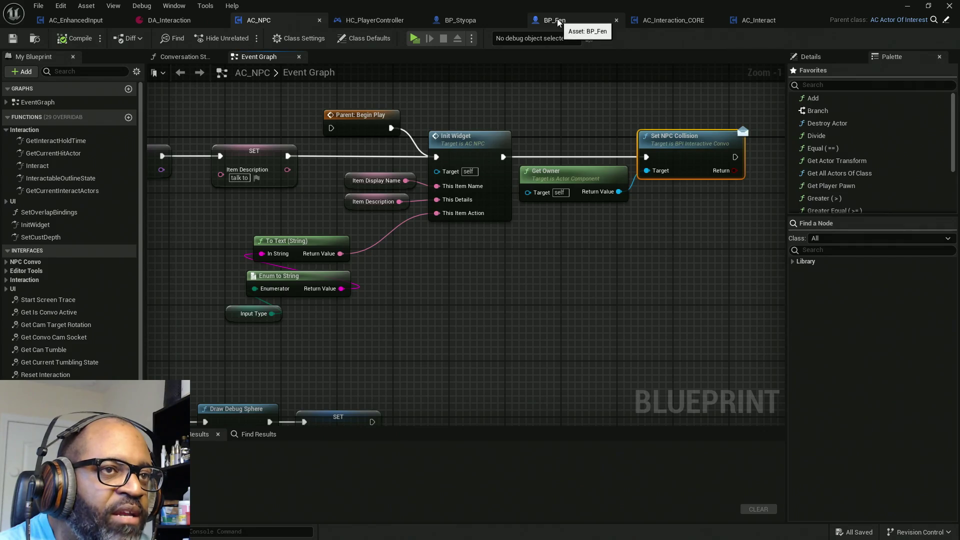
click(550, 21)
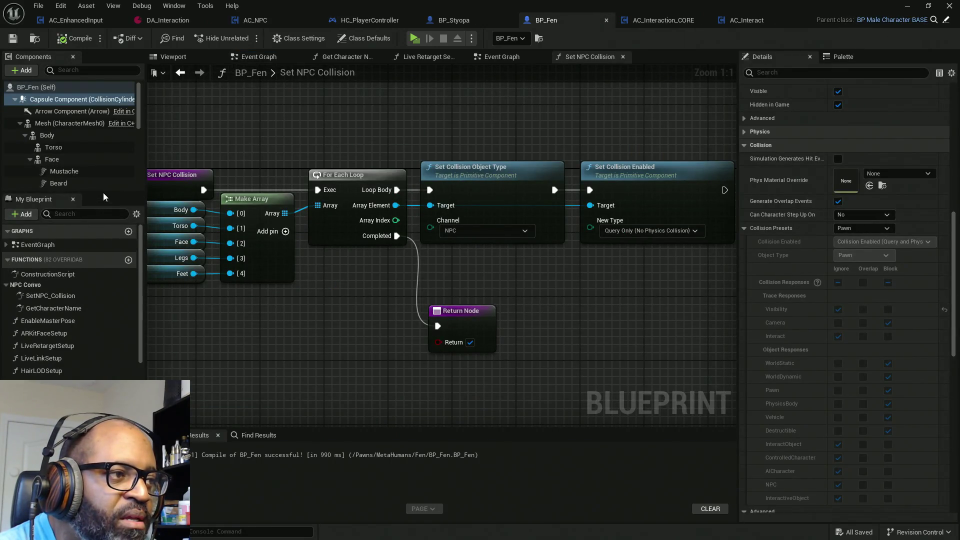
drag(103, 197, 103, 142)
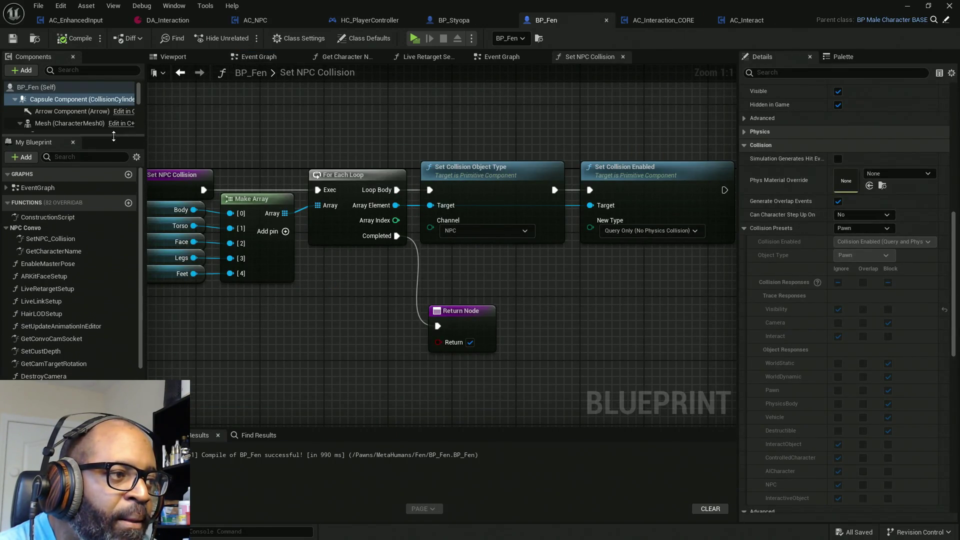
click(56, 243)
Change the Set Collision Object Type channel to InteractiveObject and save BP_Fen.
mouse_move(512, 245)
mouse_down()
mouse_move(476, 245)
mouse_move(567, 235)
mouse_up()
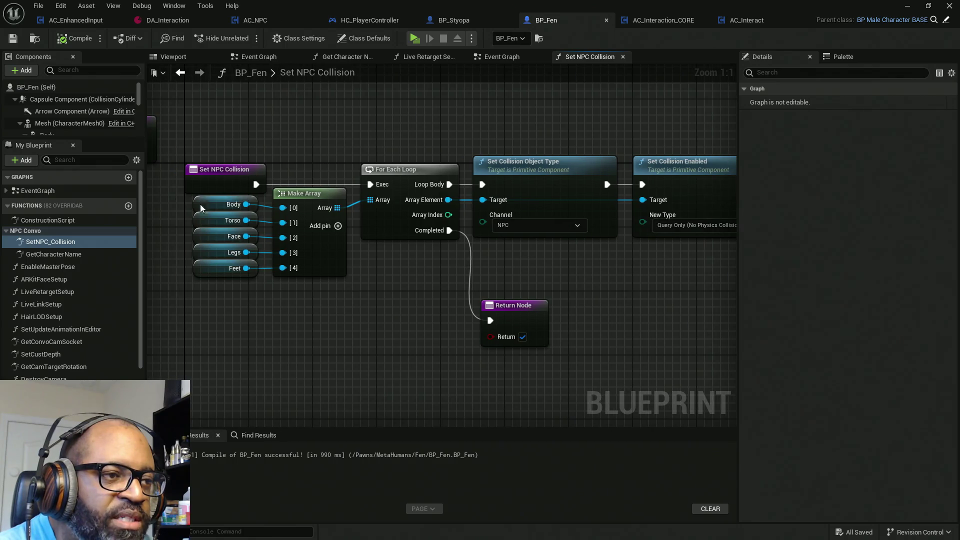
click(575, 228)
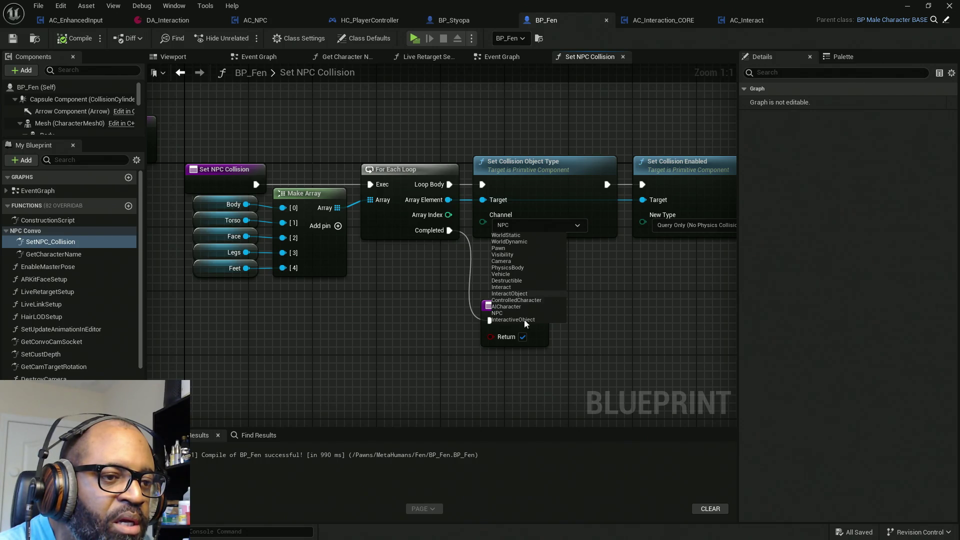
click(524, 320)
drag(626, 273, 501, 267)
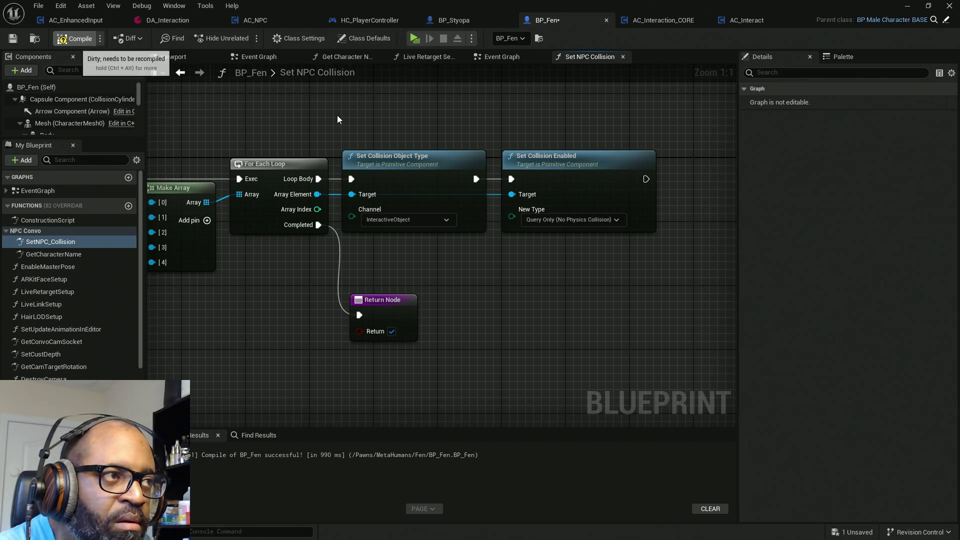
key(ctrl+s)
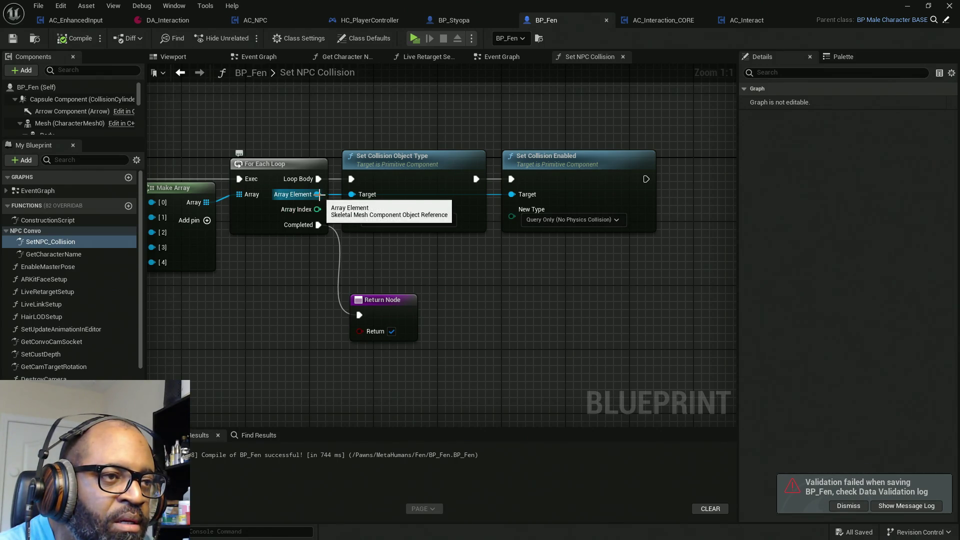
drag(319, 195, 562, 287)
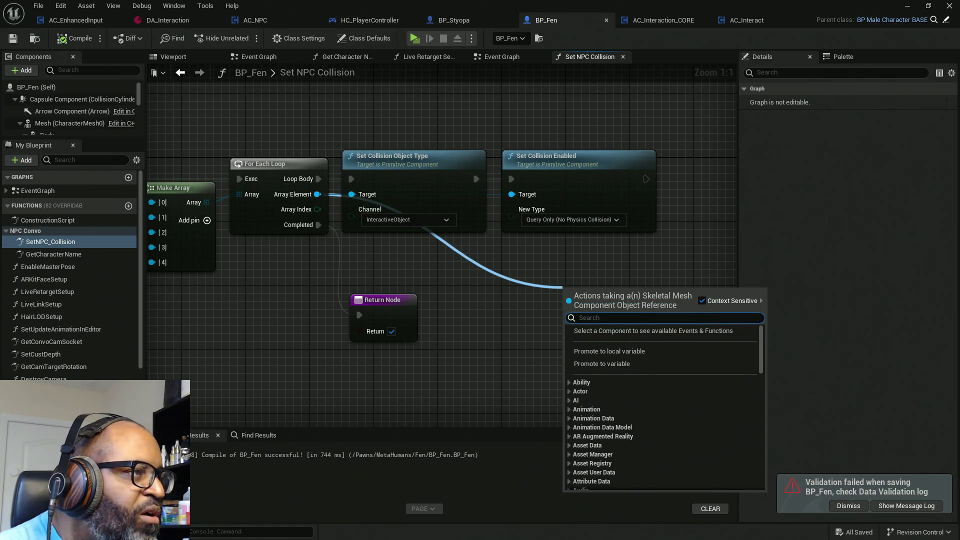
Add a Set Collision Response to Channel node on each mesh, setting Interact to Block.
key(Escape)
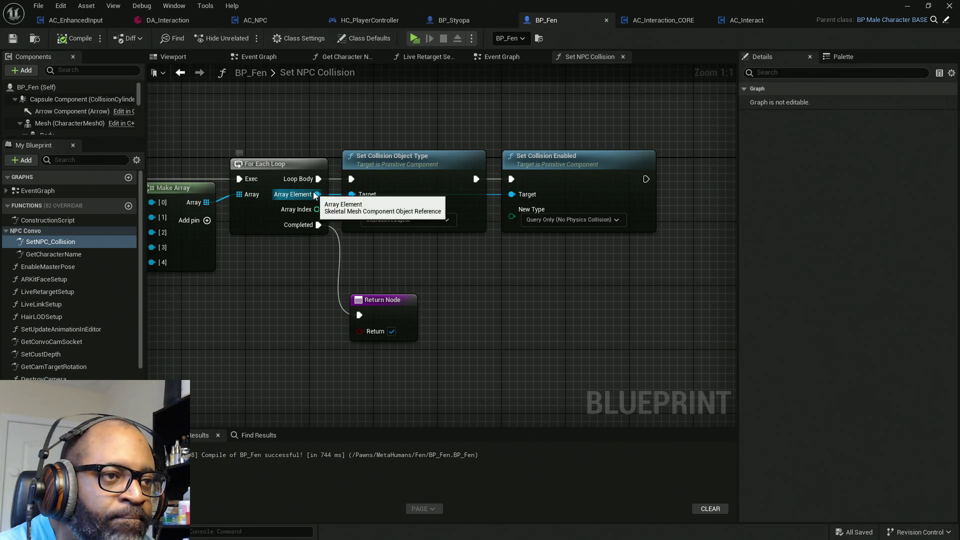
drag(317, 194, 502, 260)
text(collisio)
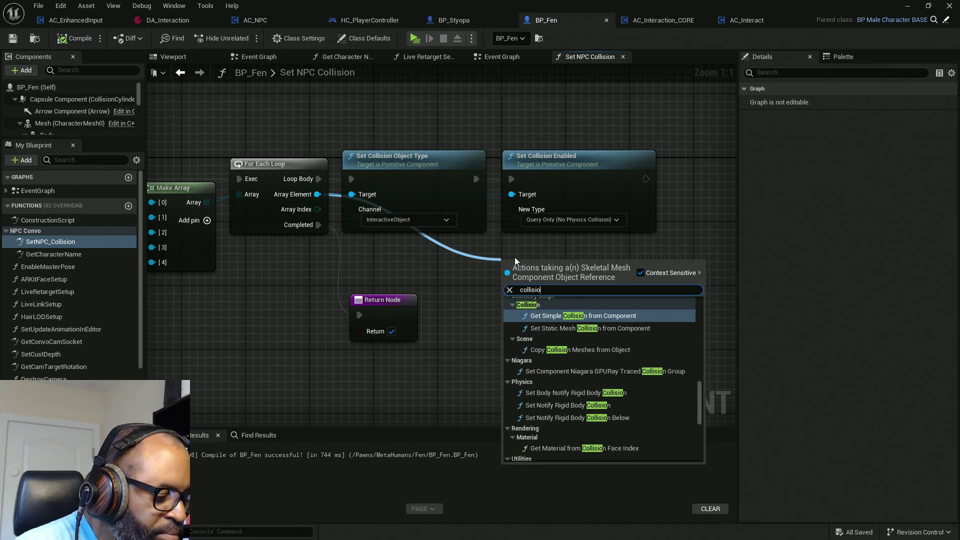
text(nresp)
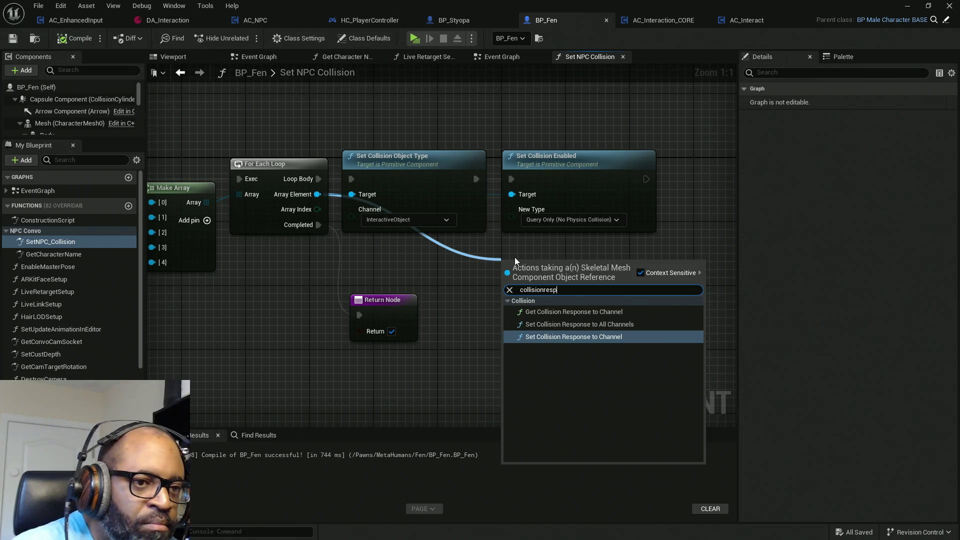
click(601, 340)
click(553, 324)
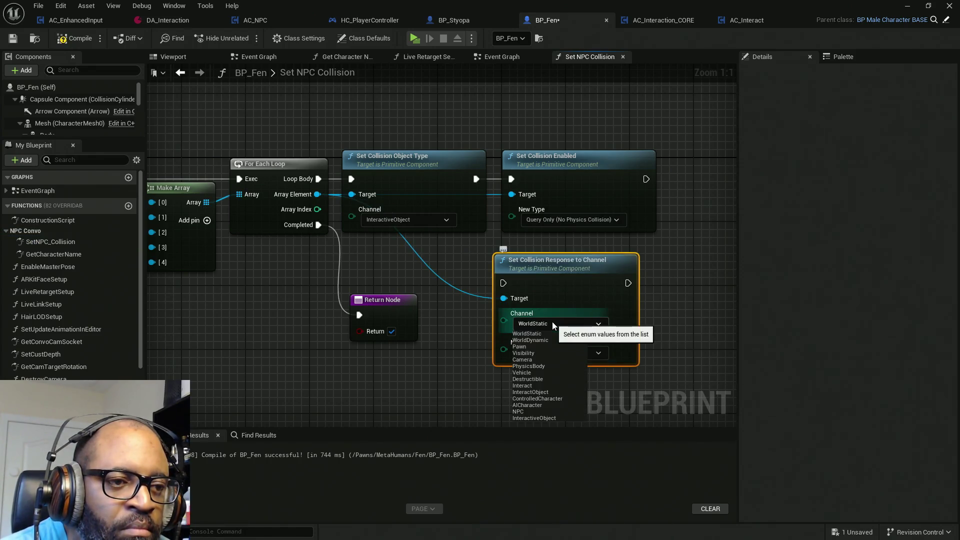
click(534, 385)
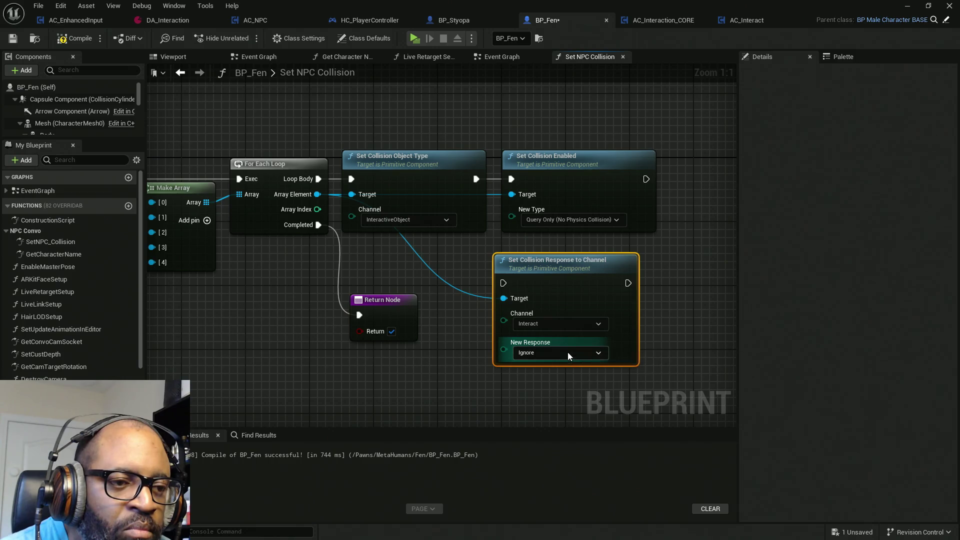
click(568, 352)
click(535, 369)
Chain the node after Set Collision Enabled, compile, copy the node, and save BP_Fen.
mouse_move(531, 282)
mouse_down()
mouse_move(412, 289)
mouse_move(593, 189)
mouse_move(528, 186)
mouse_up()
mouse_move(440, 267)
mouse_down()
mouse_move(552, 252)
mouse_move(664, 174)
mouse_move(624, 164)
mouse_up()
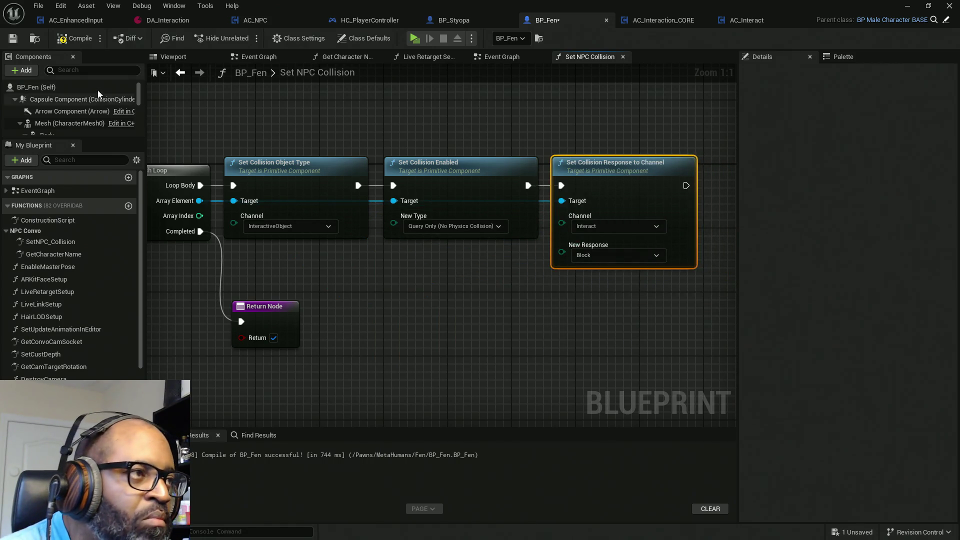
key(F7)
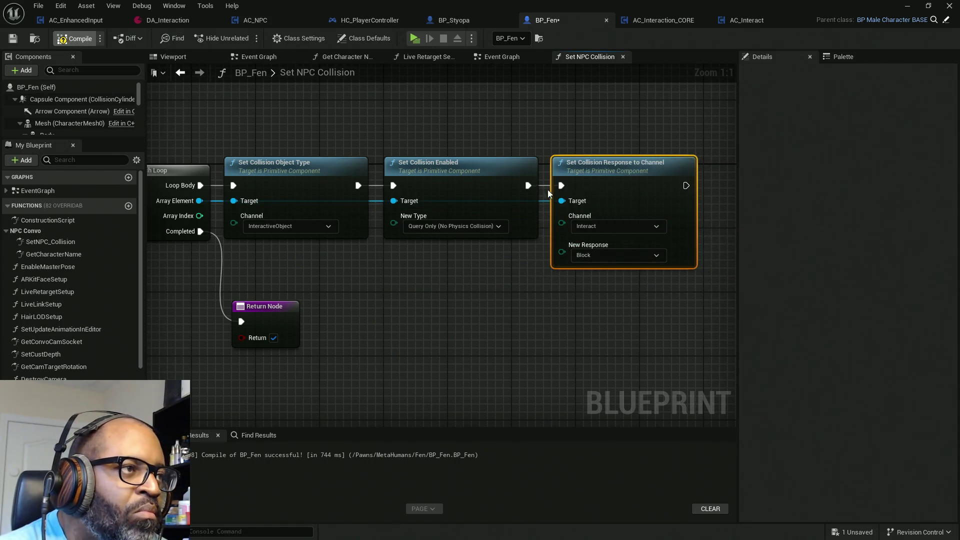
right_click(606, 174)
click(640, 228)
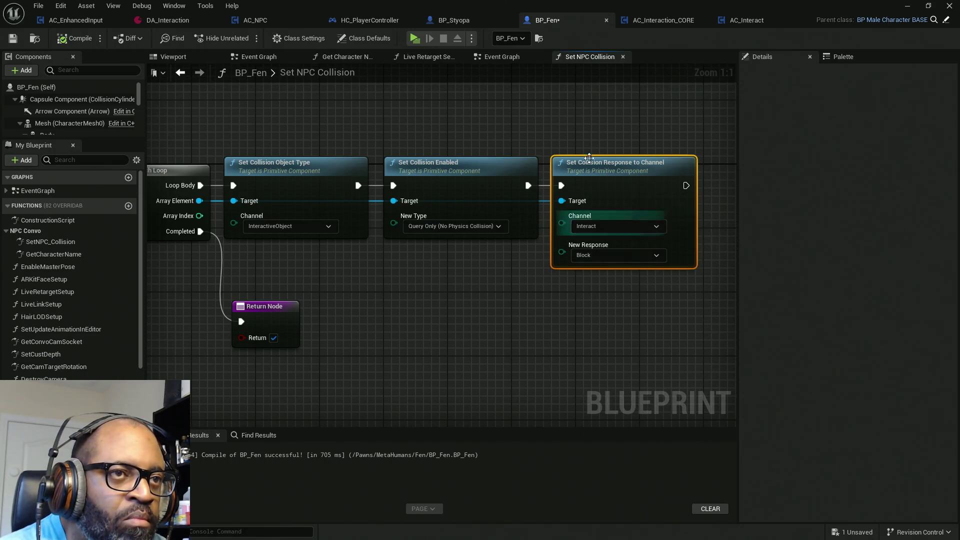
key(ctrl+s)
click(454, 21)
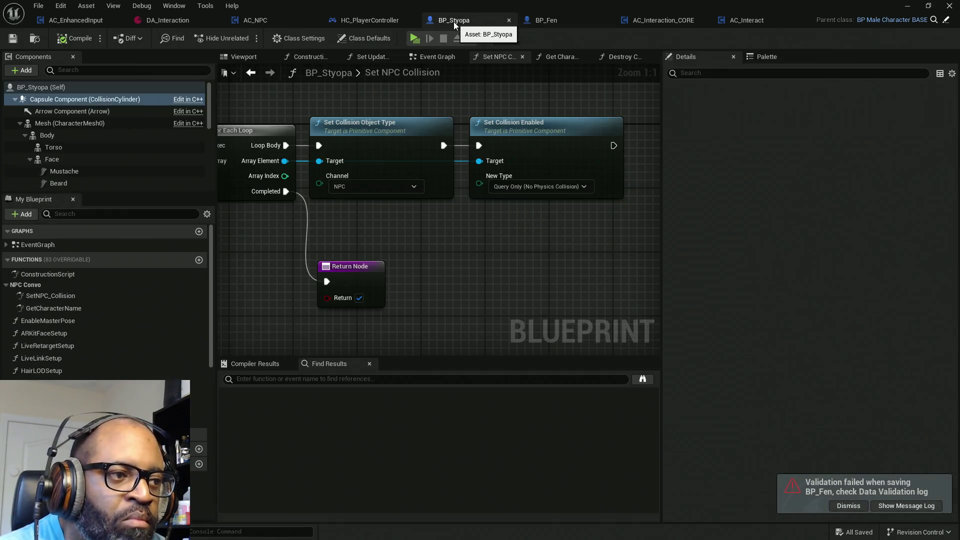
Set the collision node's object type to InteractiveObject and paste in a Set Collision Response node.
click(368, 187)
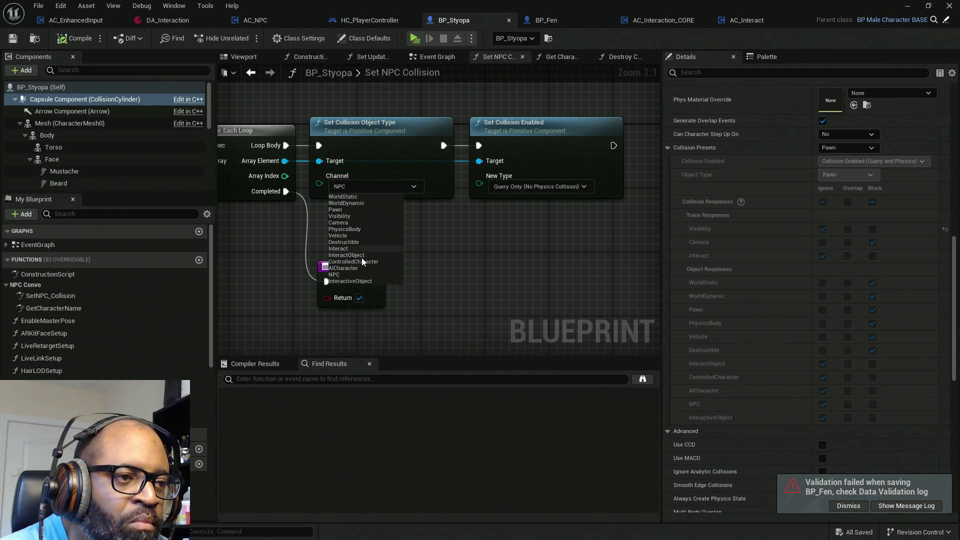
click(350, 281)
drag(547, 254, 384, 243)
key(ctrl+v)
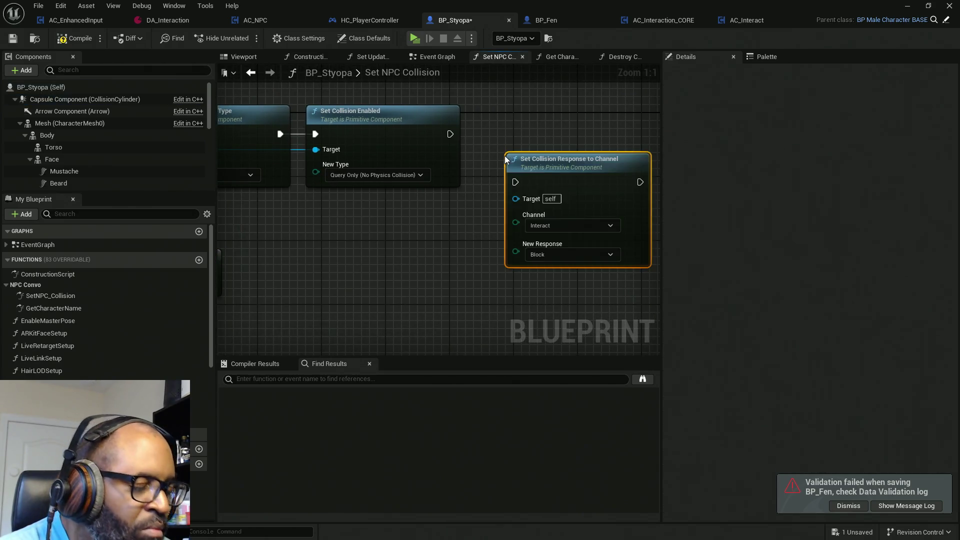
drag(422, 193, 515, 193)
Wire the new node's Target and exec after Set Collision Enabled, then compile and save BP_Styopa.
mouse_move(610, 202)
mouse_down()
mouse_move(240, 151)
mouse_move(278, 154)
mouse_up()
drag(427, 215, 324, 206)
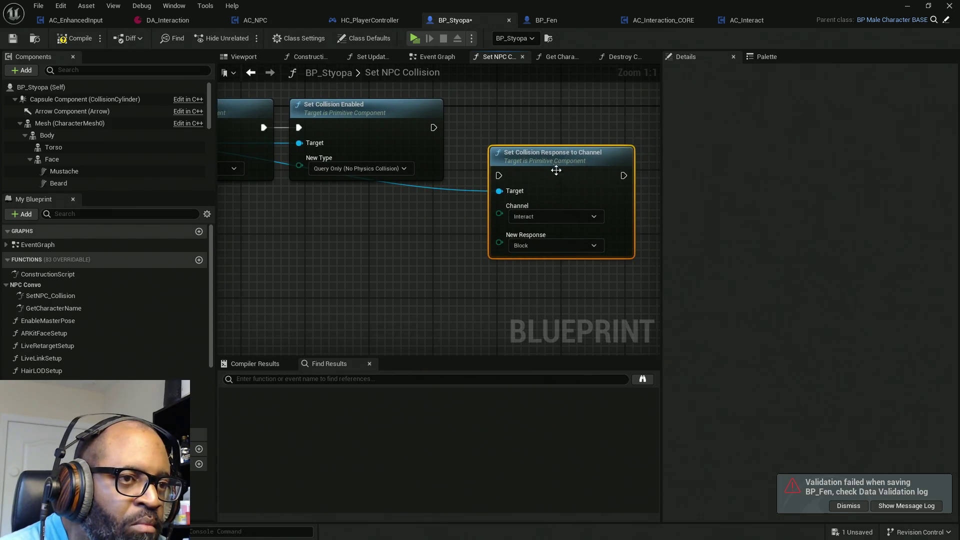
mouse_move(499, 176)
mouse_down()
mouse_move(415, 172)
mouse_move(433, 128)
mouse_up()
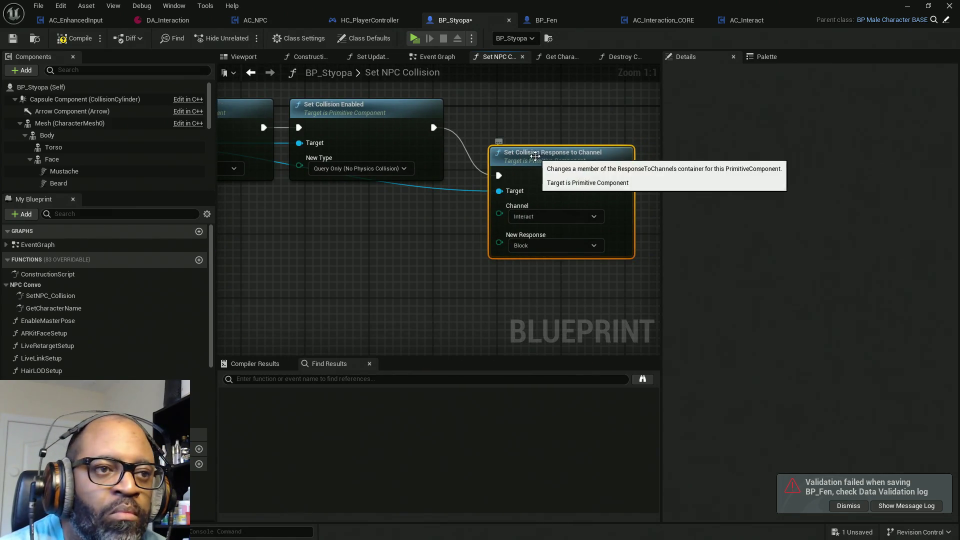
mouse_move(540, 150)
mouse_down()
mouse_move(549, 126)
mouse_move(533, 125)
mouse_up()
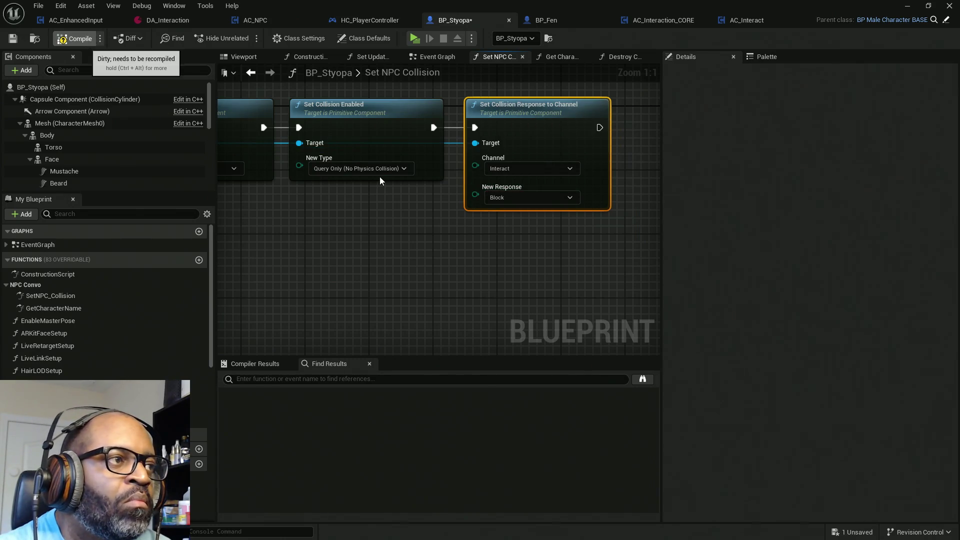
key(F7)
key(ctrl+s)
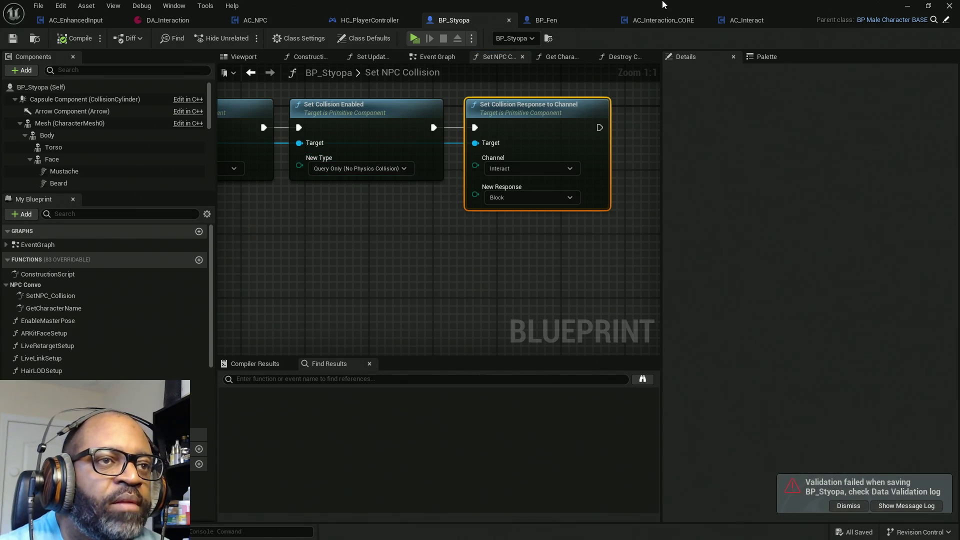
mouse_move(664, 4)
mouse_down()
mouse_move(577, 26)
mouse_move(575, 0)
mouse_up()
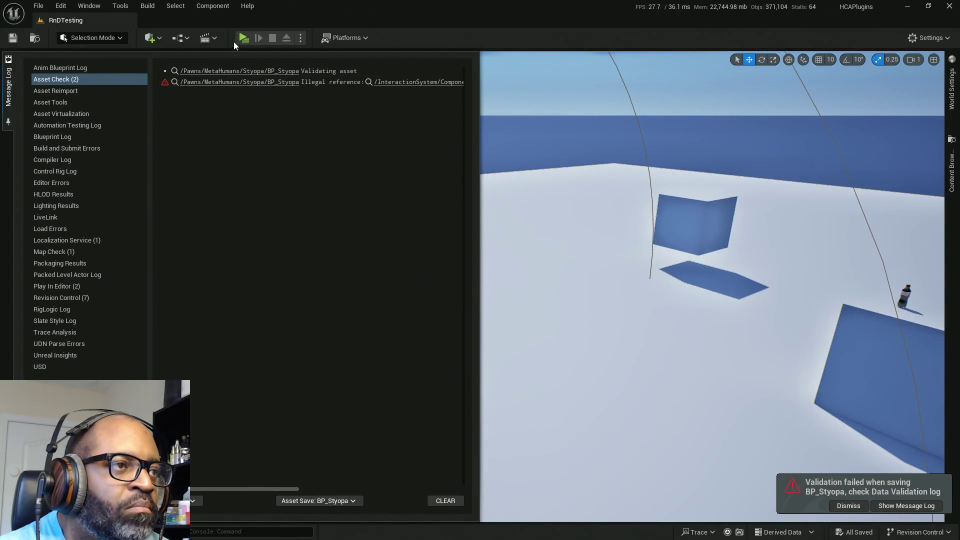
Start a standalone play test and walk among the two NPCs to check their outline and talk prompt.
click(243, 38)
key(w)
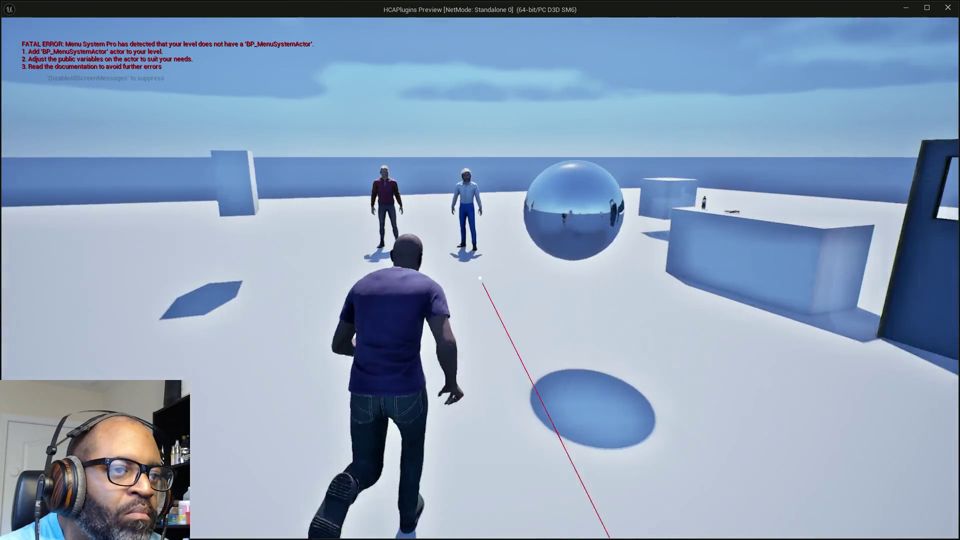
key(w)
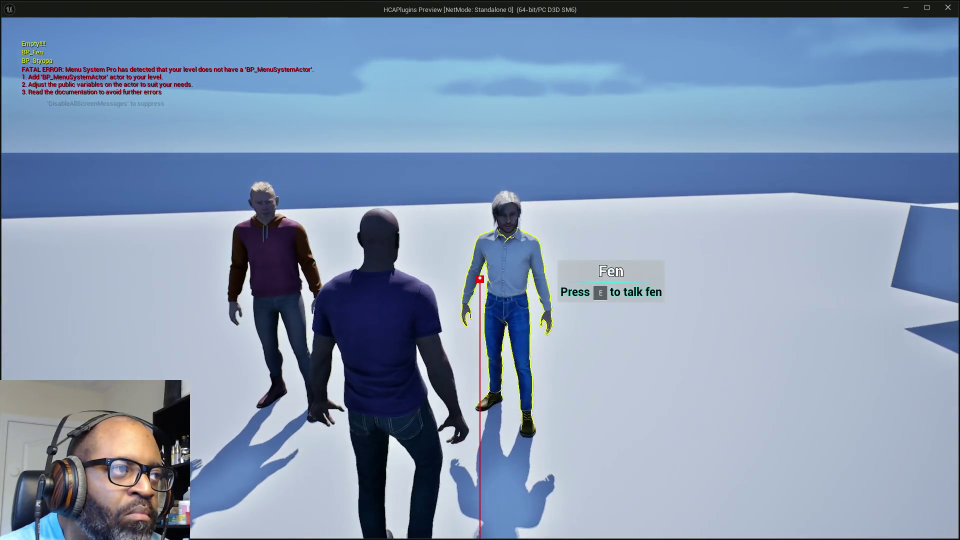
key(s)
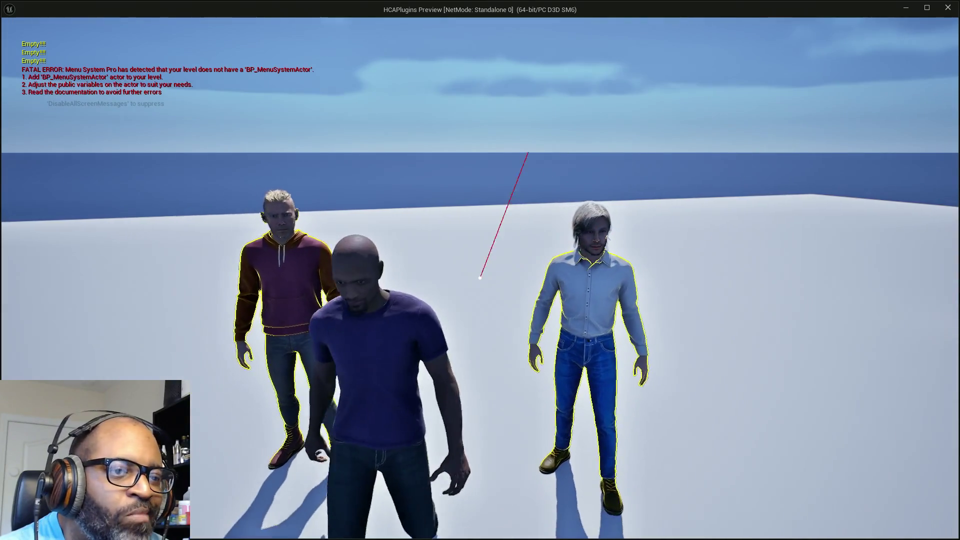
key(w)
key(w)
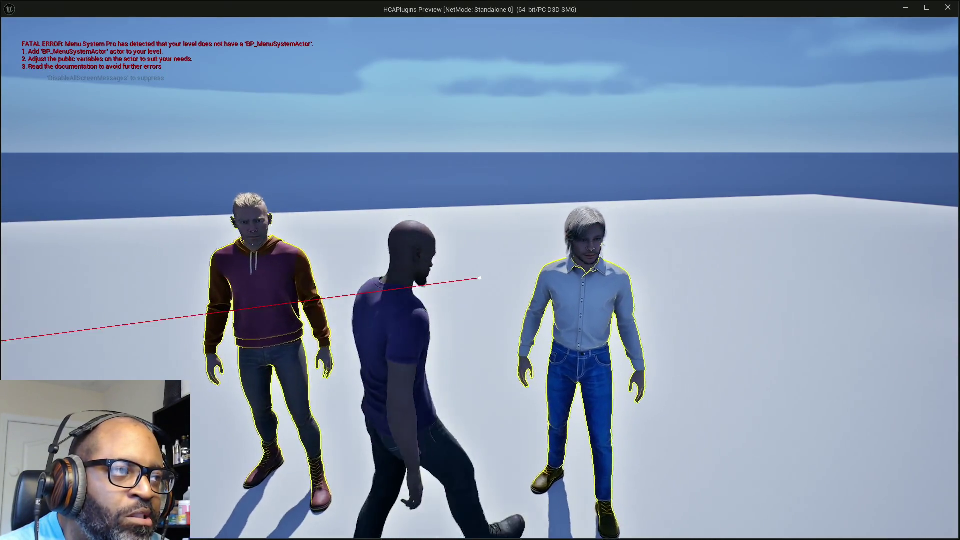
Walk to the bottle, pretzel and blue door to check their highlights and prompts, then end the test.
key(w)
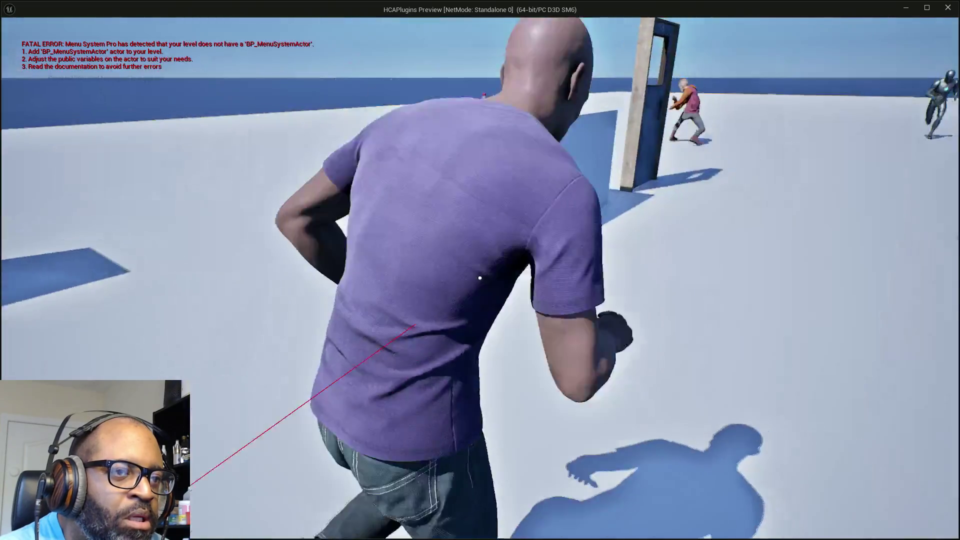
key(w)
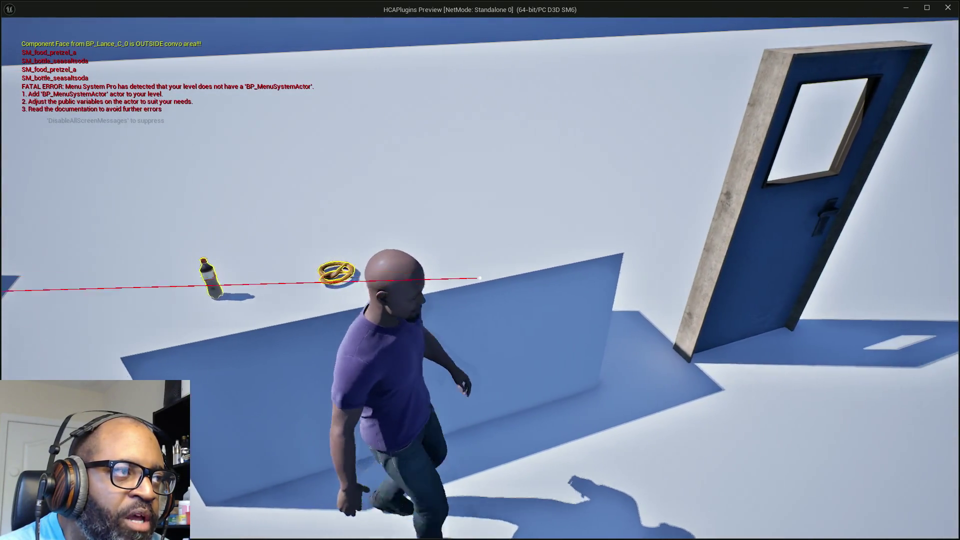
key(w)
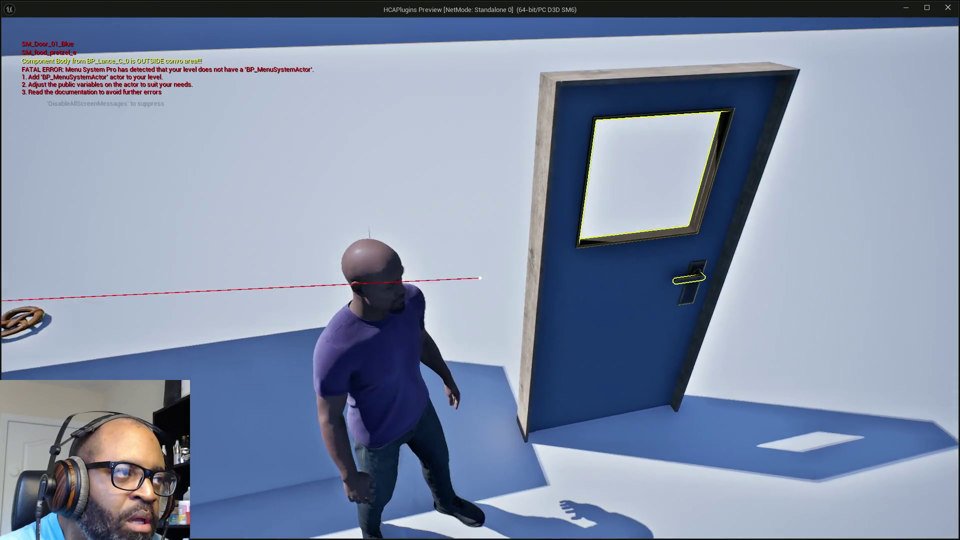
key(w)
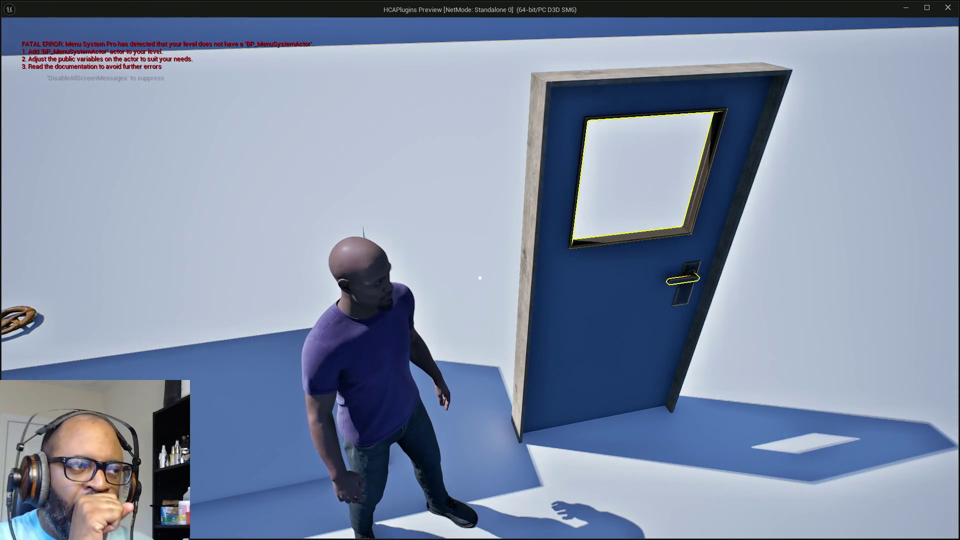
key(w)
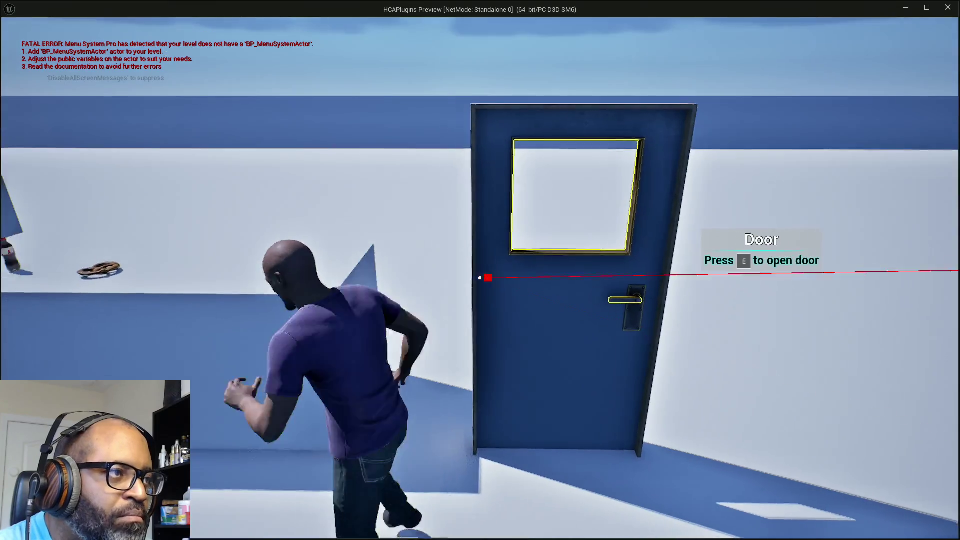
key(w)
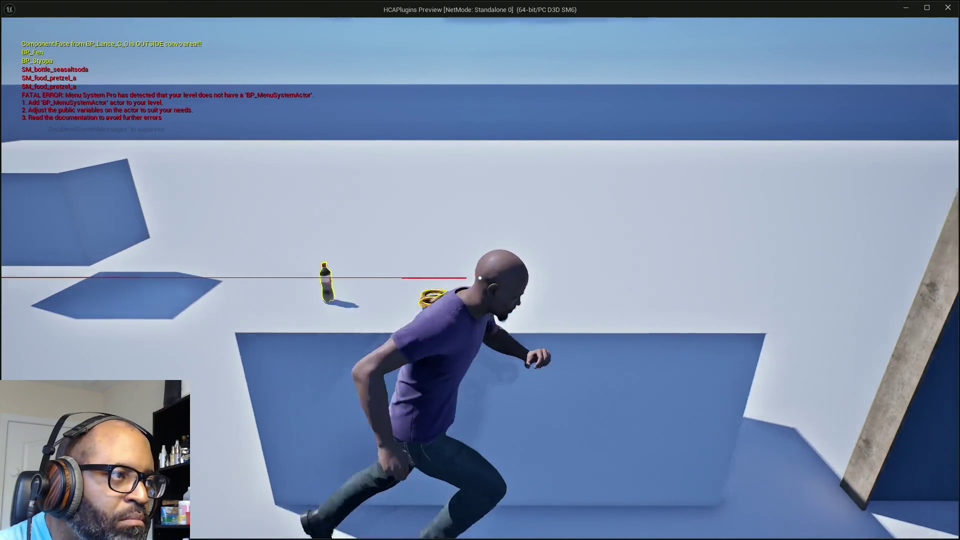
key(w)
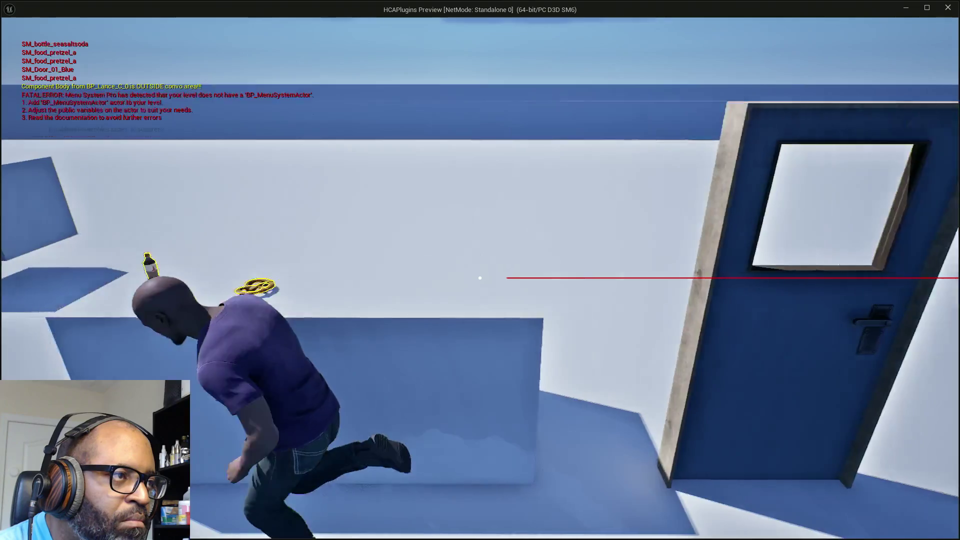
key(w)
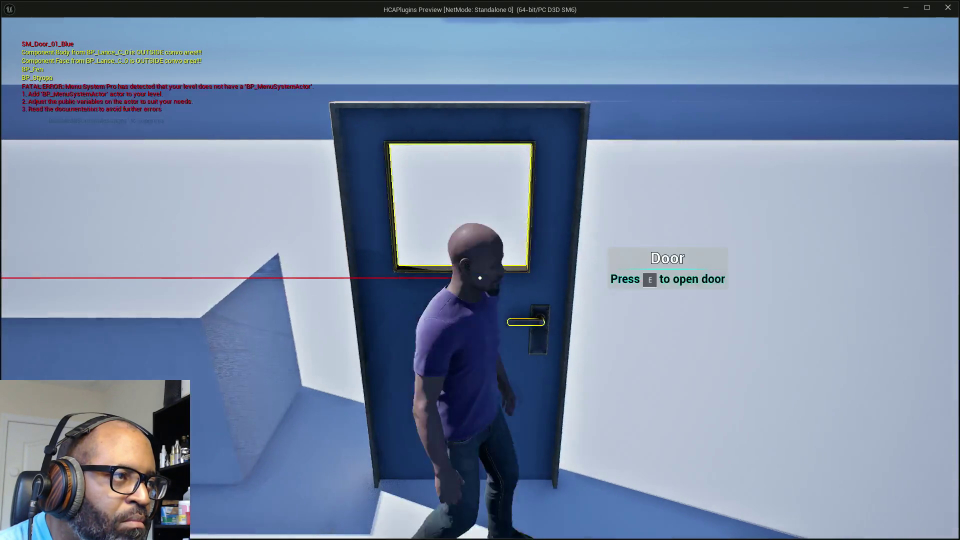
key(w)
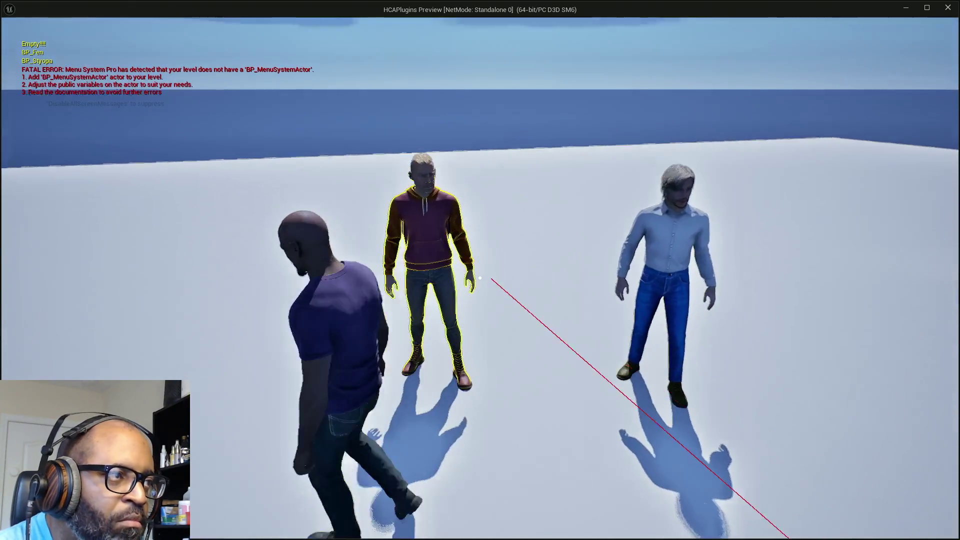
key(Escape)
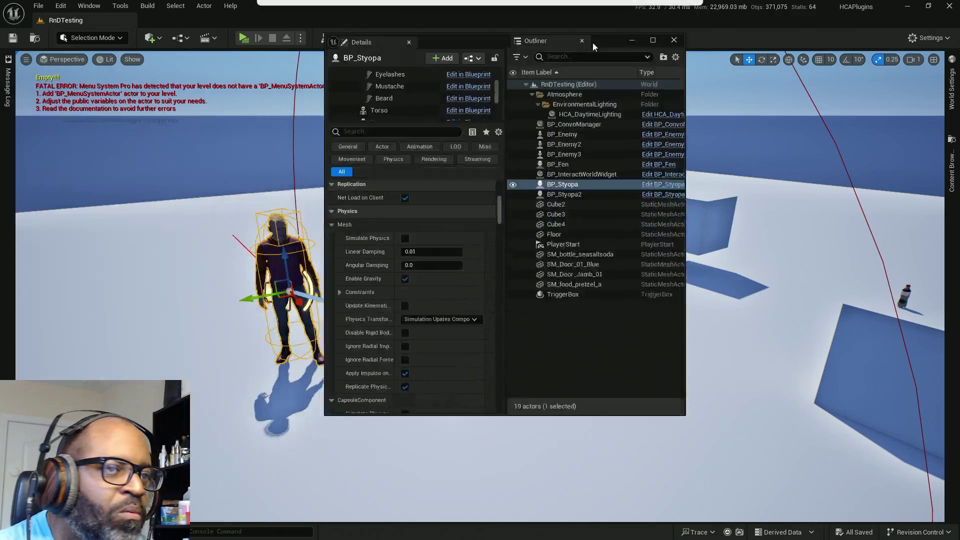
Maximize the Details/Outliner window, select SM_bottle_seasaltsoda and scroll to its InteractiveObject collision settings blocking Interact.
double_click(592, 43)
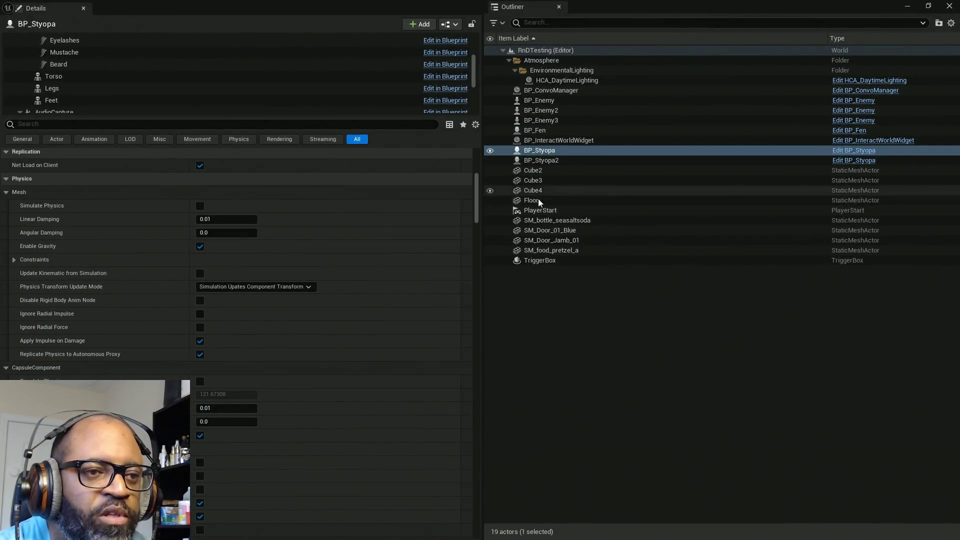
click(566, 224)
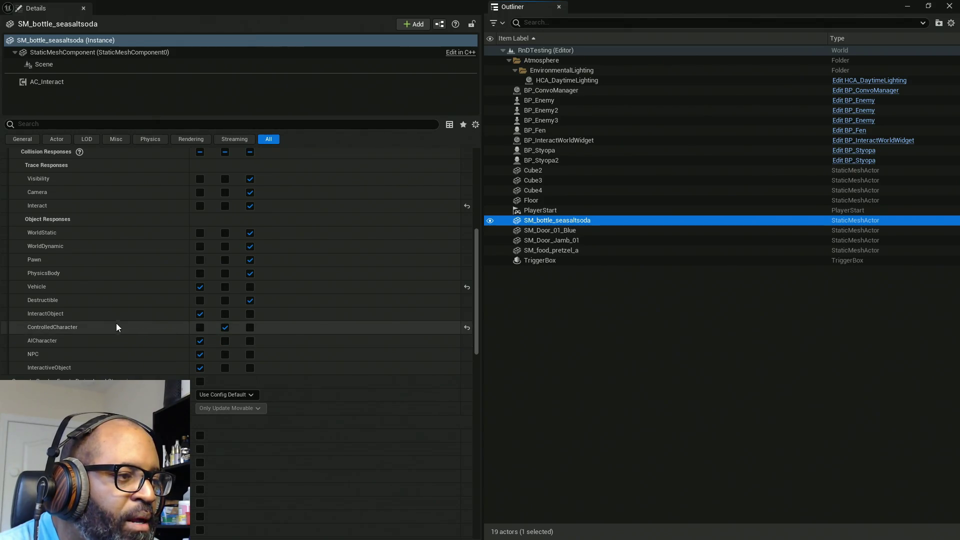
scroll(116, 326, up, 4)
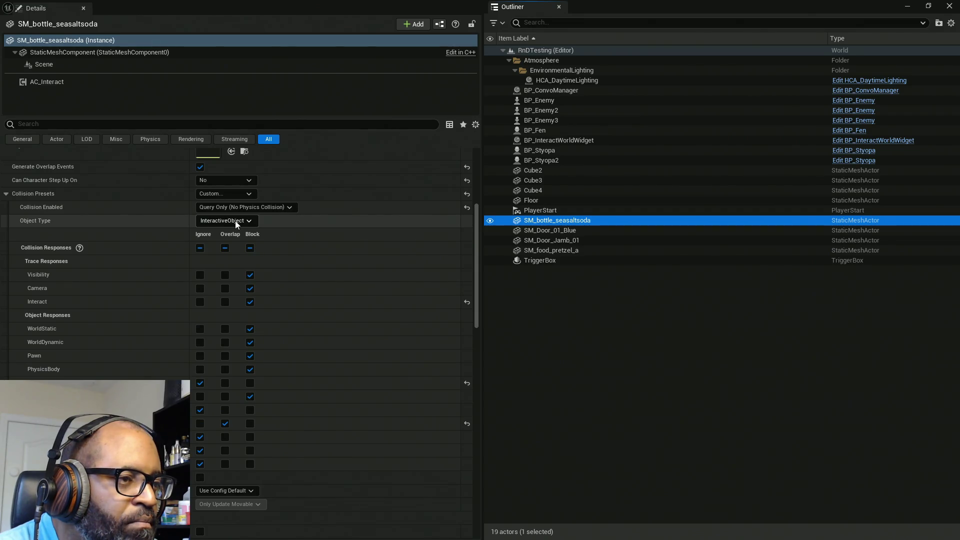
scroll(158, 234, up, 2)
scroll(166, 231, down, 2)
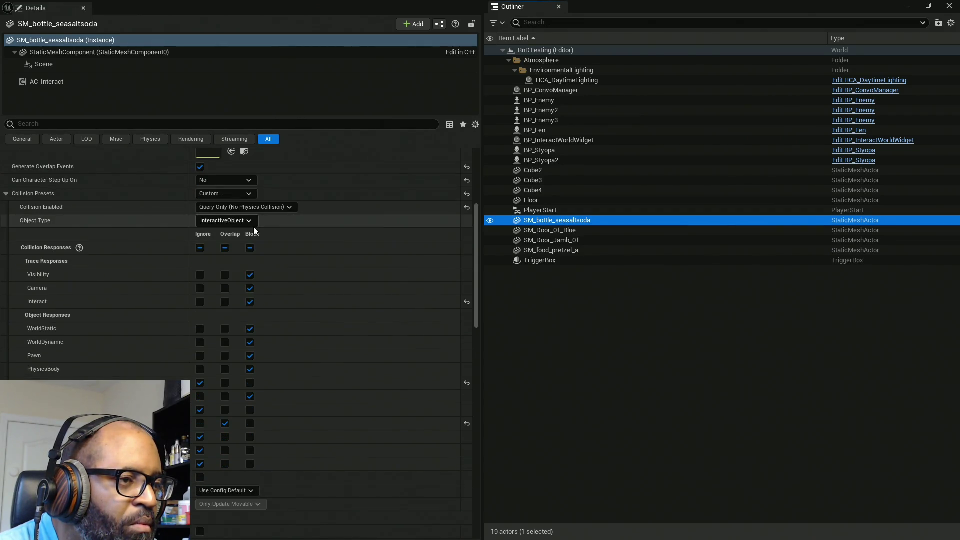
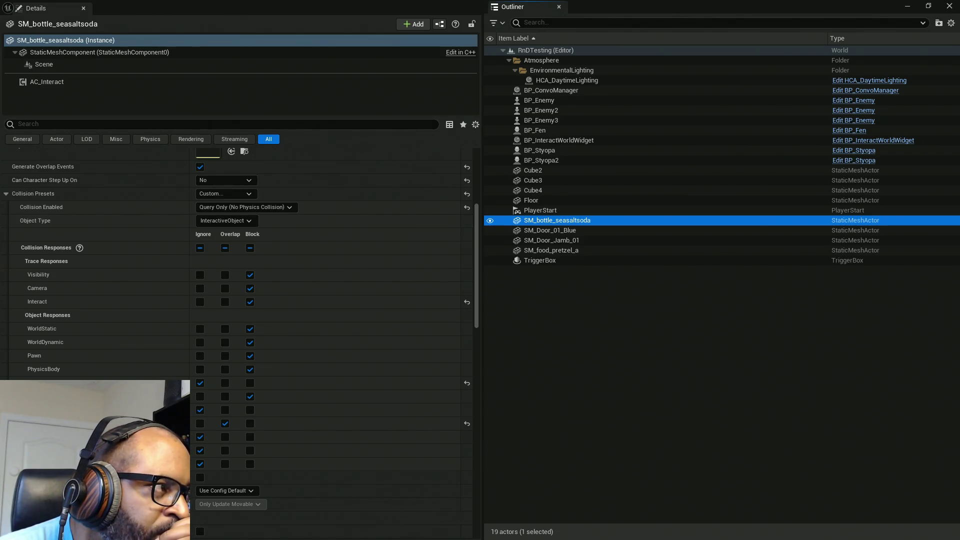
Check the Interact trace channel's settings in Collision without changing them, then close Project Settings.
drag(482, 150, 482, 7)
click(180, 20)
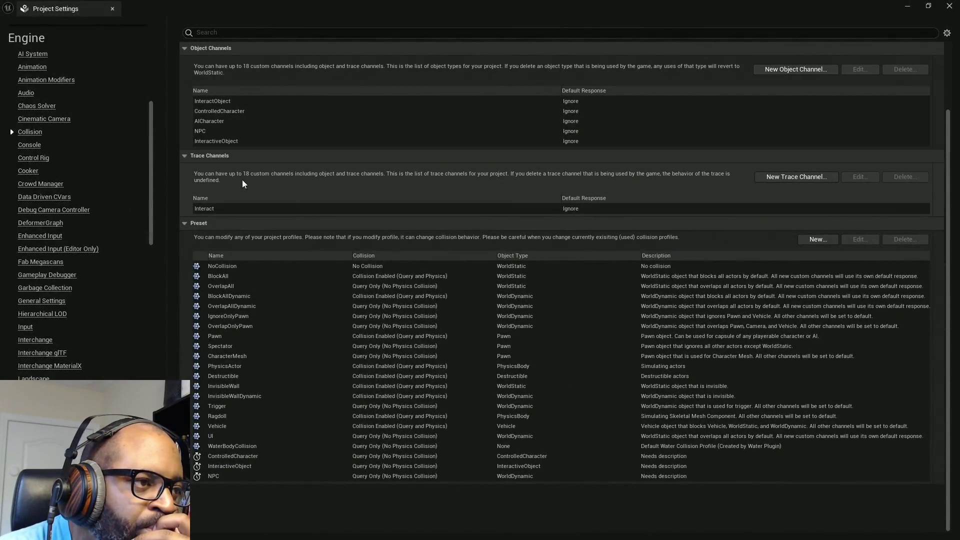
click(293, 209)
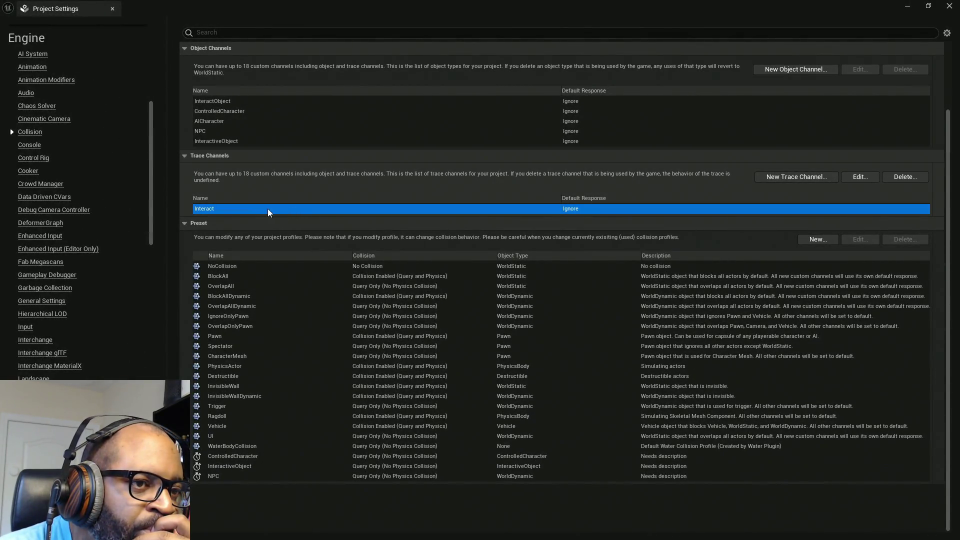
double_click(217, 211)
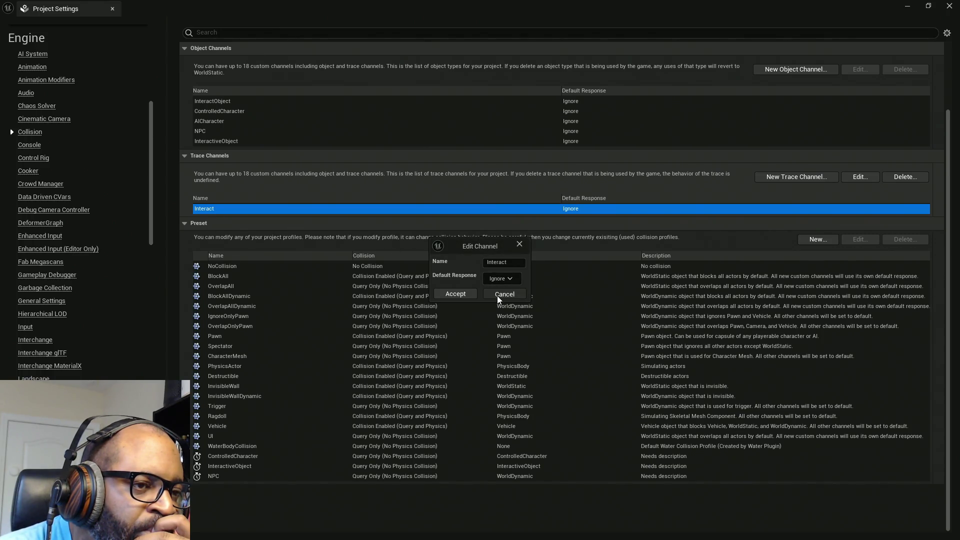
click(497, 295)
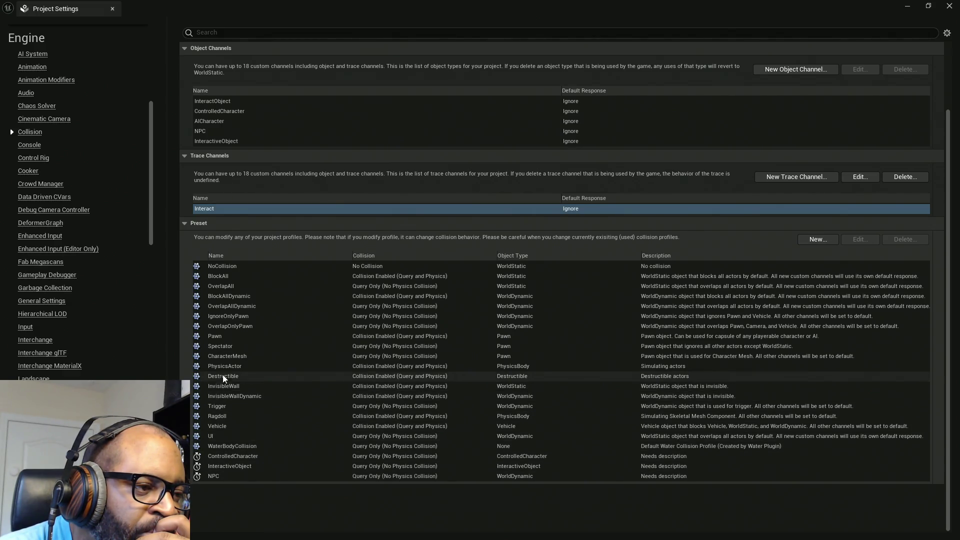
scroll(226, 350, up, 2)
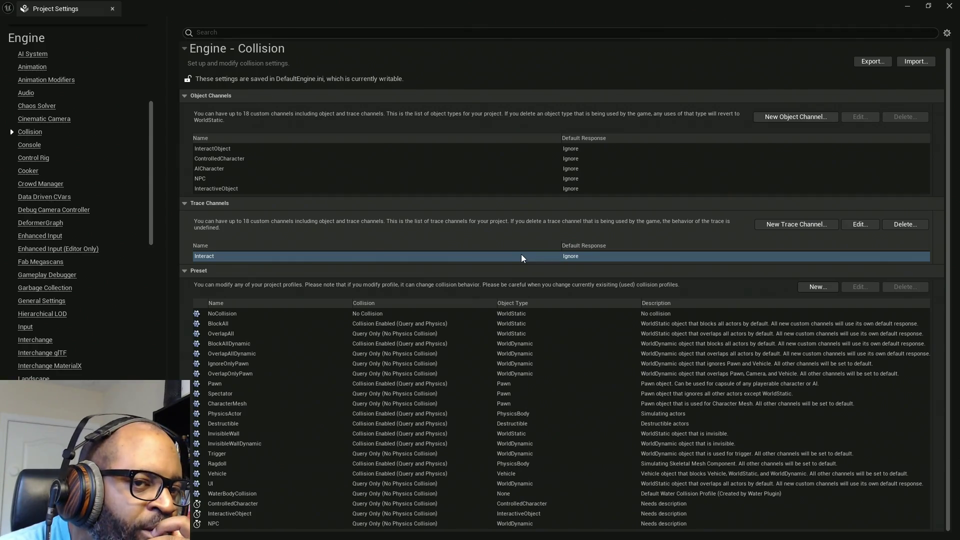
double_click(713, 5)
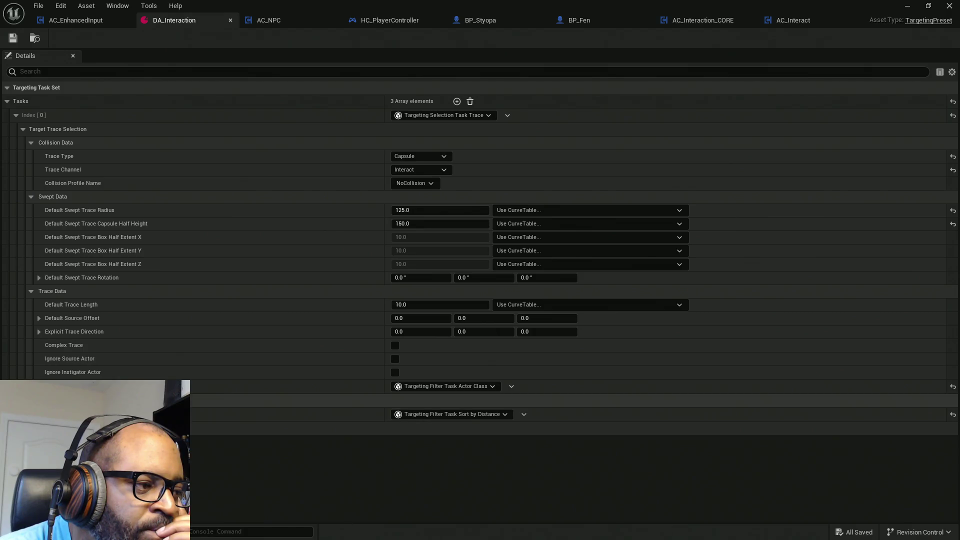
Remove BP_BASE_Character from the filter task's Actor Class list, leaving it empty.
click(23, 400)
click(31, 414)
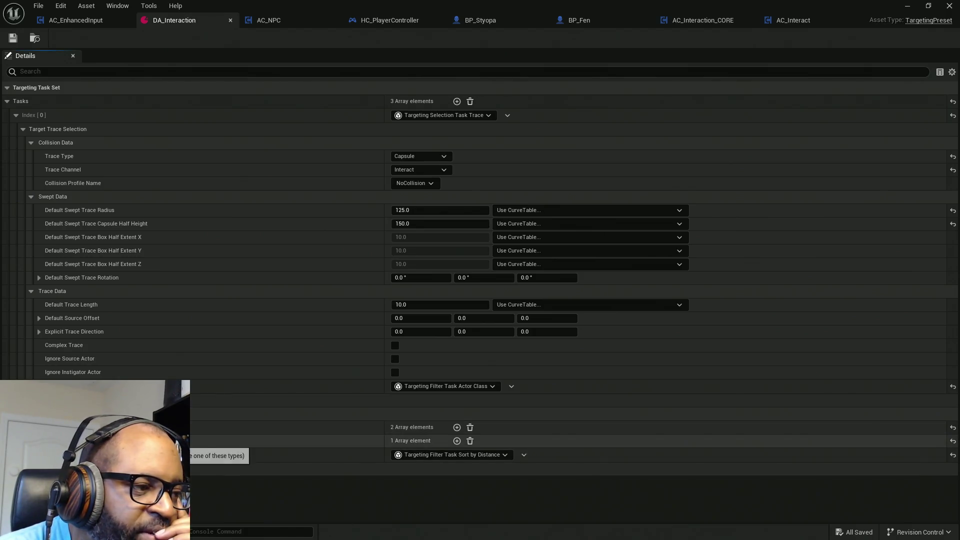
click(39, 440)
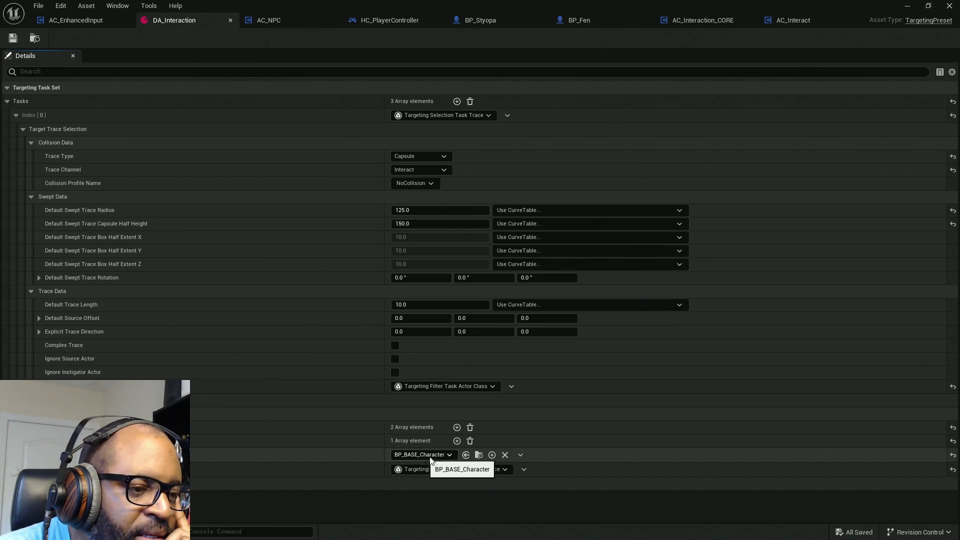
click(470, 441)
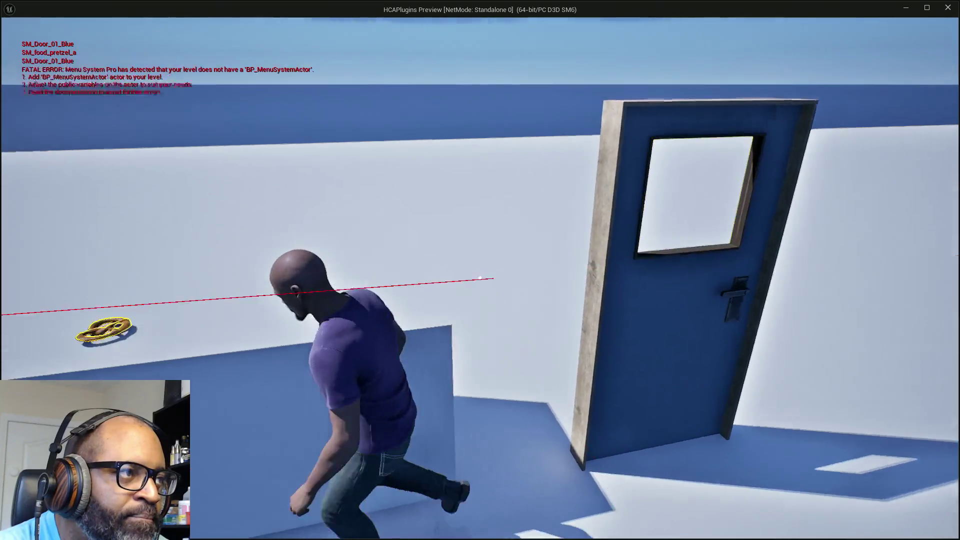
Walk the character toward the soda bottle in the preview, then stop the playtest.
key(w)
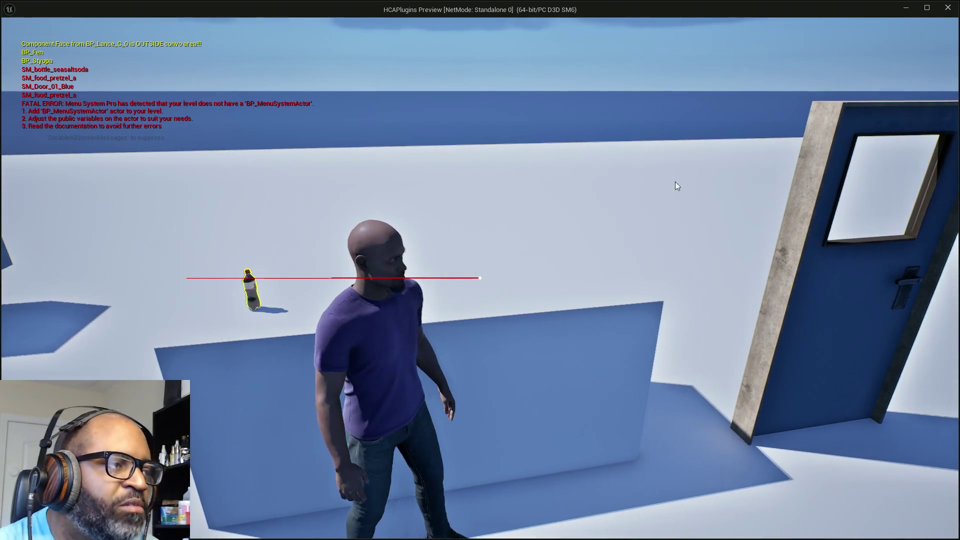
key(Escape)
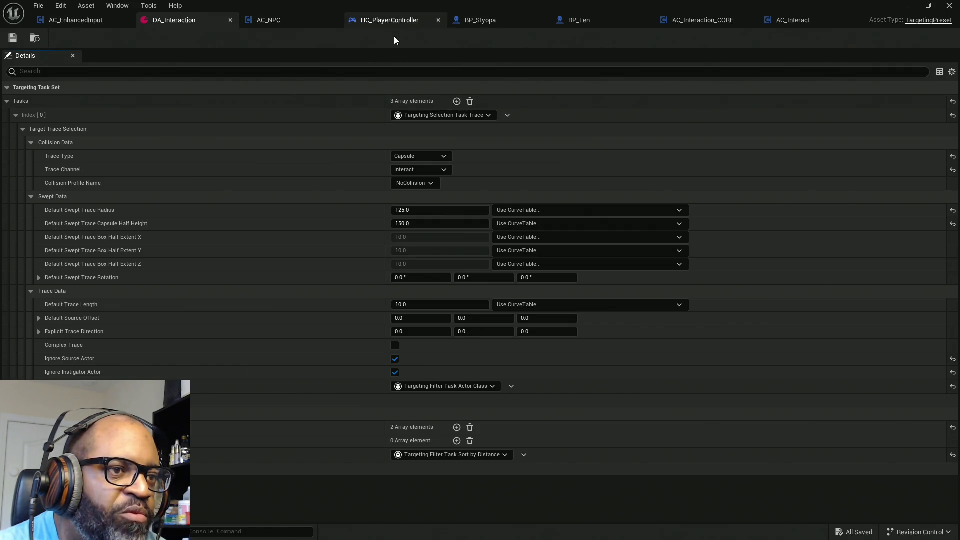
In HC_PlayerController's widened Event Graph, search the Targets actions for 'dupli' and 'remo' without adding anything.
click(392, 20)
drag(581, 210, 911, 225)
mouse_move(695, 239)
mouse_down()
mouse_move(604, 240)
mouse_move(370, 212)
mouse_up()
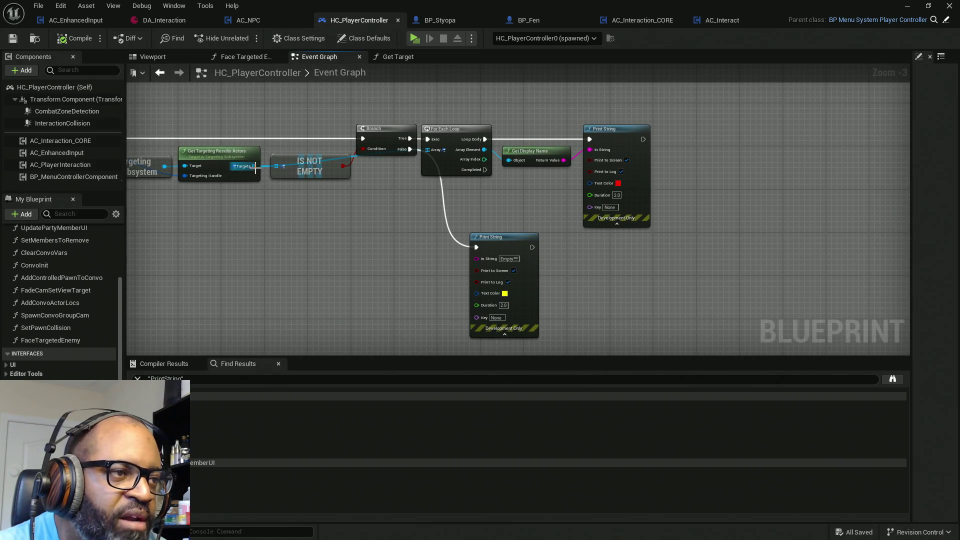
drag(254, 166, 299, 212)
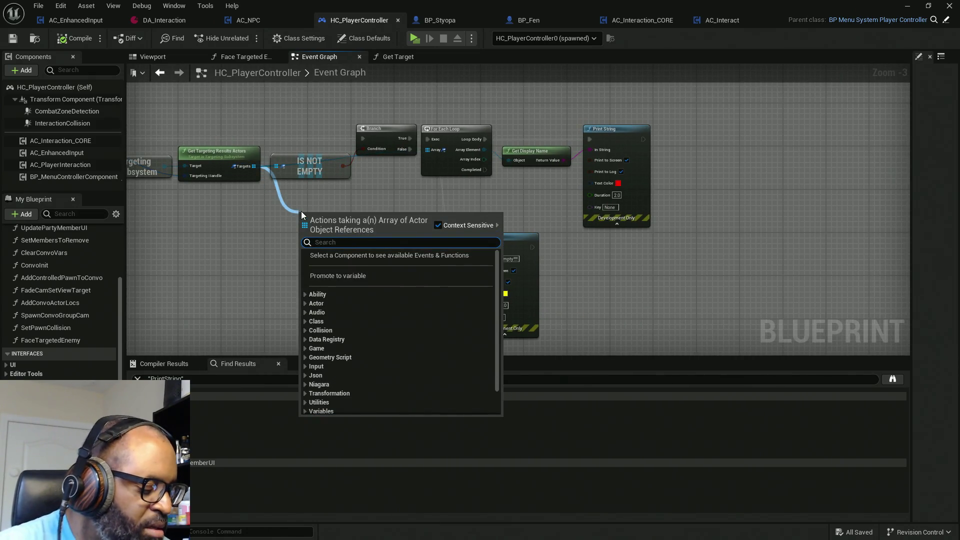
text(dupli)
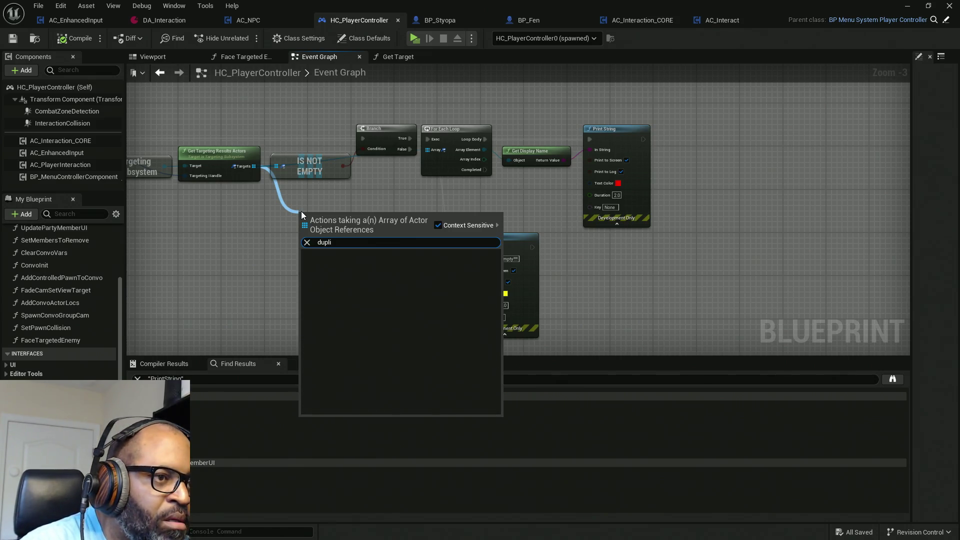
key(BackSpace)
key(BackSpace)
key(BackSpace)
text(remo)
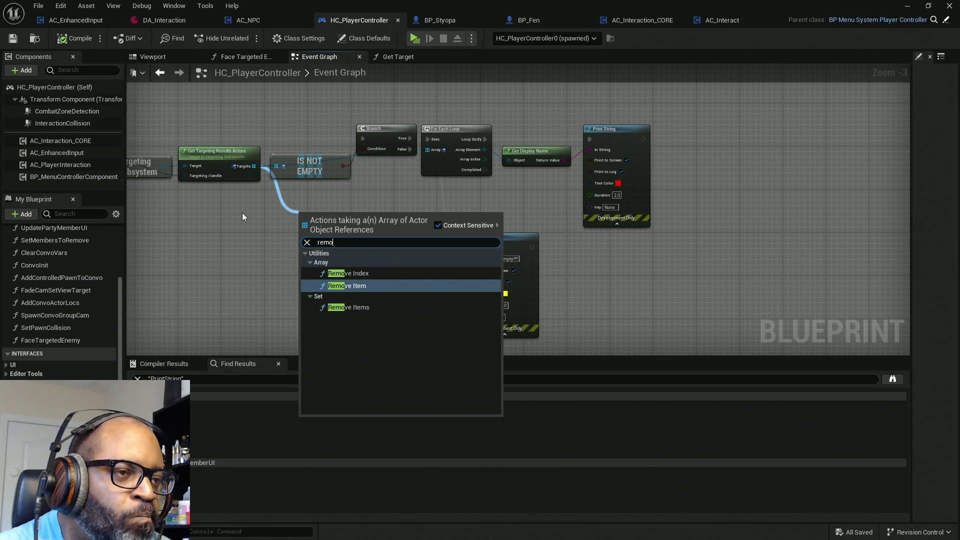
click(252, 203)
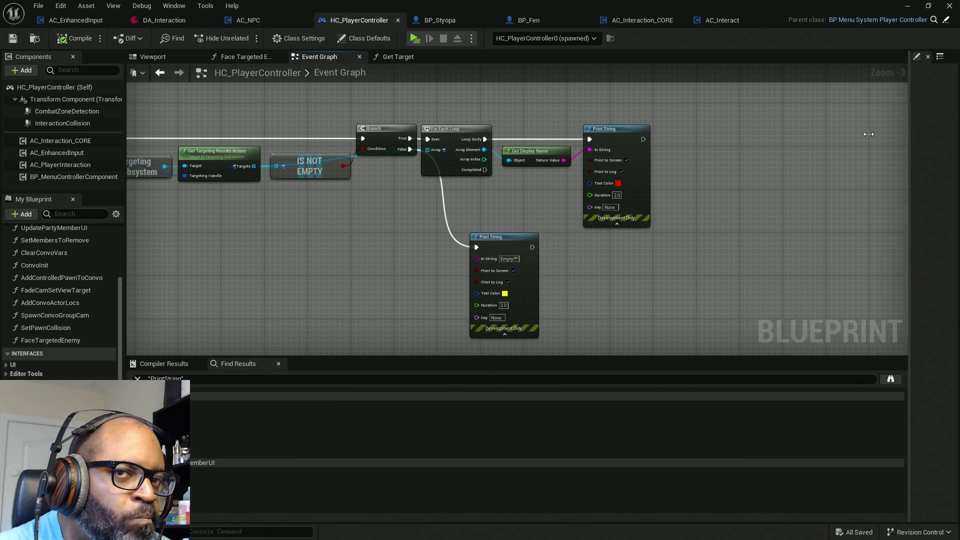
Search the node Palette for 'remove du', clear it, and select the loop and Print String nodes.
mouse_move(912, 131)
mouse_down()
mouse_move(674, 141)
mouse_move(685, 142)
mouse_up()
click(781, 57)
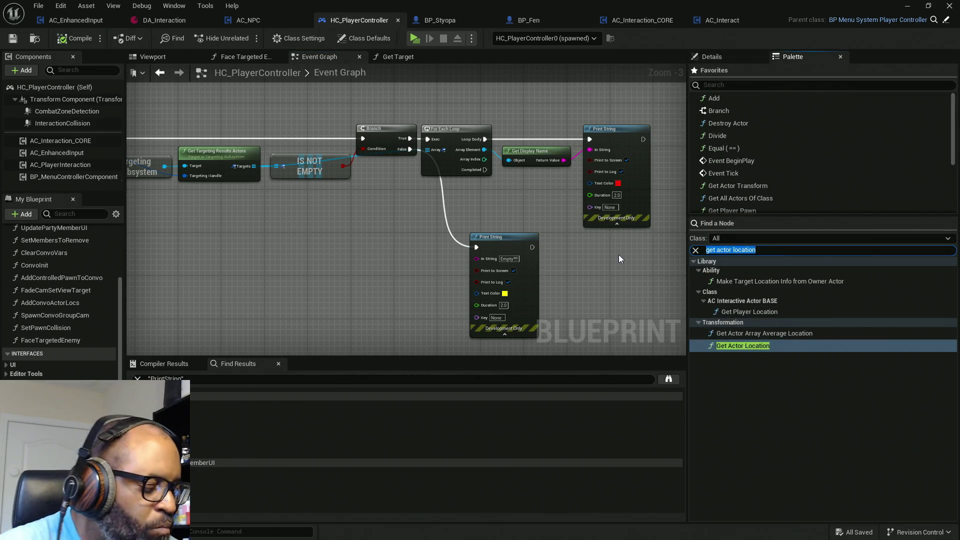
text(remove)
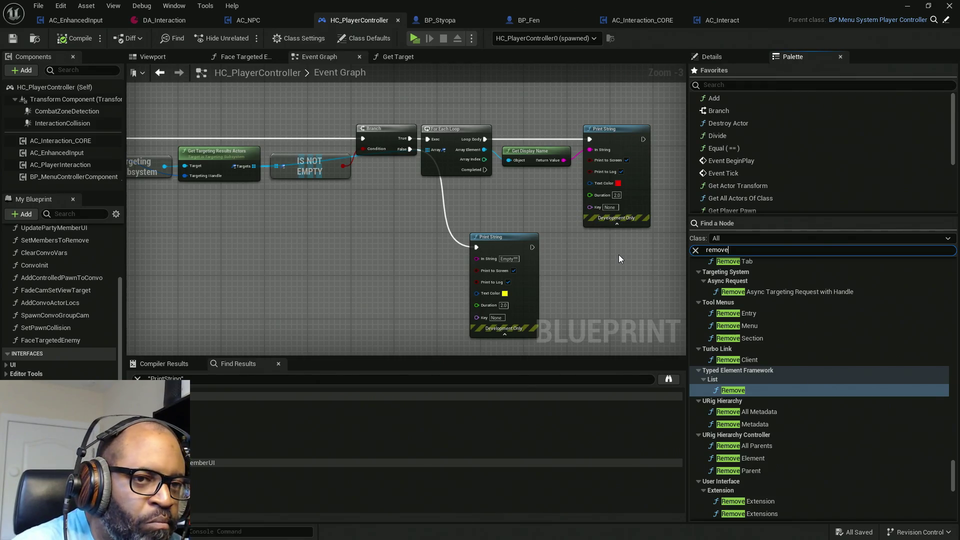
text( du)
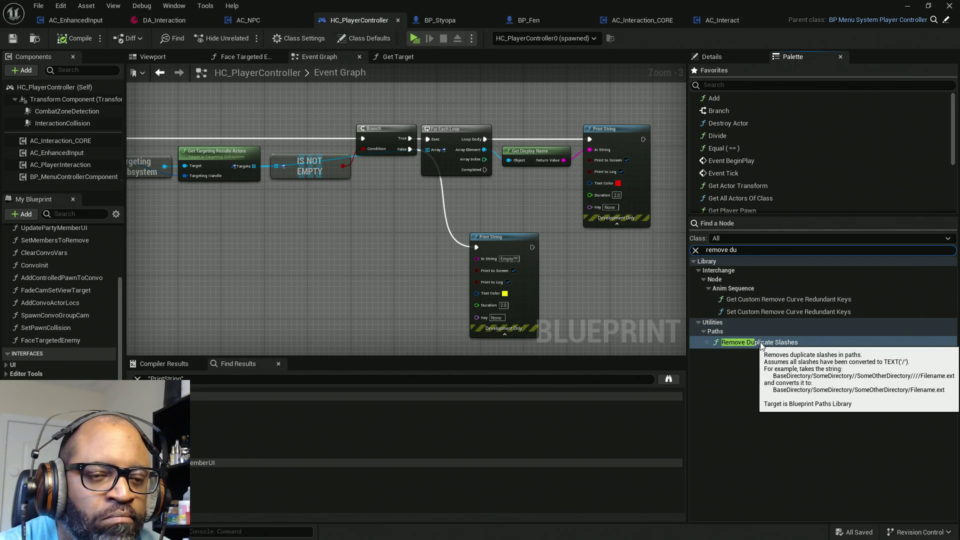
click(695, 250)
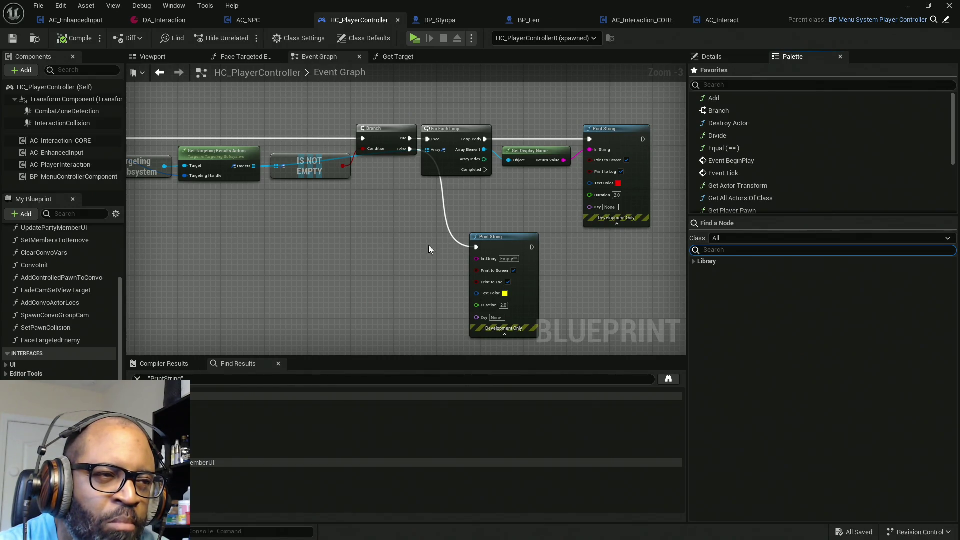
drag(491, 222, 372, 207)
Paste a copy of Print String wired between Branch True and the For Each Loop.
mouse_move(568, 93)
mouse_down()
mouse_move(235, 308)
mouse_move(337, 309)
mouse_move(472, 274)
mouse_move(547, 274)
mouse_up()
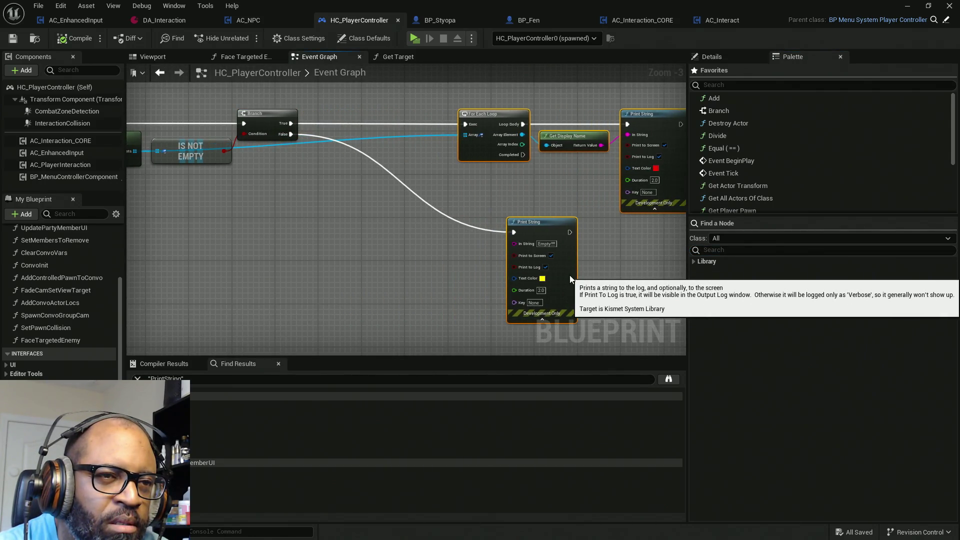
click(647, 246)
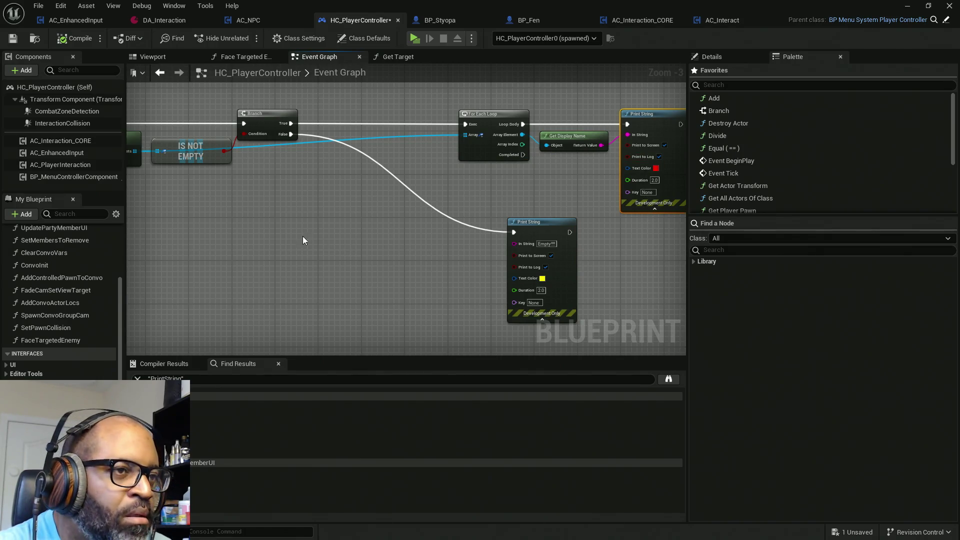
key(ctrl+v)
drag(300, 249, 295, 125)
mouse_move(352, 249)
mouse_down()
mouse_move(469, 144)
mouse_move(466, 124)
mouse_up()
Print the Targets array Length through the new Print String, then compile, save and play.
drag(262, 235, 375, 210)
drag(254, 133, 279, 265)
text(lengt)
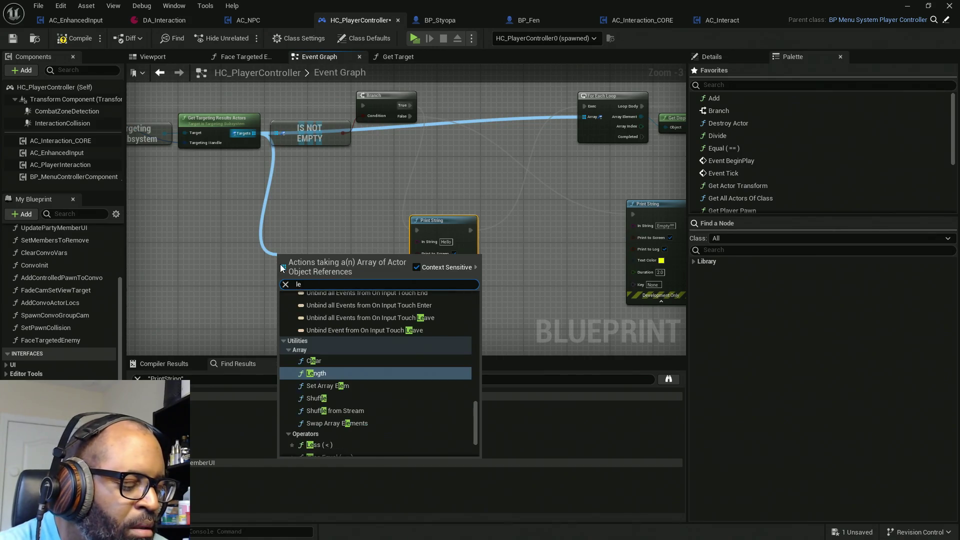
click(319, 317)
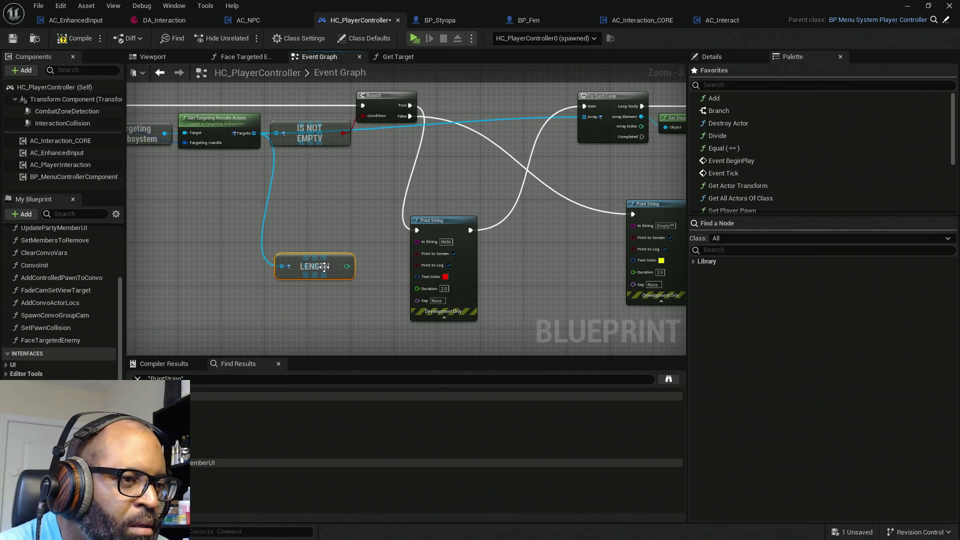
drag(345, 272, 418, 242)
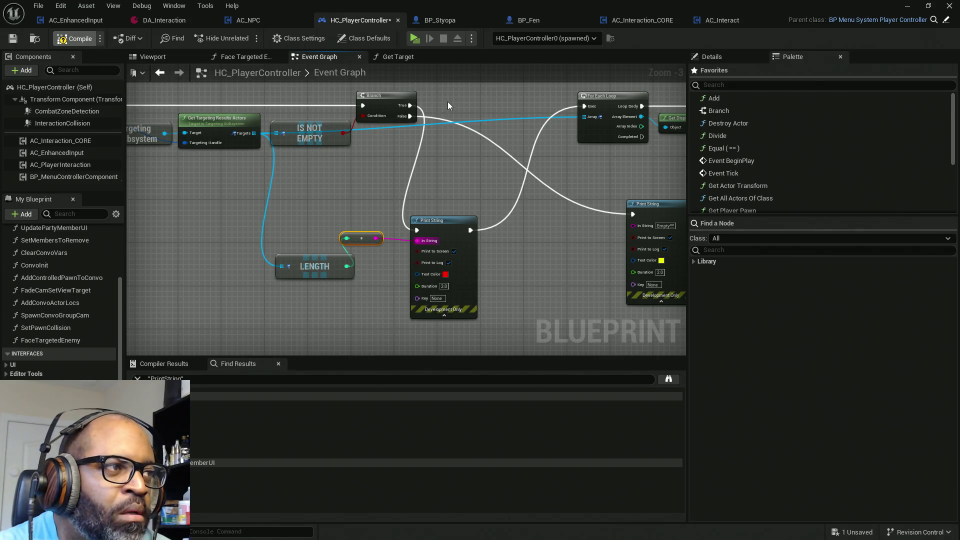
key(ctrl+s)
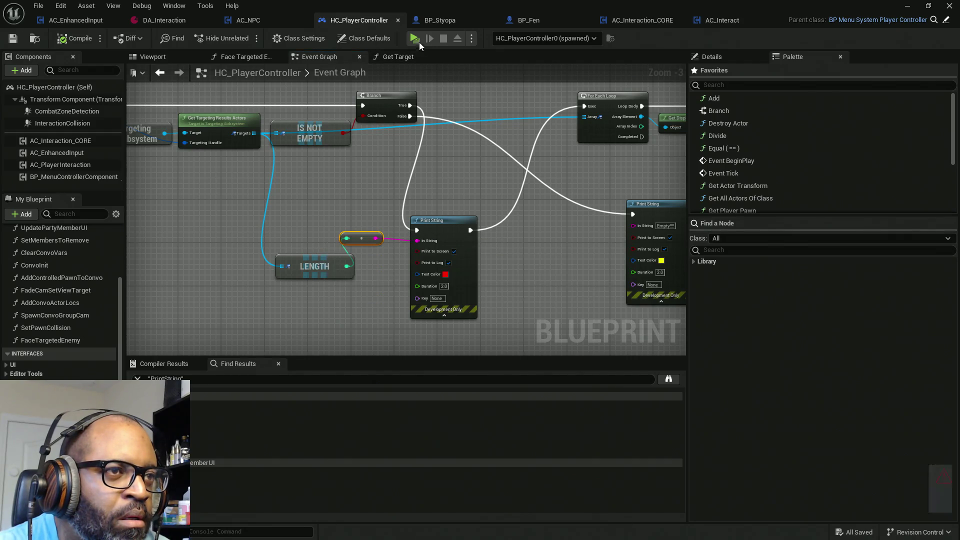
key(alt+p)
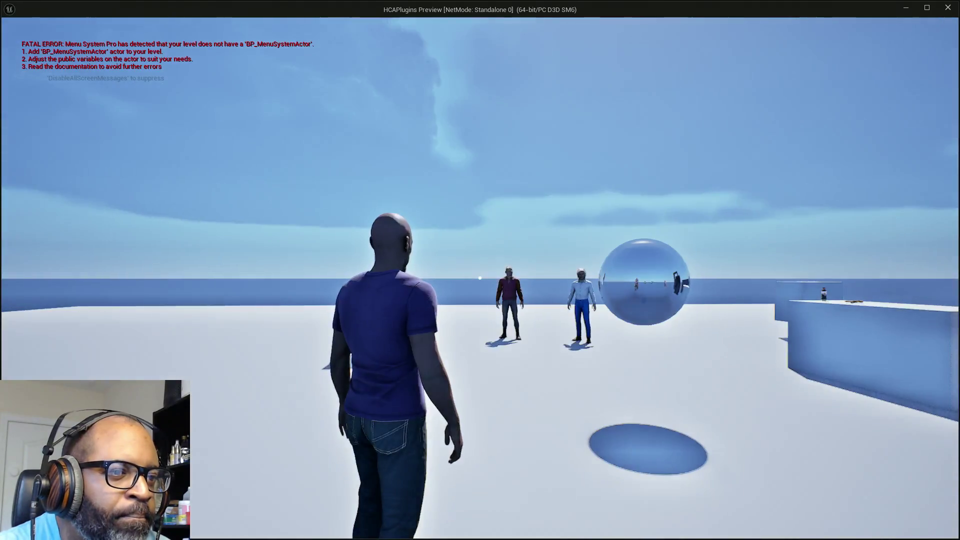
Walk the character back and forth around and between the two NPCs.
key(w)
key(w)
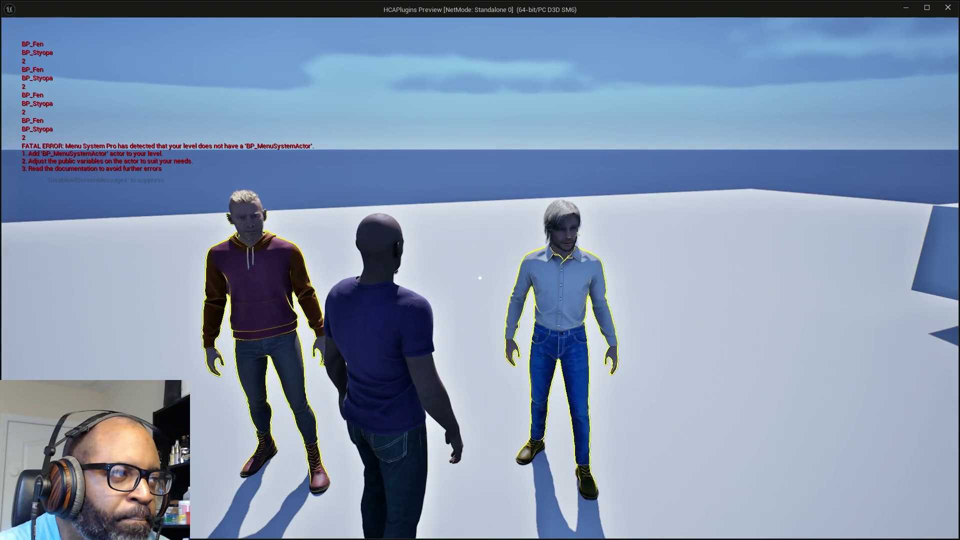
key(s)
key(w)
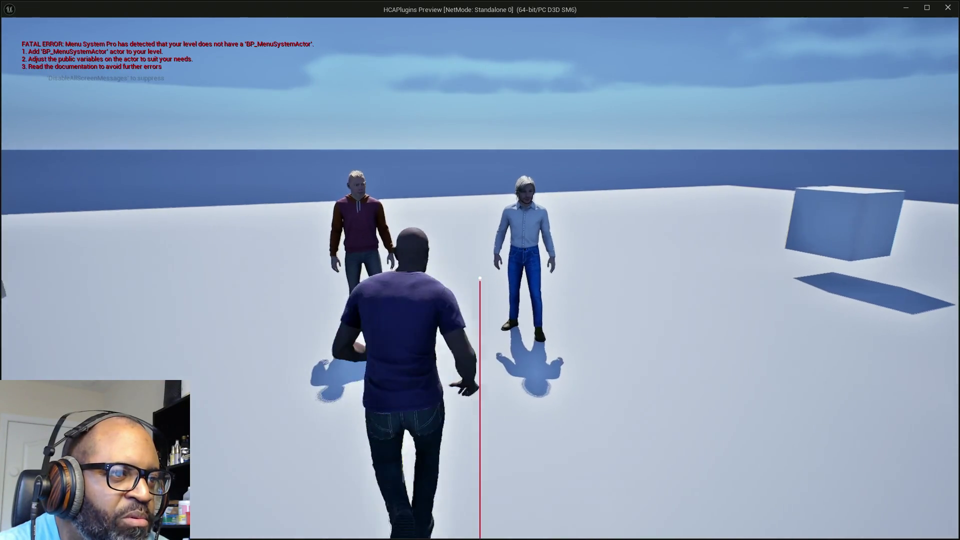
key(s)
key(w)
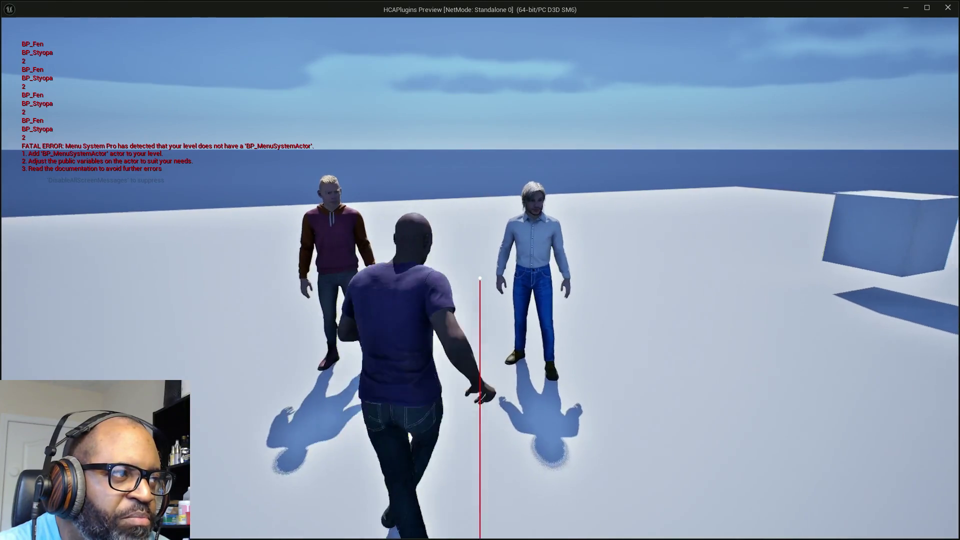
key(s)
key(w)
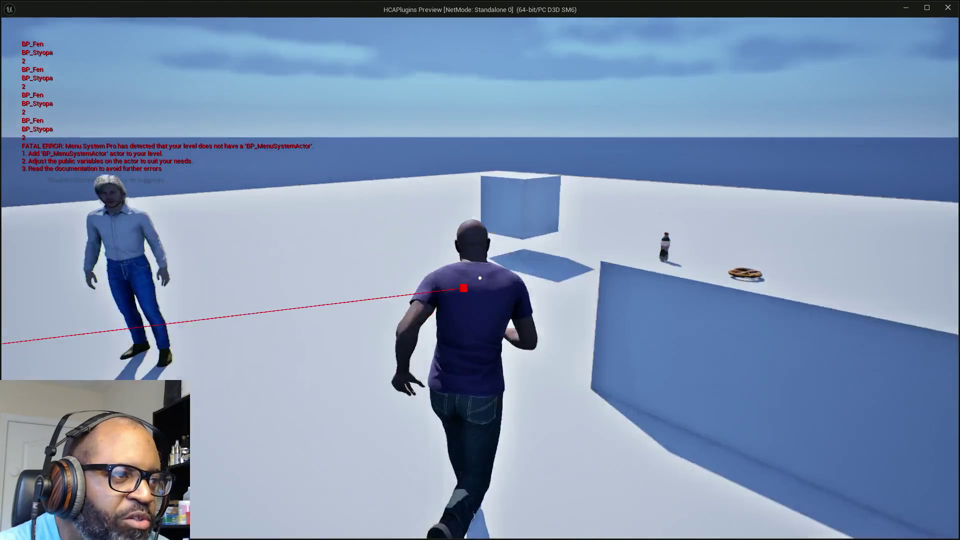
key(w)
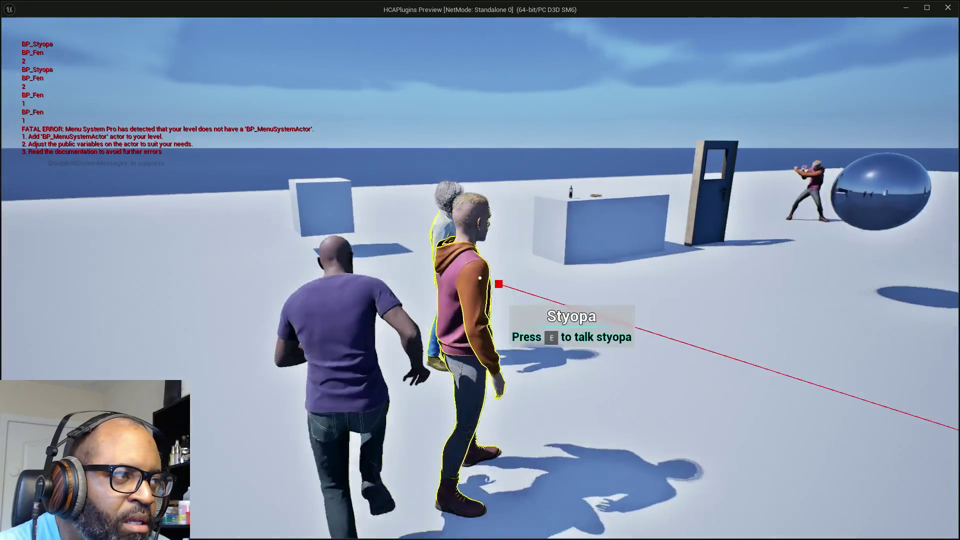
key(w)
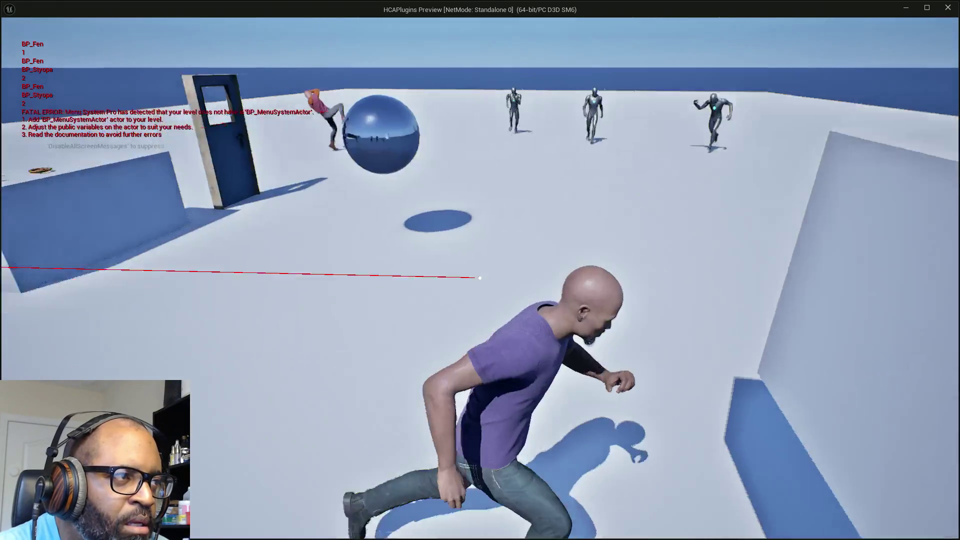
Run past the bottle-and-pretzel crate to the blue door and back, then stop the game.
key(w)
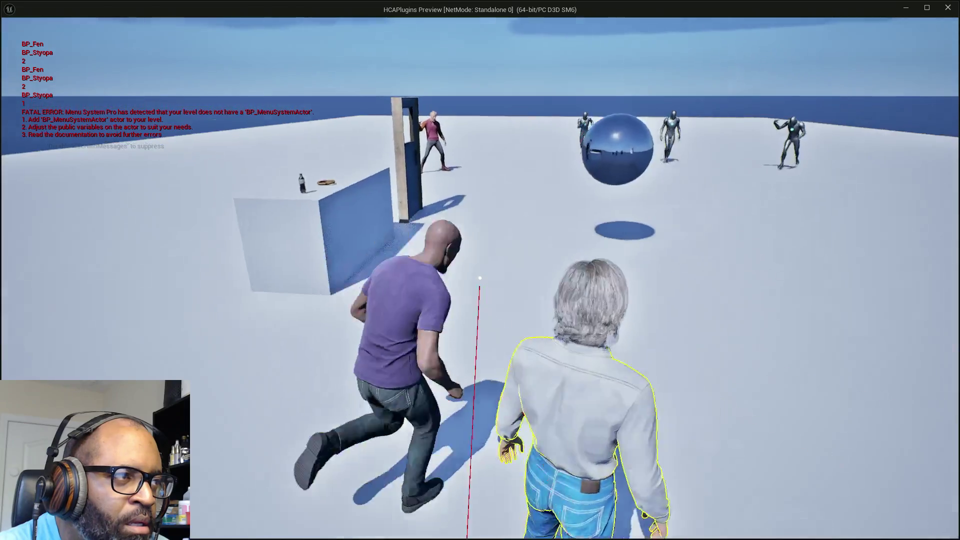
key(w)
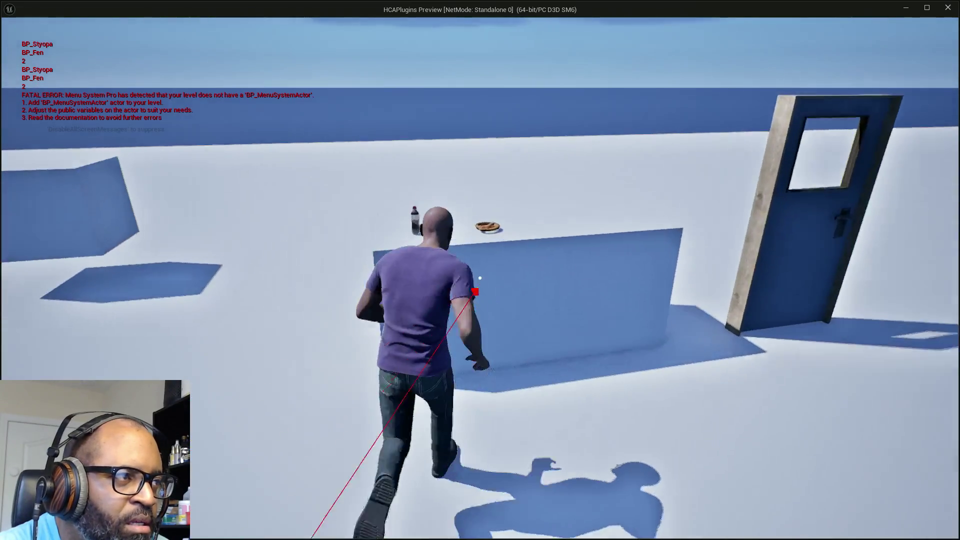
key(w)
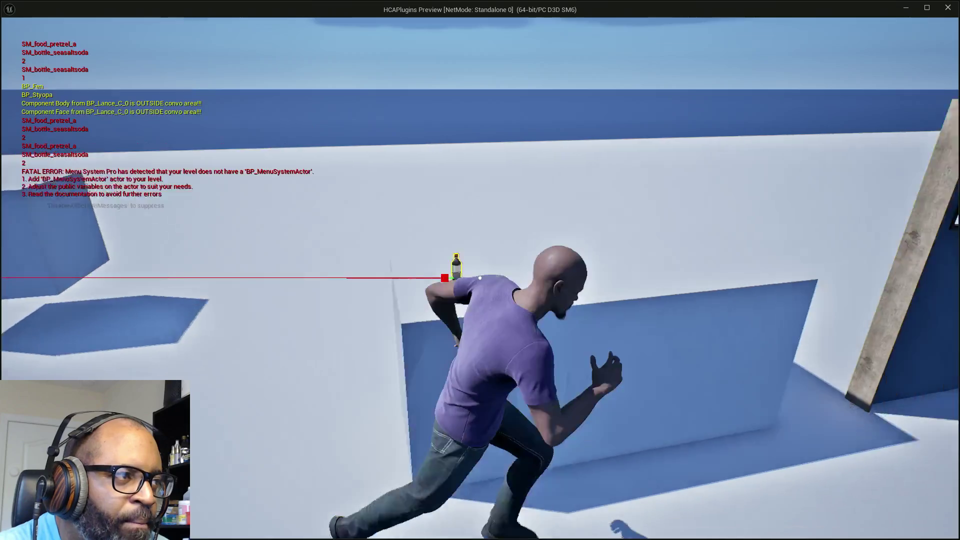
key(w)
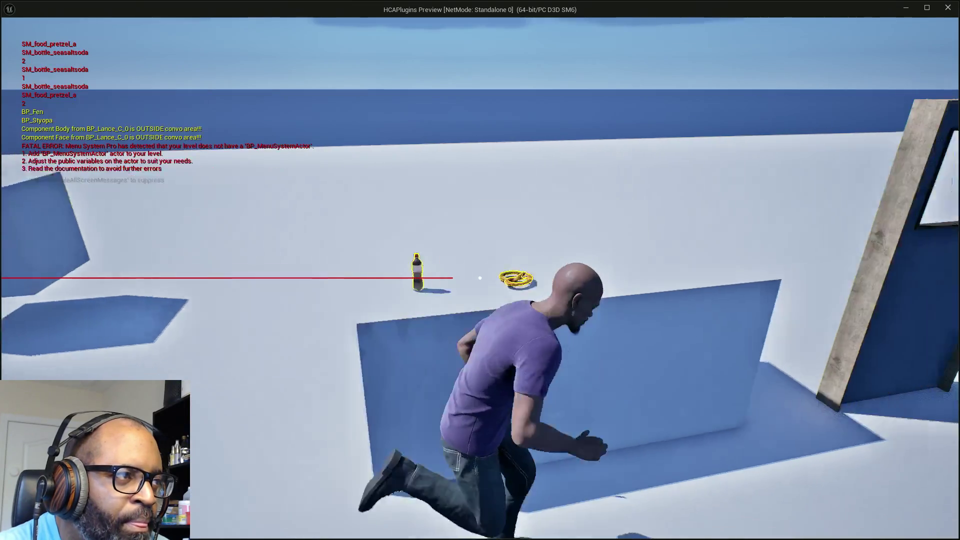
key(w)
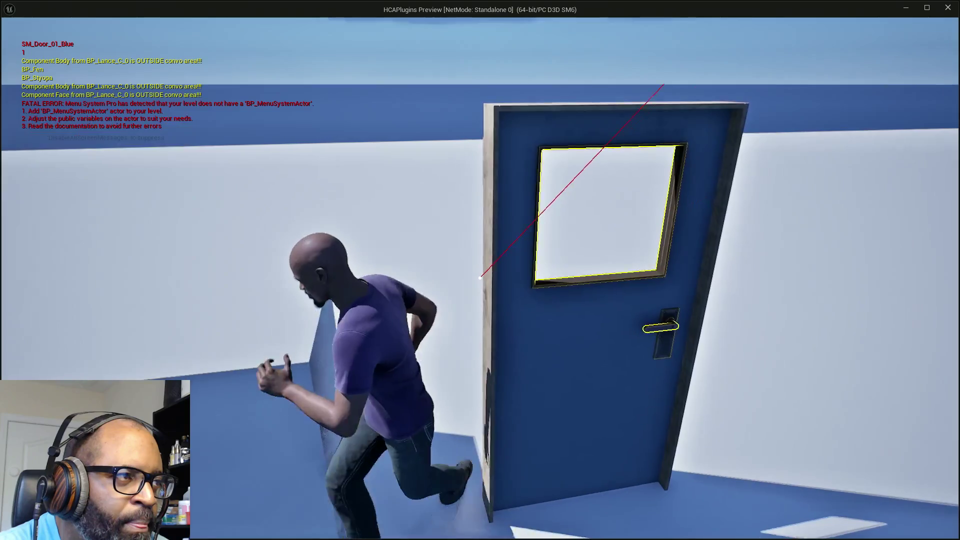
key(w)
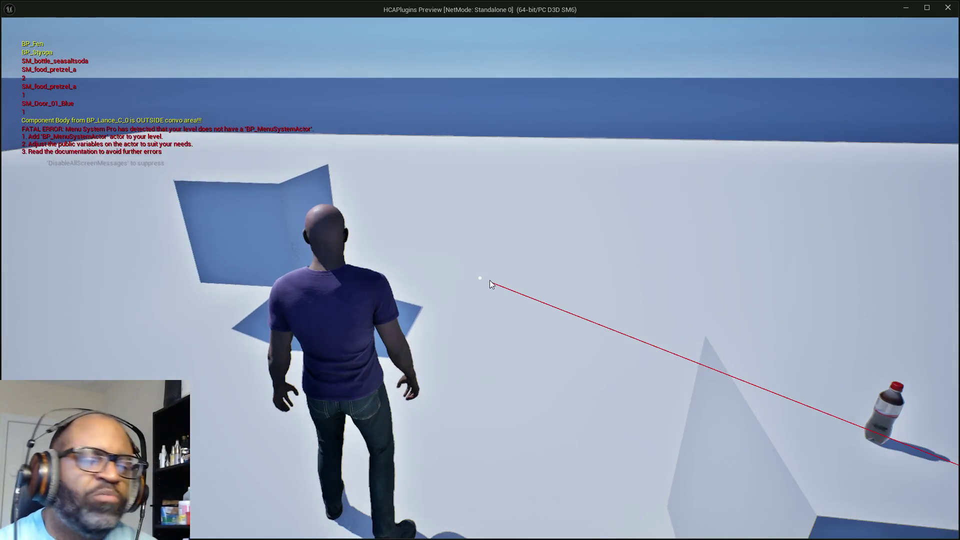
key(Escape)
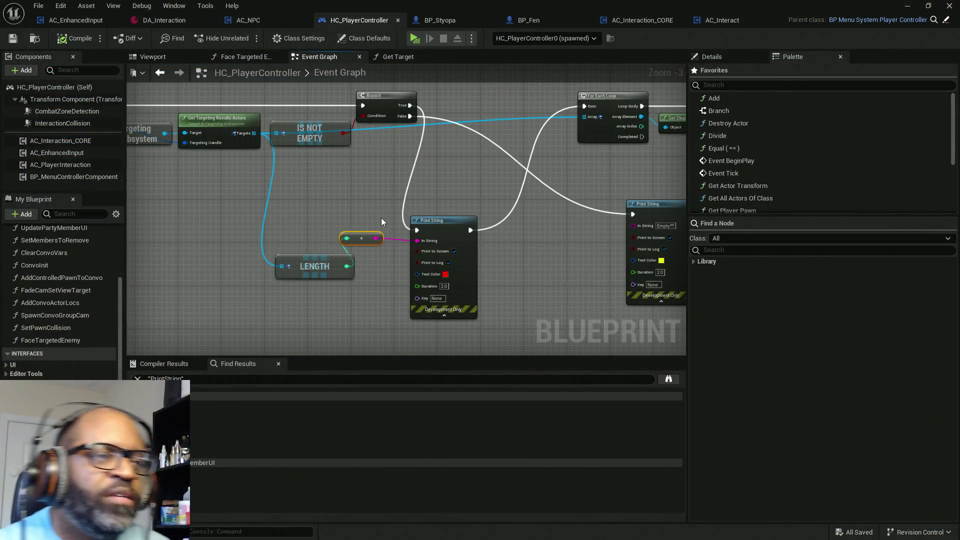
Wire Branch True straight to the For Each Loop and delete the debug Print String and LENGTH nodes.
drag(409, 105, 592, 110)
mouse_move(516, 196)
mouse_down()
mouse_move(362, 296)
mouse_move(276, 307)
mouse_move(295, 300)
mouse_up()
key(Delete)
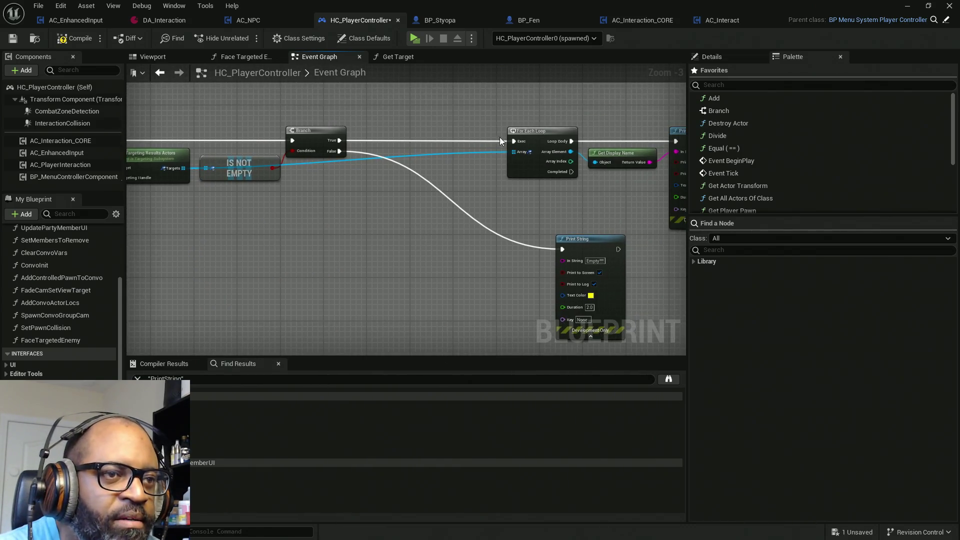
drag(490, 100, 522, 188)
drag(540, 145, 394, 145)
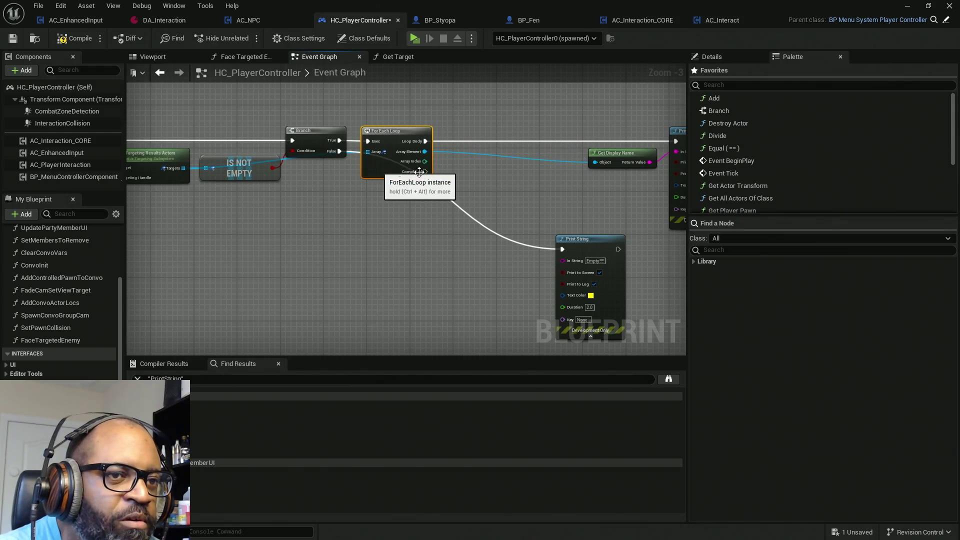
drag(572, 183, 457, 190)
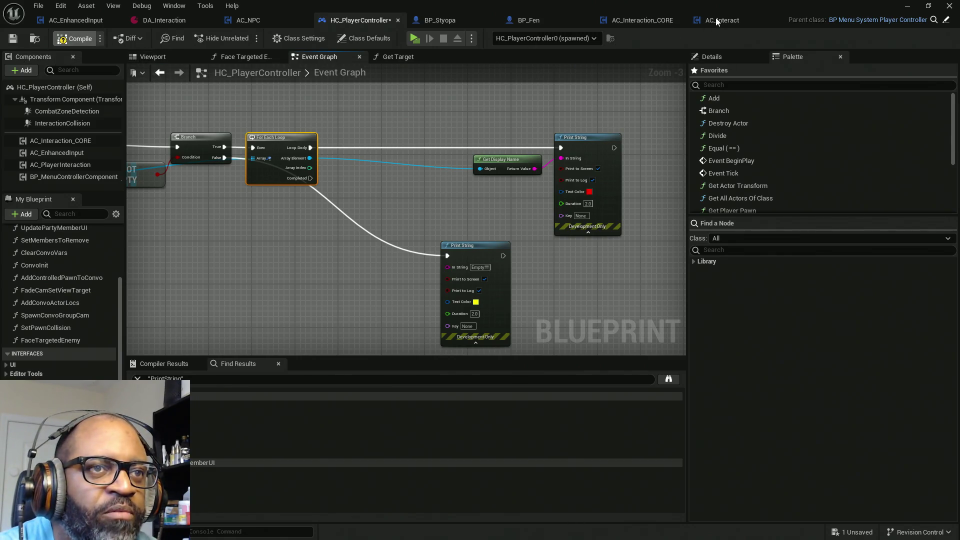
Inspect AC_Interaction_CORE's Trace for Interact graph and AC_Interact's Event Graph, then return to Trace for Interact.
click(655, 20)
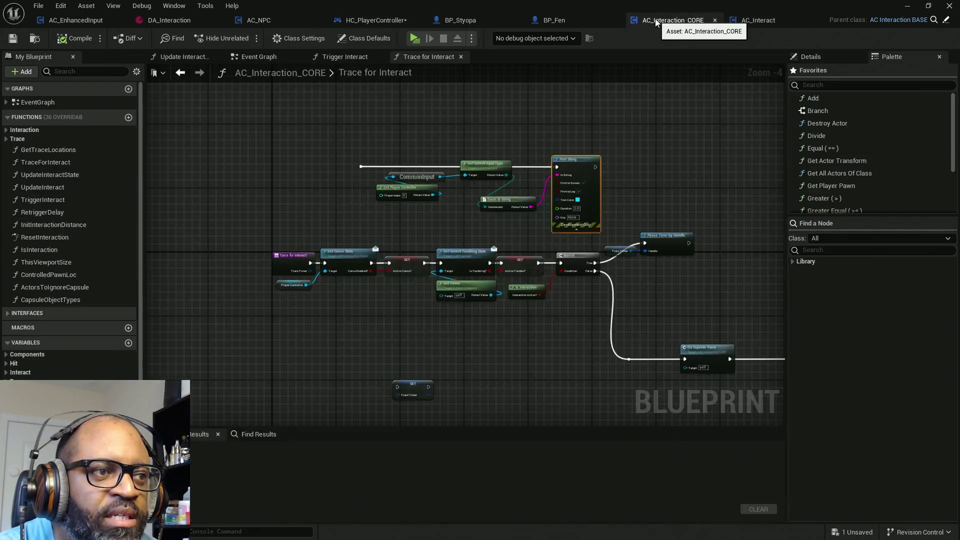
scroll(461, 173, down, 8)
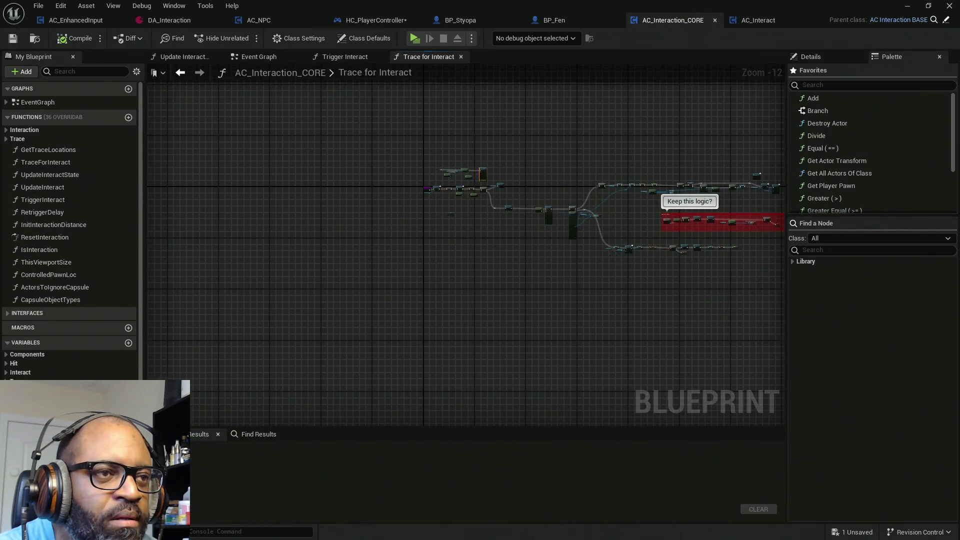
mouse_move(554, 239)
mouse_down()
mouse_move(403, 329)
mouse_move(399, 268)
mouse_up()
drag(409, 162, 508, 163)
click(758, 20)
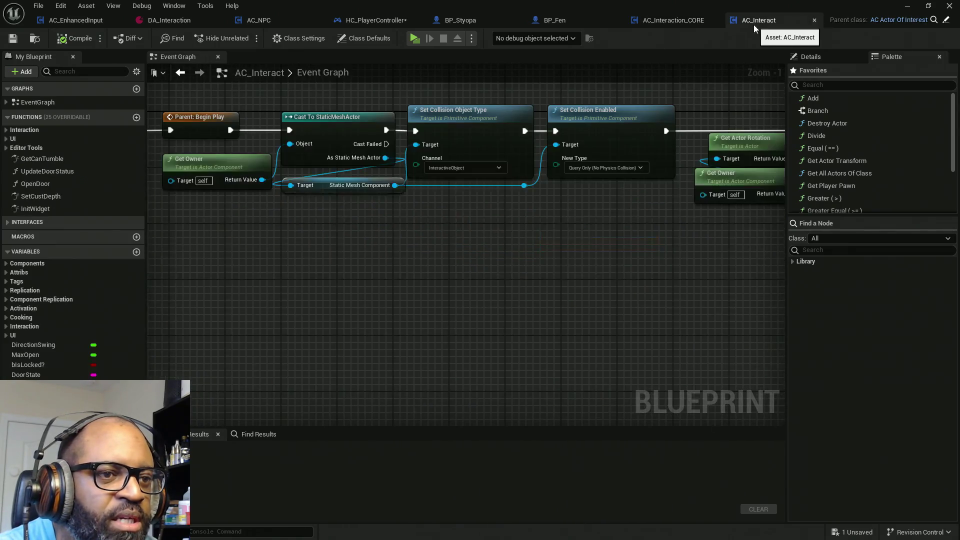
scroll(315, 221, down, 9)
drag(225, 252, 374, 253)
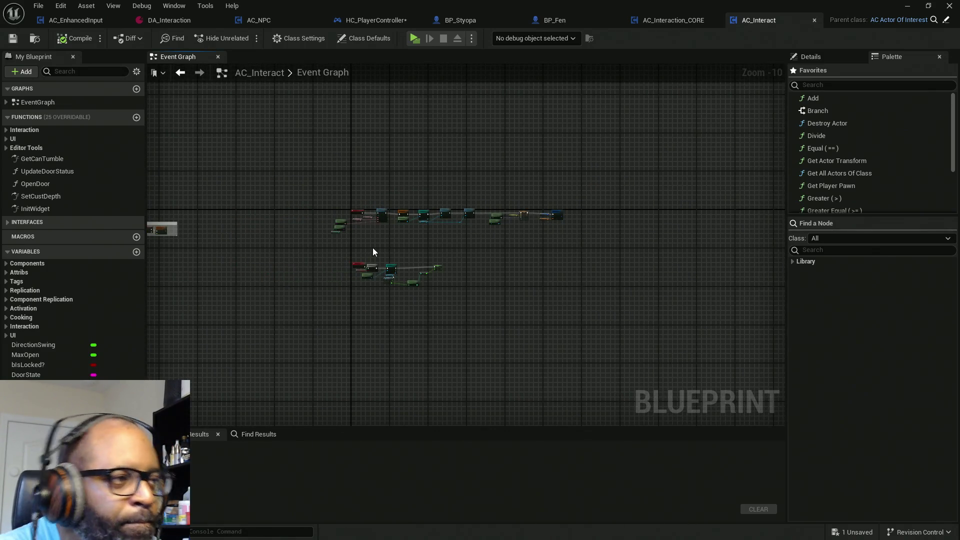
scroll(372, 246, up, 5)
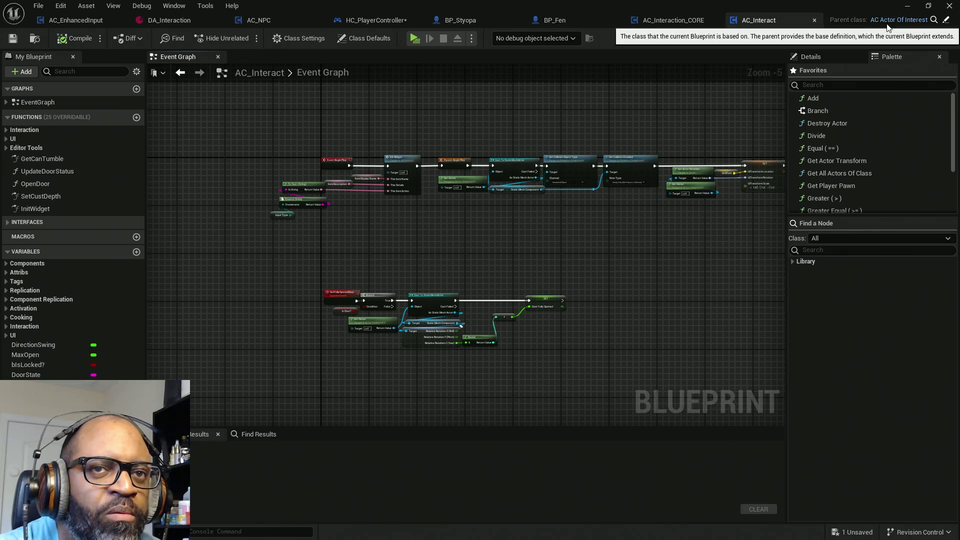
click(679, 22)
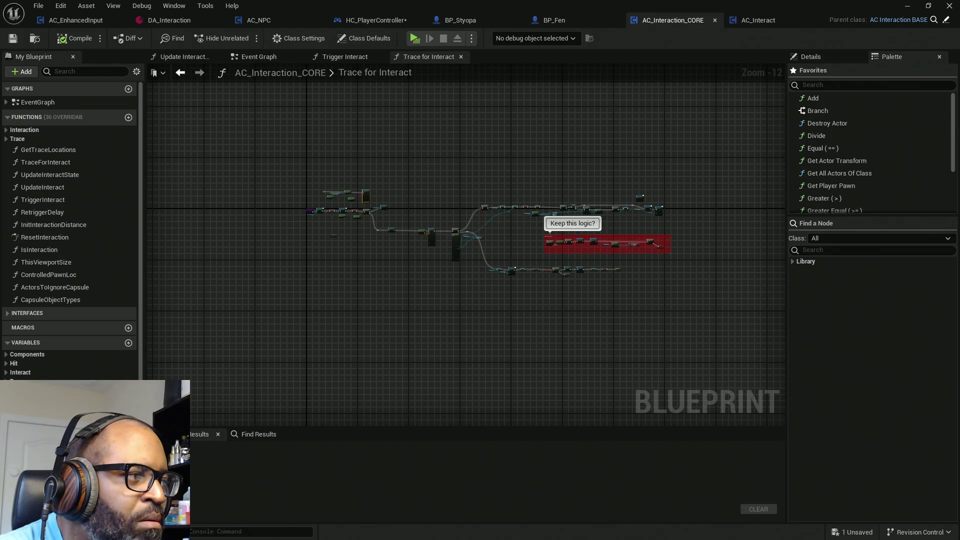
Inspect parent AC_Interaction_BASE's capsule collision bindings and TraceHandler timer node with its comment.
click(946, 20)
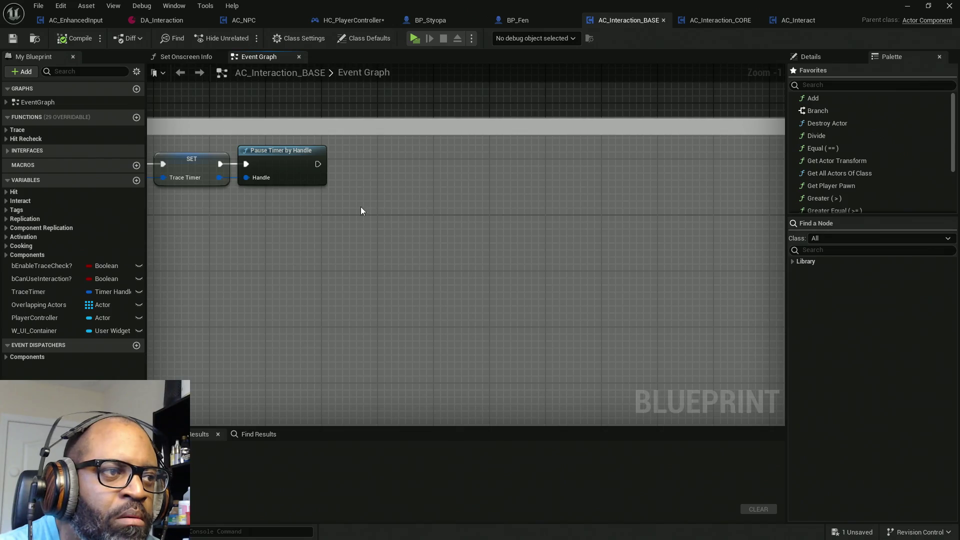
scroll(340, 228, down, 10)
scroll(407, 213, up, 7)
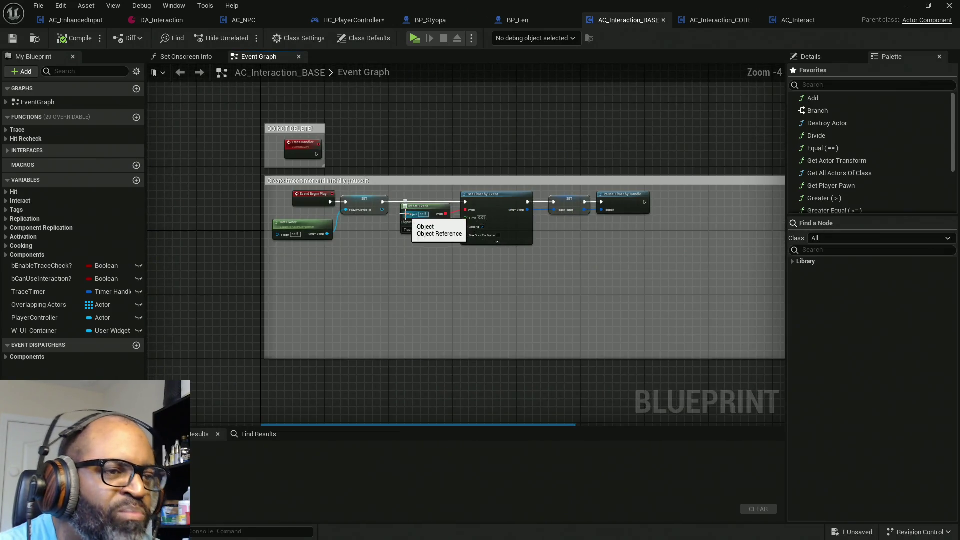
scroll(434, 248, up, 2)
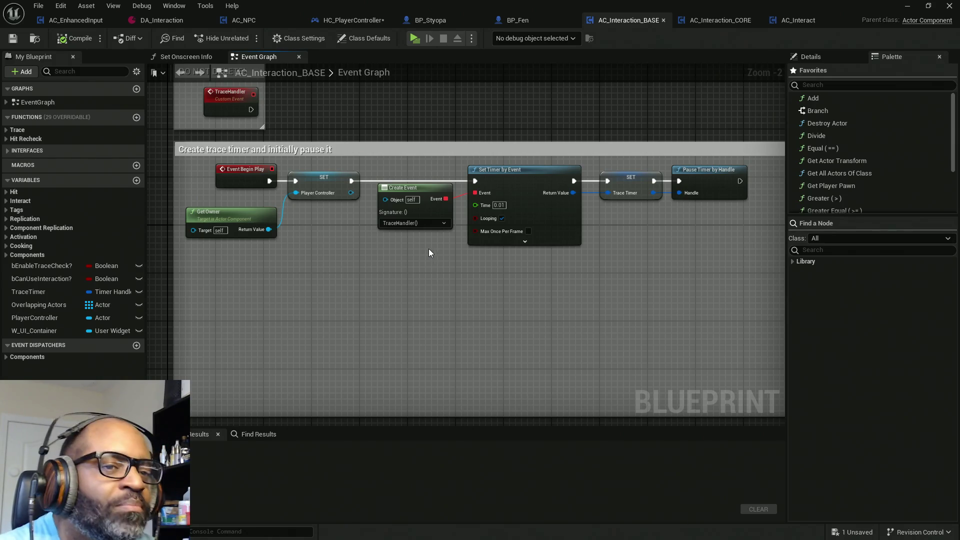
scroll(433, 285, down, 2)
mouse_move(433, 285)
mouse_down()
mouse_move(449, 182)
mouse_move(444, 189)
mouse_move(481, 260)
mouse_up()
scroll(443, 189, down, 6)
scroll(469, 133, up, 8)
scroll(388, 231, down, 1)
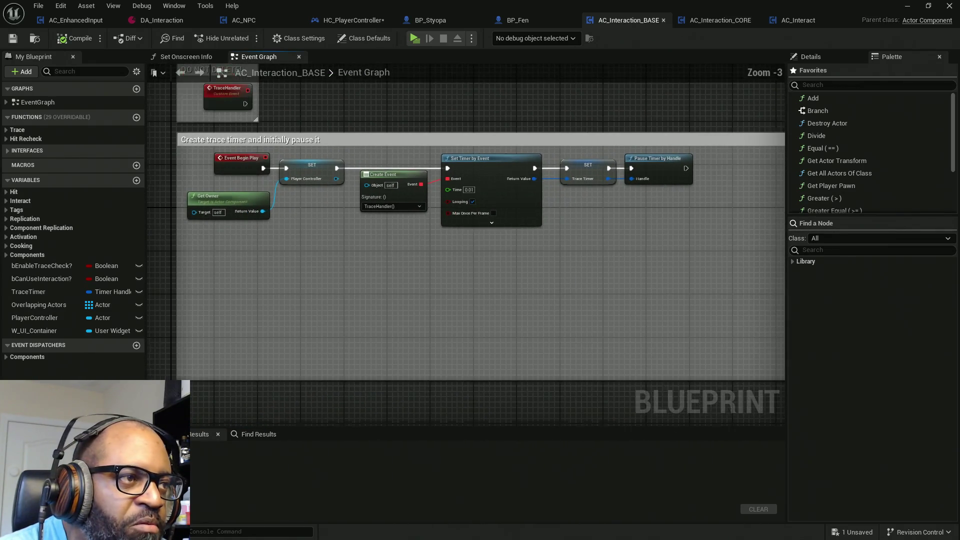
drag(397, 237, 407, 272)
drag(323, 102, 223, 142)
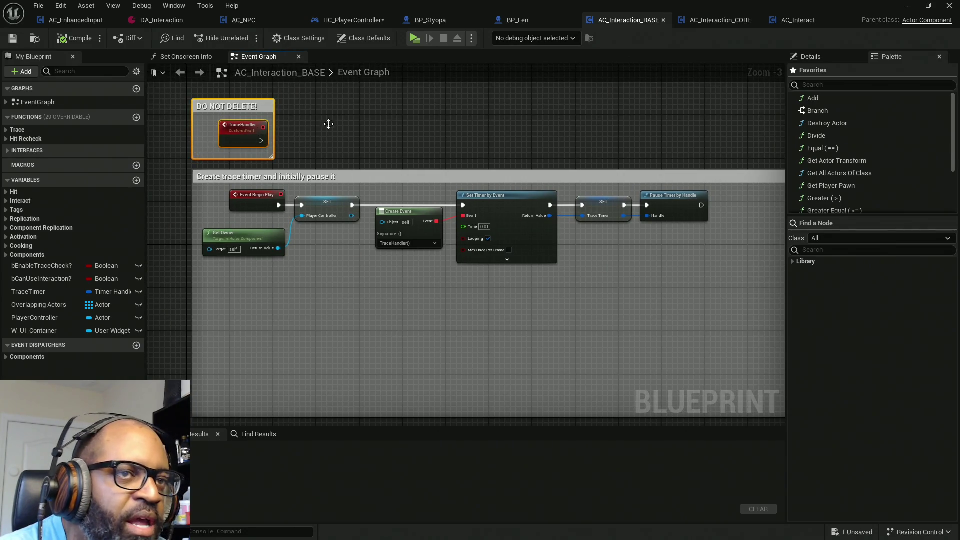
Move AC_Interaction_CORE's tab ahead of AC_Interaction_BASE and close every graph tab right of Event Graph.
click(721, 17)
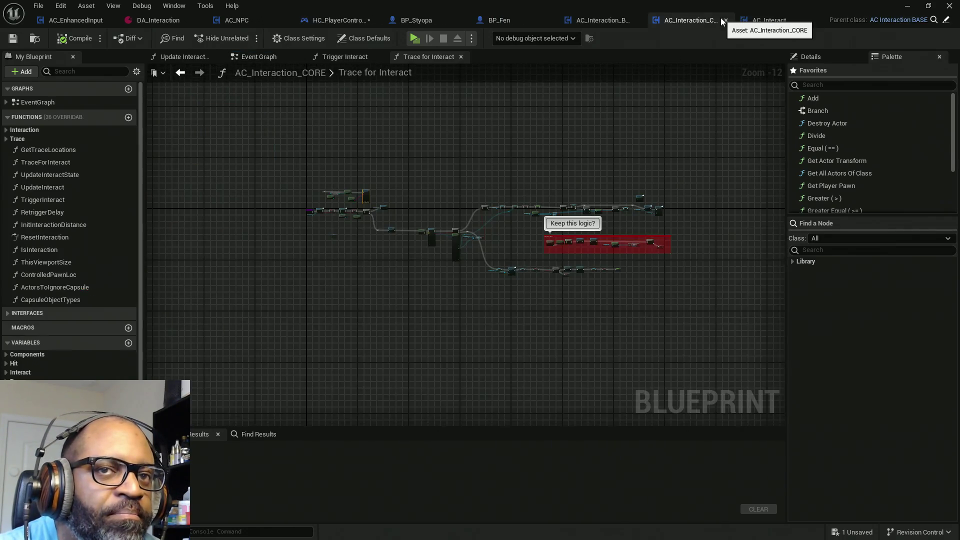
drag(716, 22, 616, 19)
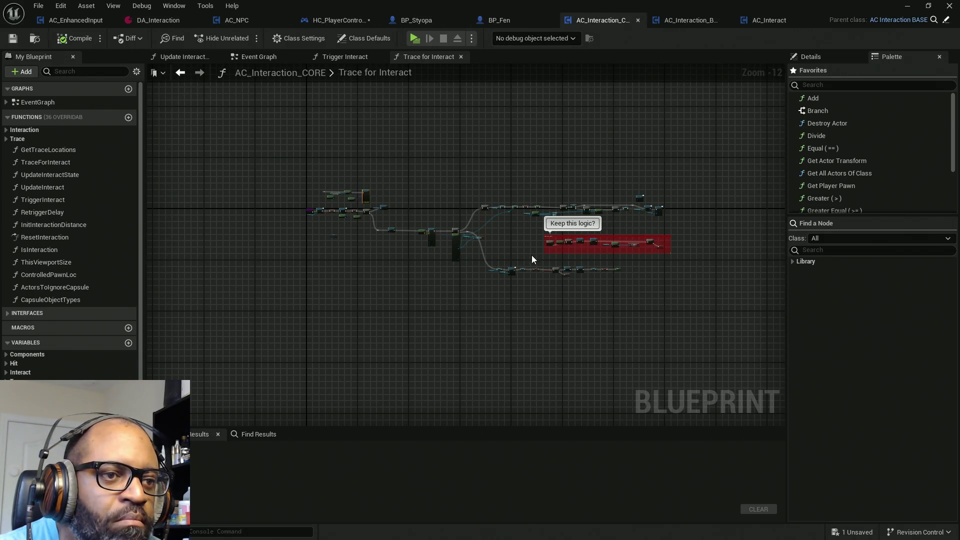
drag(259, 57, 176, 57)
right_click(176, 57)
click(220, 98)
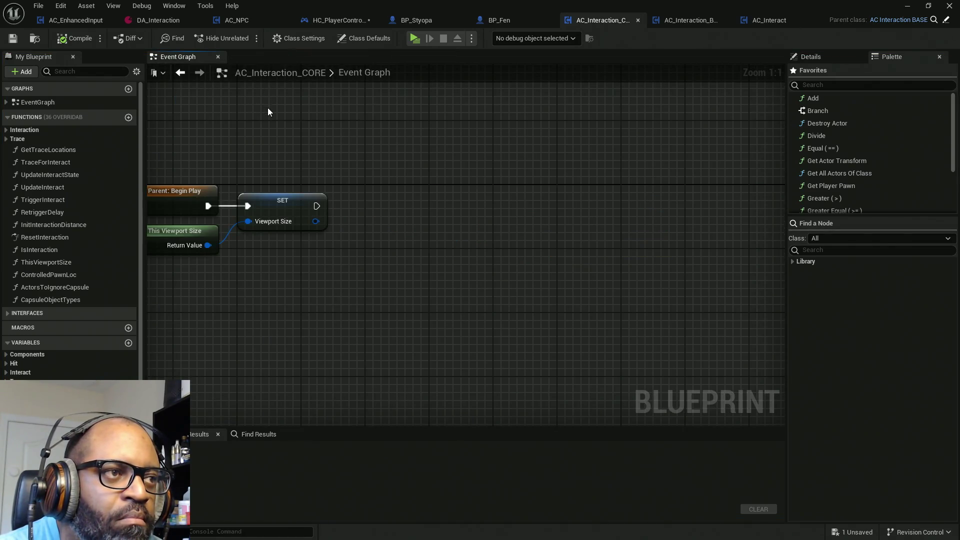
Frame and select the Event Trace Handler, Trace Timer and Trace for Interact nodes together.
drag(341, 169, 506, 172)
scroll(323, 223, down, 5)
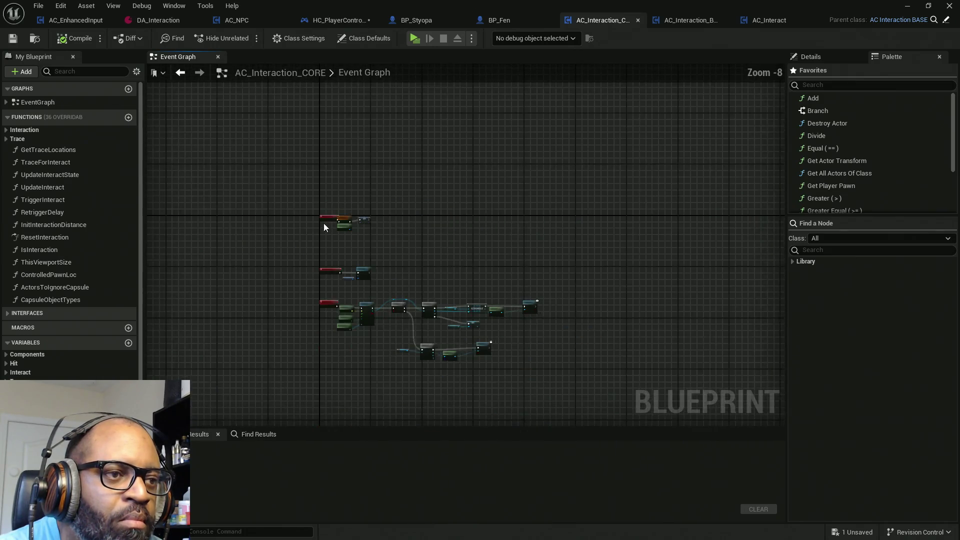
scroll(354, 281, up, 3)
drag(341, 289, 336, 234)
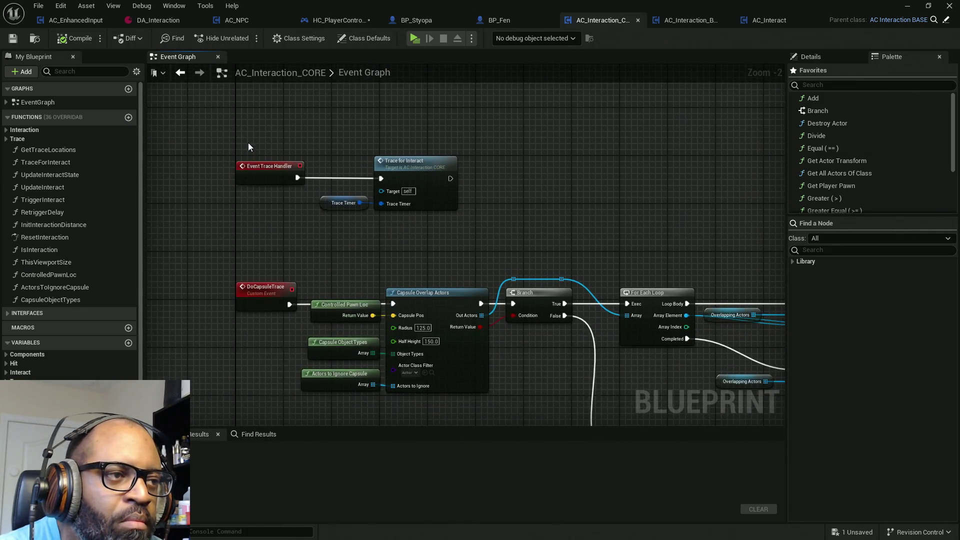
mouse_move(248, 143)
mouse_down()
mouse_move(512, 250)
mouse_move(523, 240)
mouse_up()
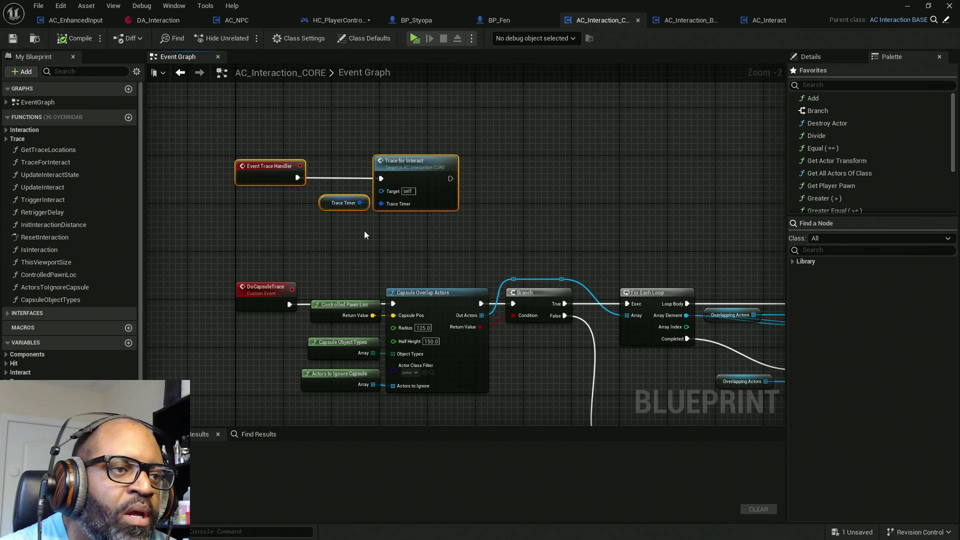
drag(364, 230, 428, 217)
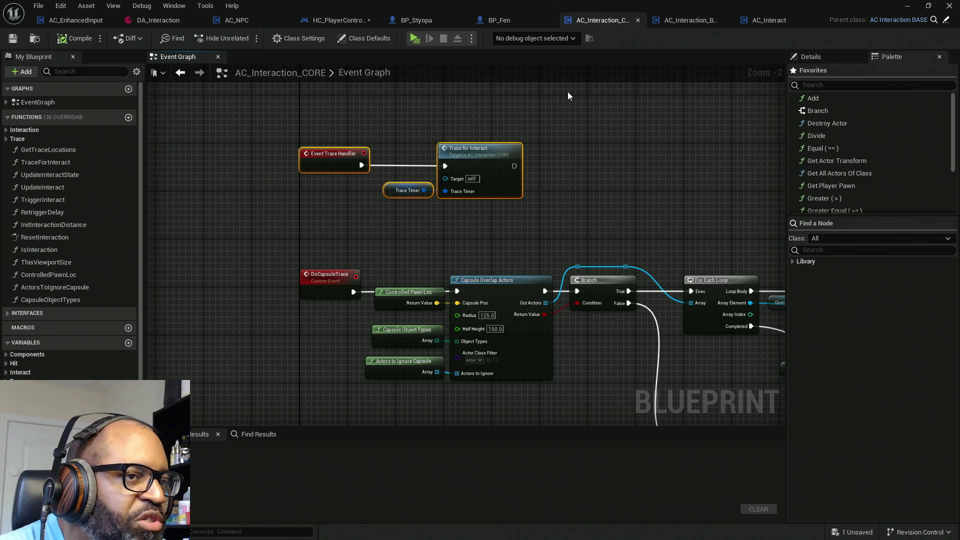
mouse_move(568, 92)
mouse_down()
mouse_move(271, 229)
mouse_move(165, 235)
mouse_up()
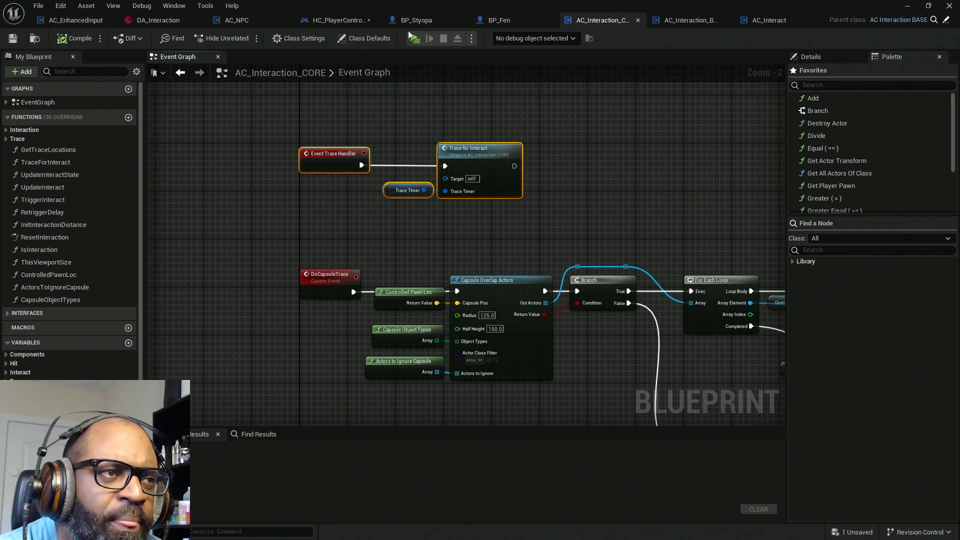
click(695, 26)
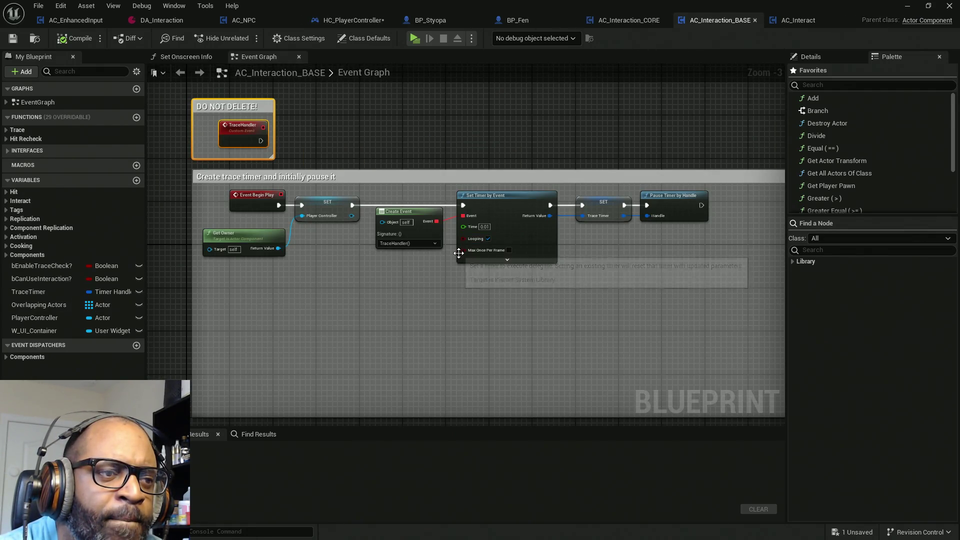
click(685, 218)
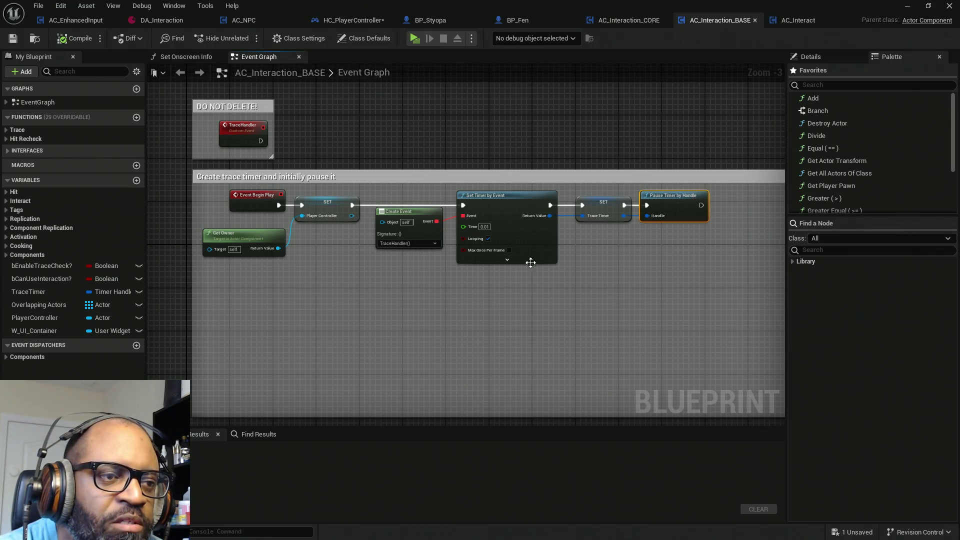
drag(400, 301, 645, 231)
click(610, 205)
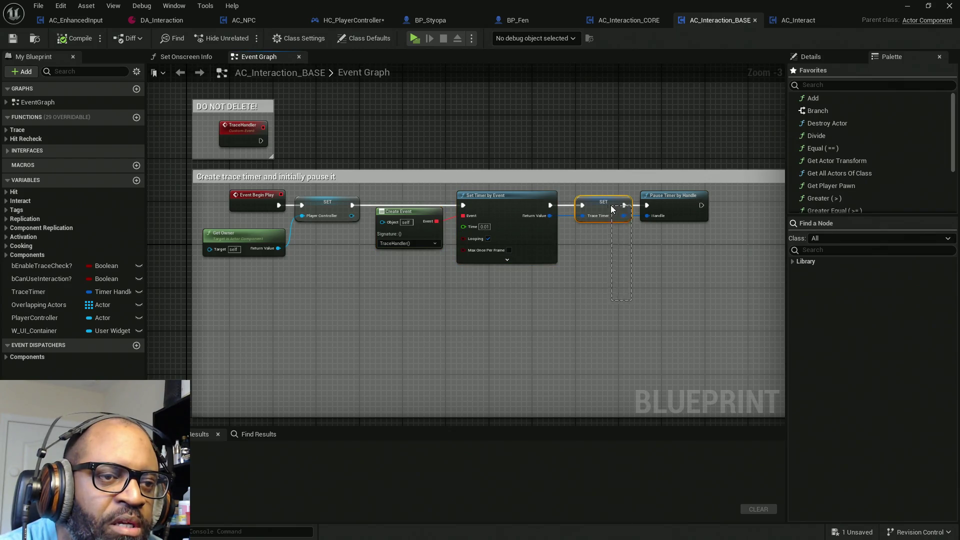
click(675, 212)
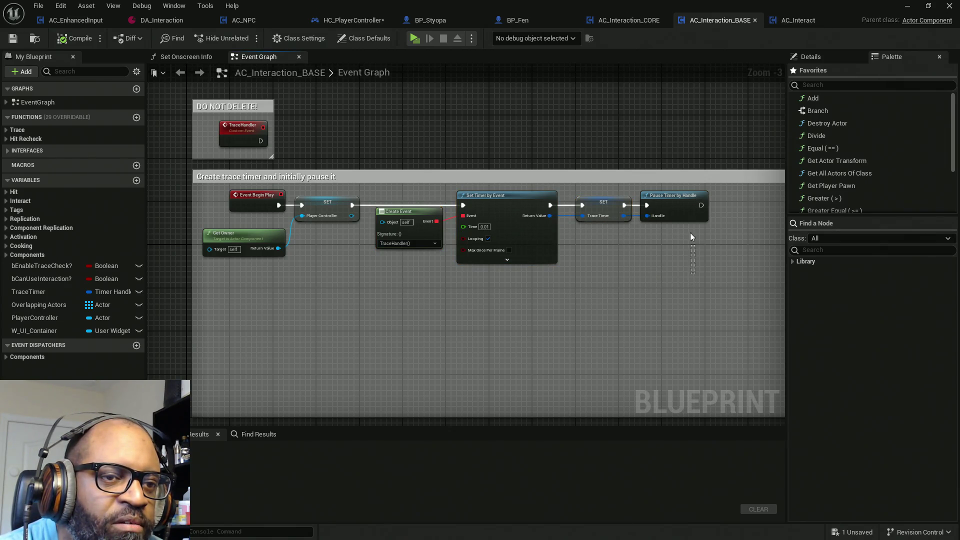
click(623, 22)
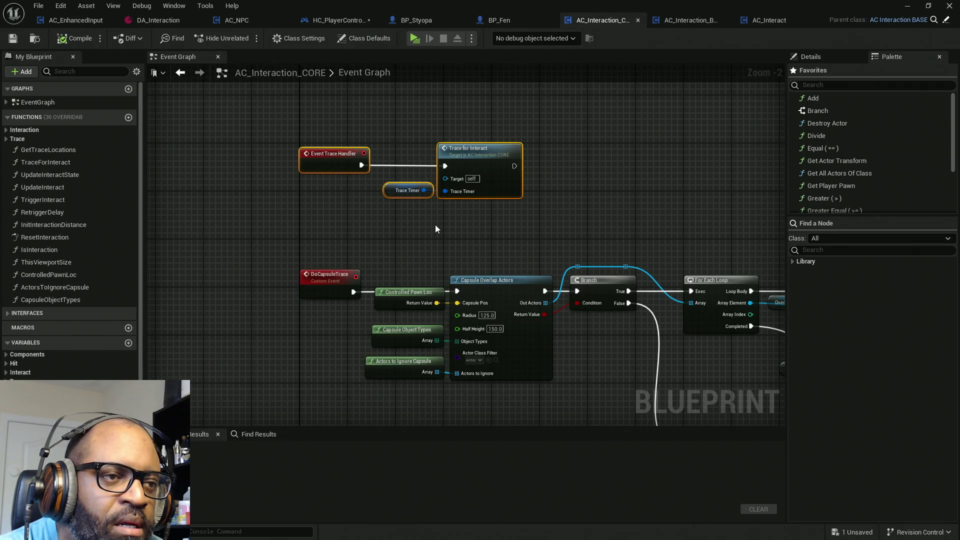
Select the Trace for Interact call node and open its function graph.
click(443, 173)
click(522, 171)
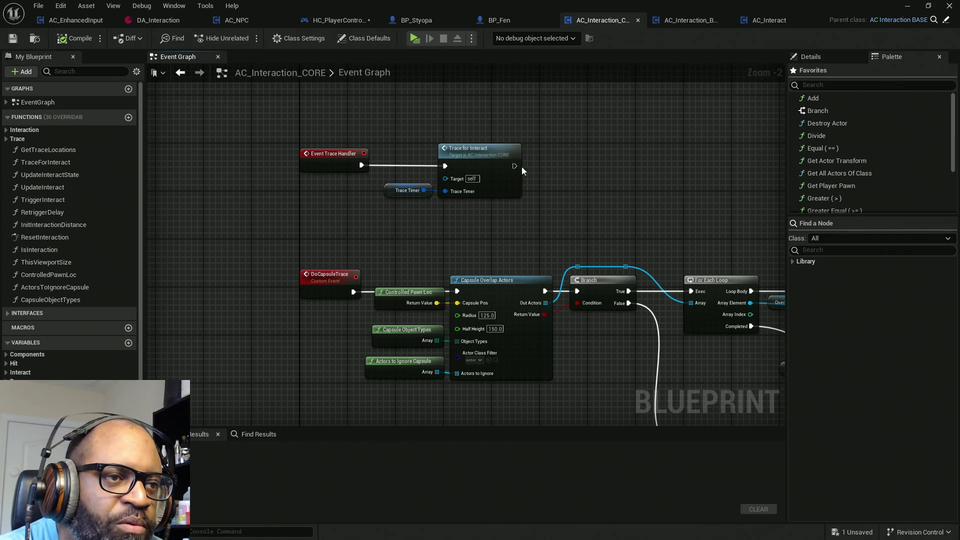
click(480, 160)
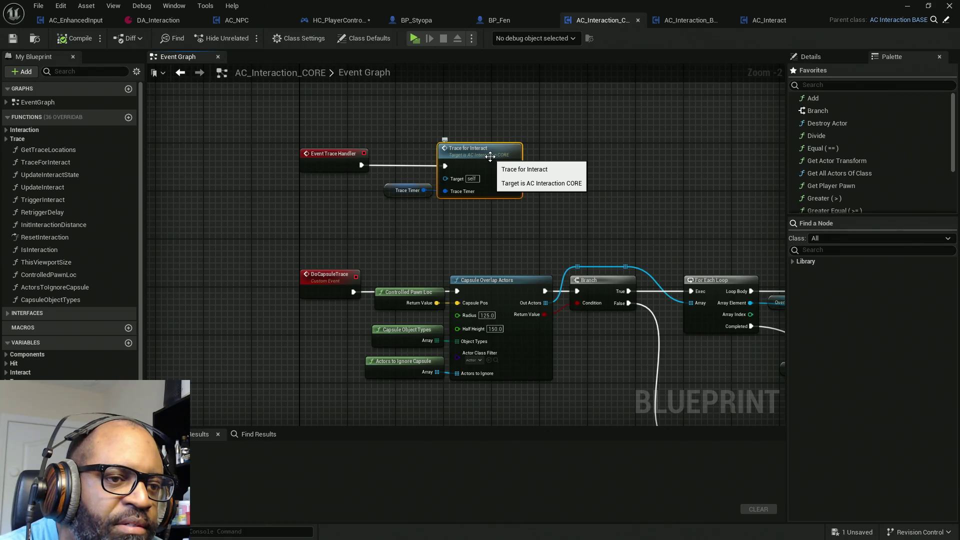
scroll(574, 196, up, 1)
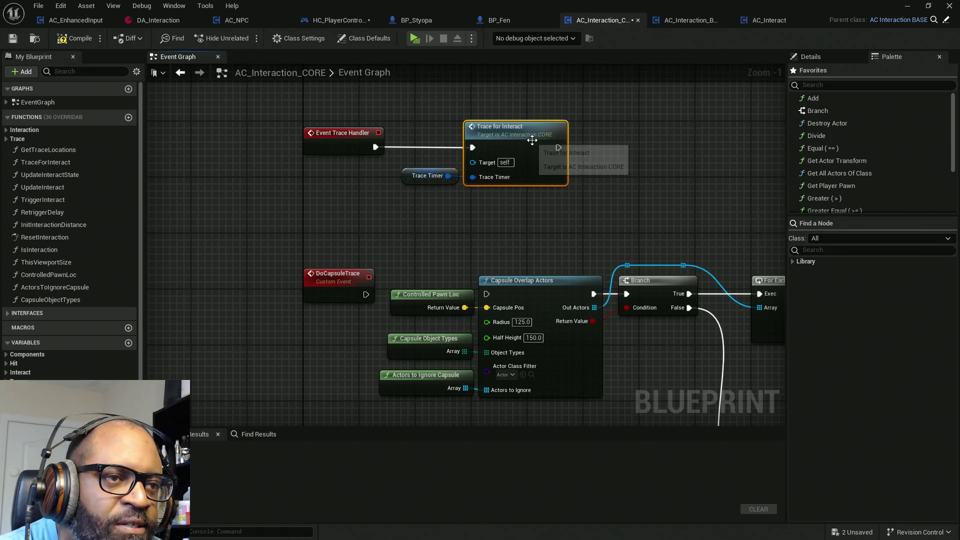
double_click(532, 140)
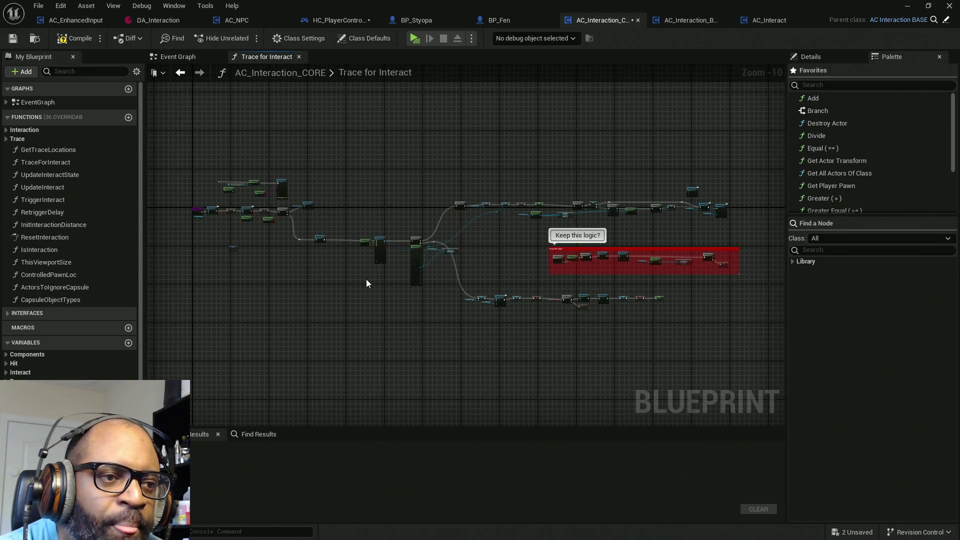
Inspect the function's entry, Get Convo State, SET Trace Timer and Pause Timer by Handle nodes.
drag(367, 269, 502, 282)
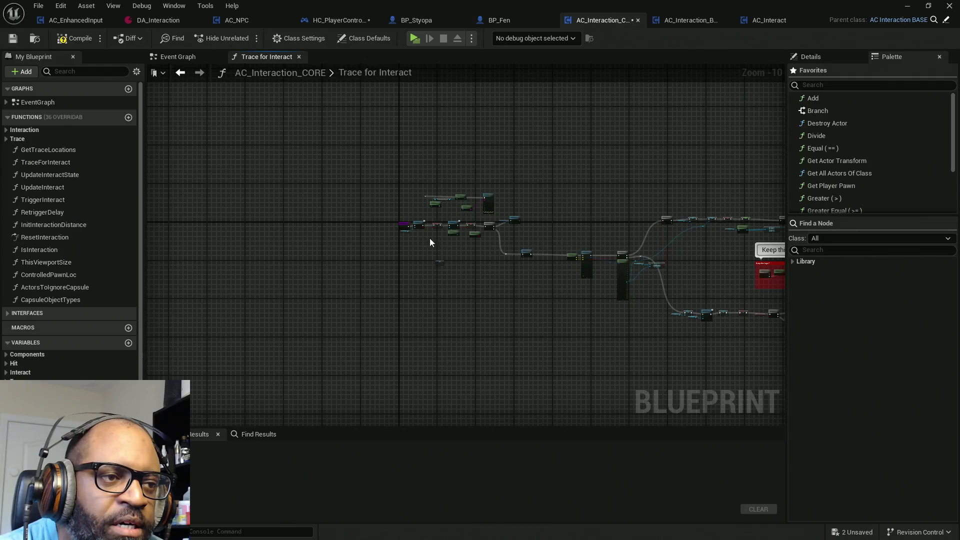
scroll(430, 243, up, 10)
drag(311, 122, 468, 328)
scroll(424, 388, down, 2)
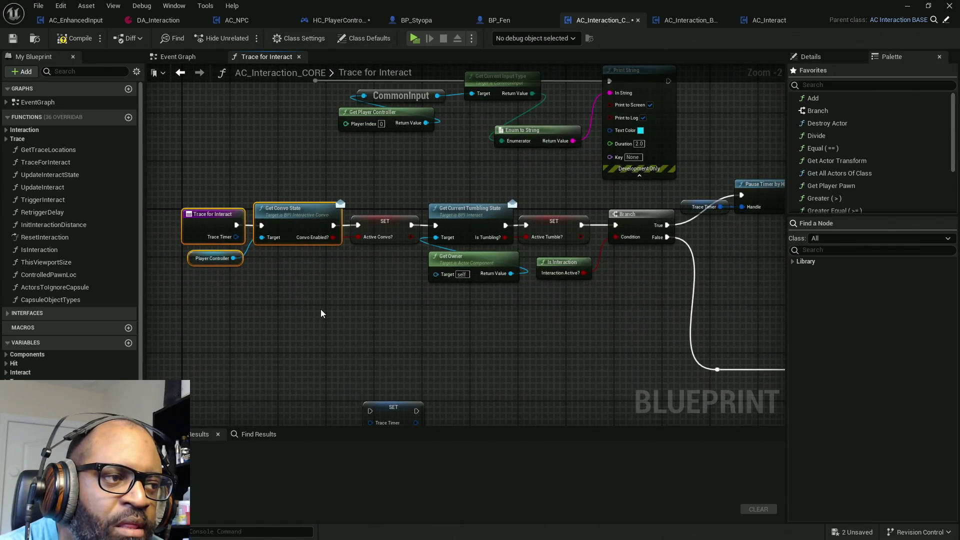
drag(343, 271, 259, 167)
drag(500, 343, 429, 314)
mouse_move(576, 330)
mouse_down()
mouse_move(510, 317)
mouse_move(423, 325)
mouse_up()
drag(634, 139, 493, 237)
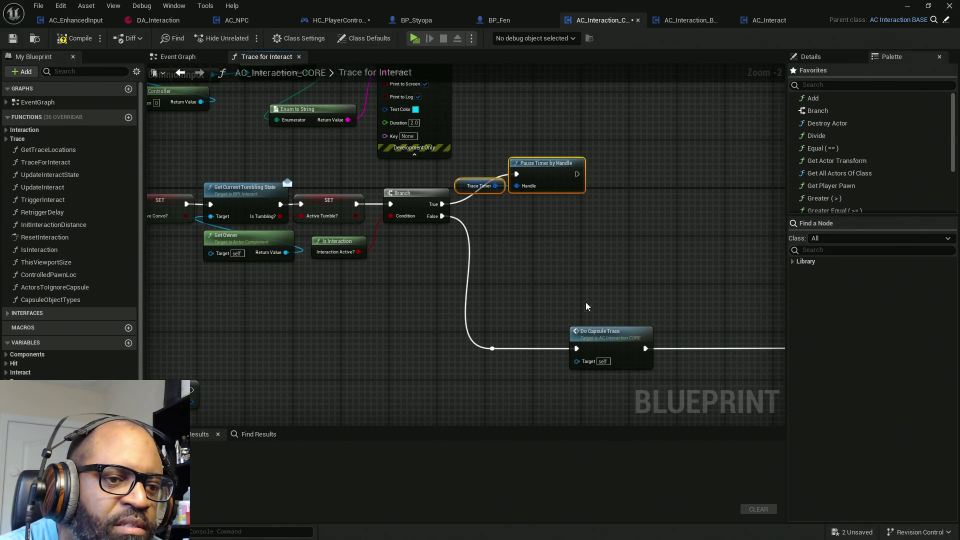
mouse_move(479, 283)
mouse_down()
mouse_move(526, 243)
mouse_move(437, 259)
mouse_up()
Inspect Get Trace Locations and Line Trace By Channel, pan back to the Branch, then return to Event Graph.
drag(658, 332, 489, 307)
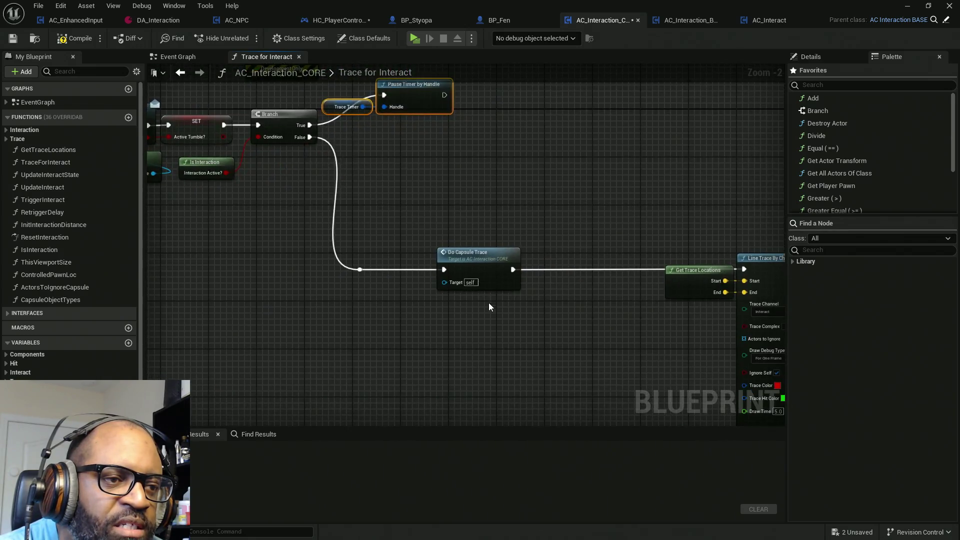
scroll(488, 302, up, 1)
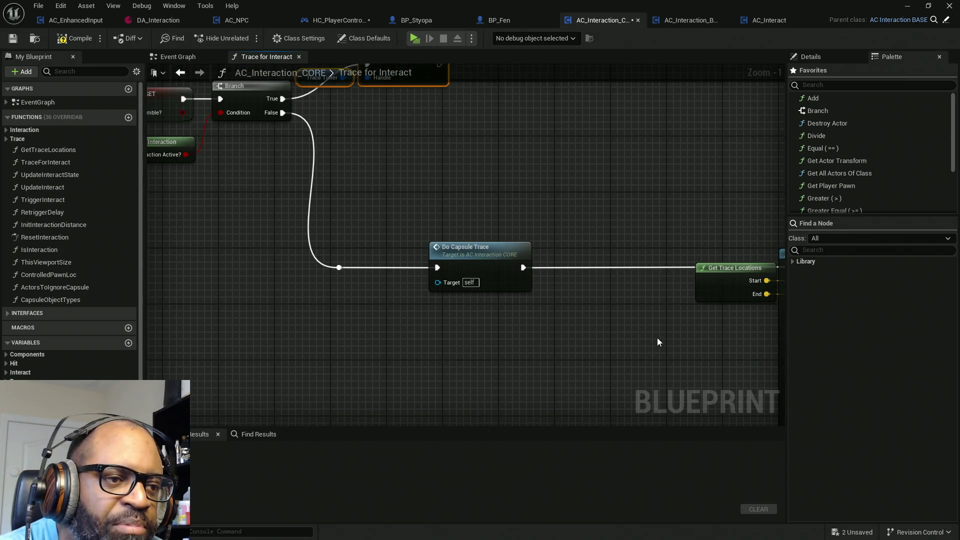
mouse_move(657, 342)
mouse_down()
mouse_move(441, 314)
mouse_move(298, 322)
mouse_up()
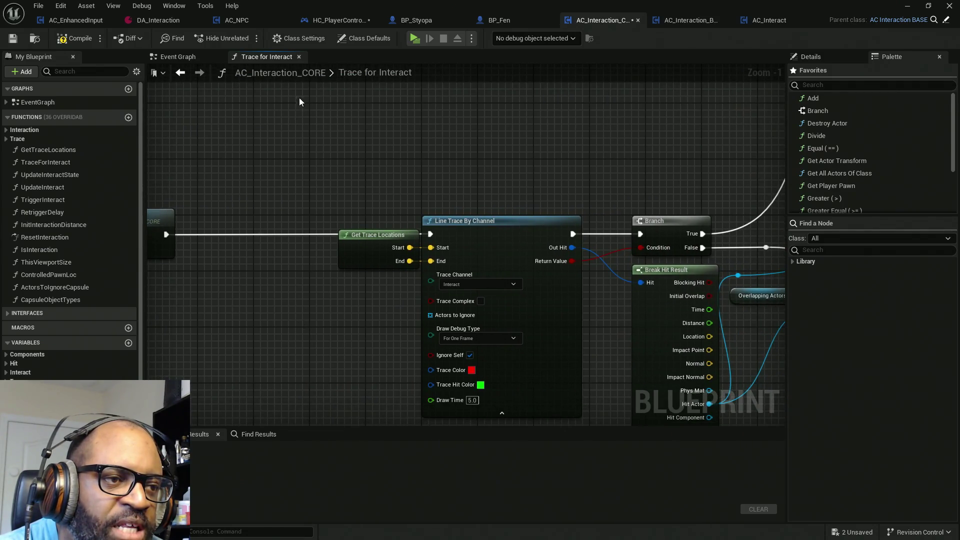
drag(299, 102, 502, 353)
drag(295, 337, 514, 344)
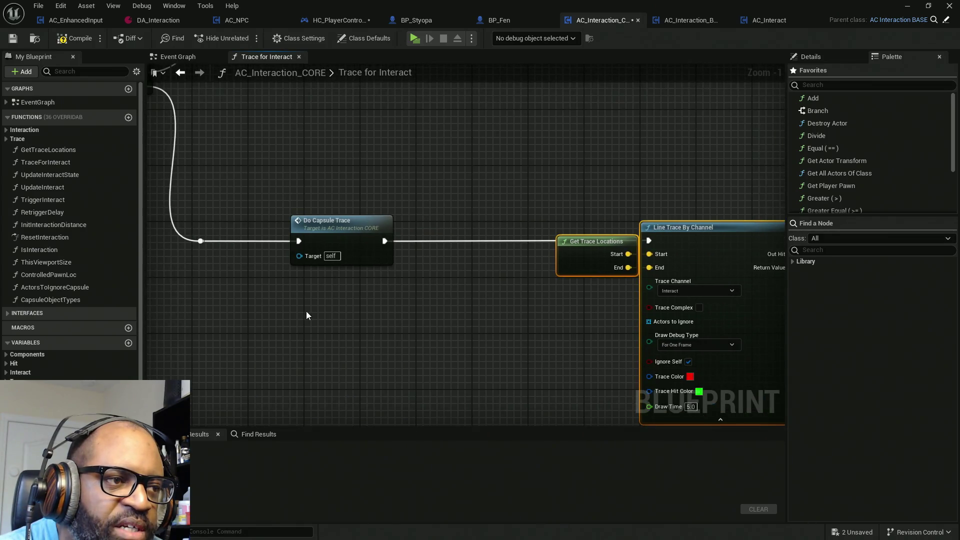
drag(306, 315, 426, 315)
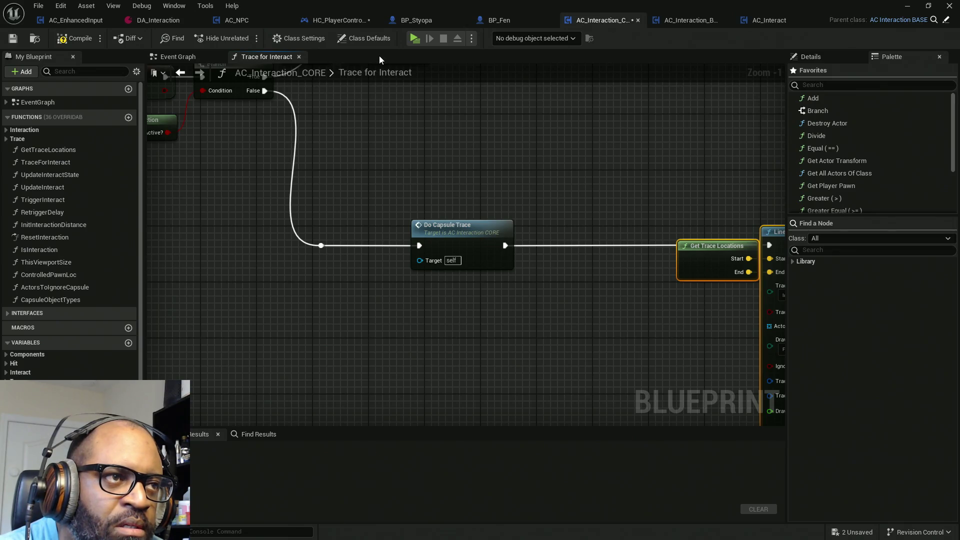
click(179, 56)
scroll(421, 198, down, 4)
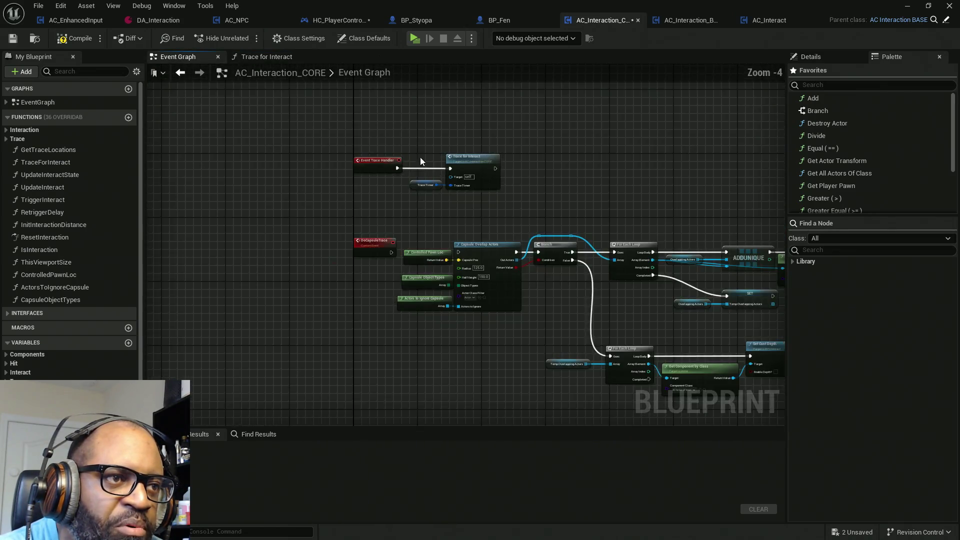
Locate and select the Set Cust Depth node in AC_Interaction_CORE's overlap loop.
scroll(420, 157, up, 5)
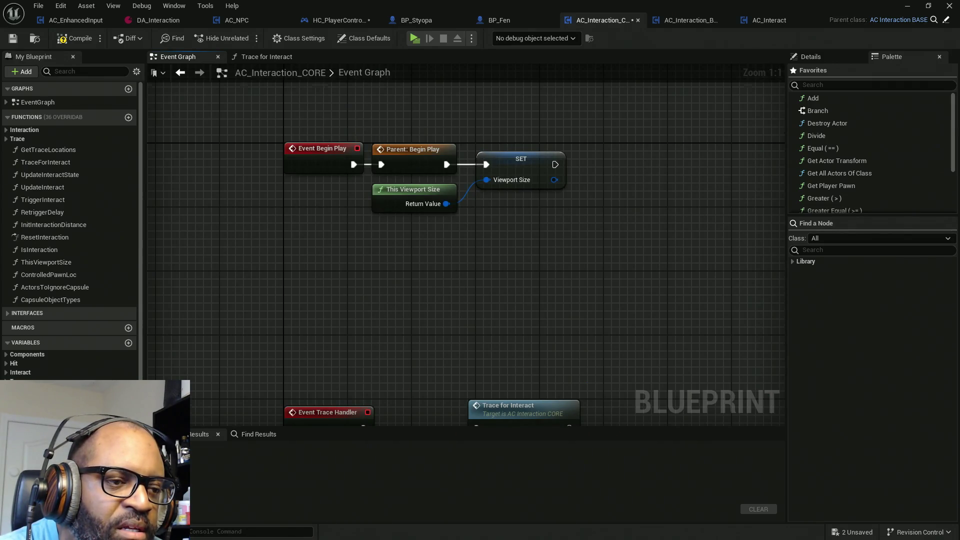
drag(458, 305, 441, 164)
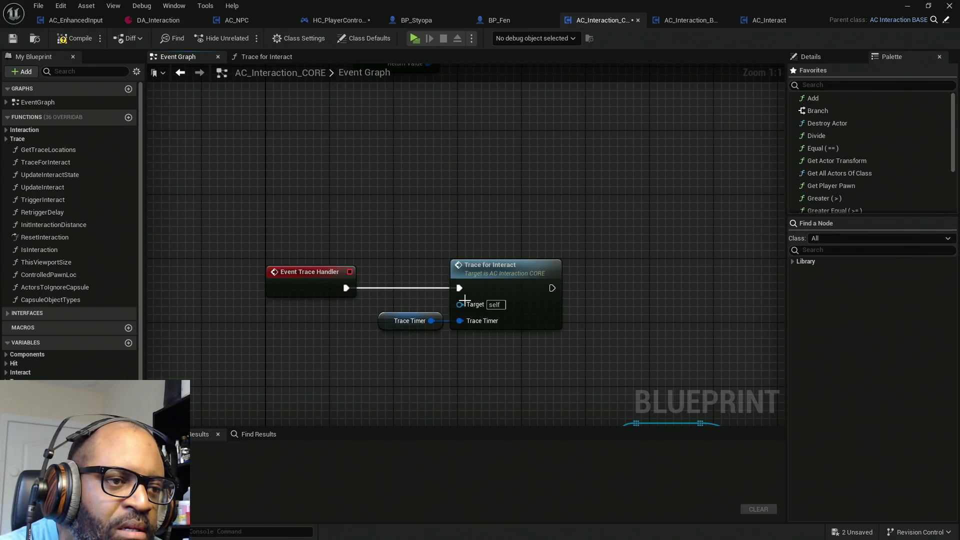
scroll(462, 300, down, 2)
drag(463, 300, 449, 186)
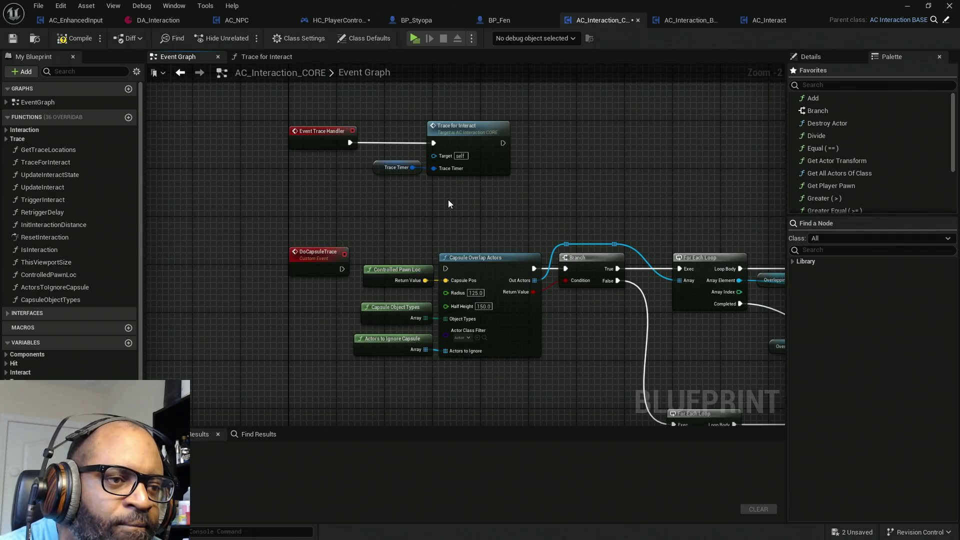
mouse_move(590, 239)
mouse_down()
mouse_move(515, 185)
mouse_move(375, 173)
mouse_move(530, 185)
mouse_move(475, 171)
mouse_move(619, 156)
mouse_move(332, 151)
mouse_move(368, 161)
mouse_move(165, 160)
mouse_move(298, 165)
mouse_up()
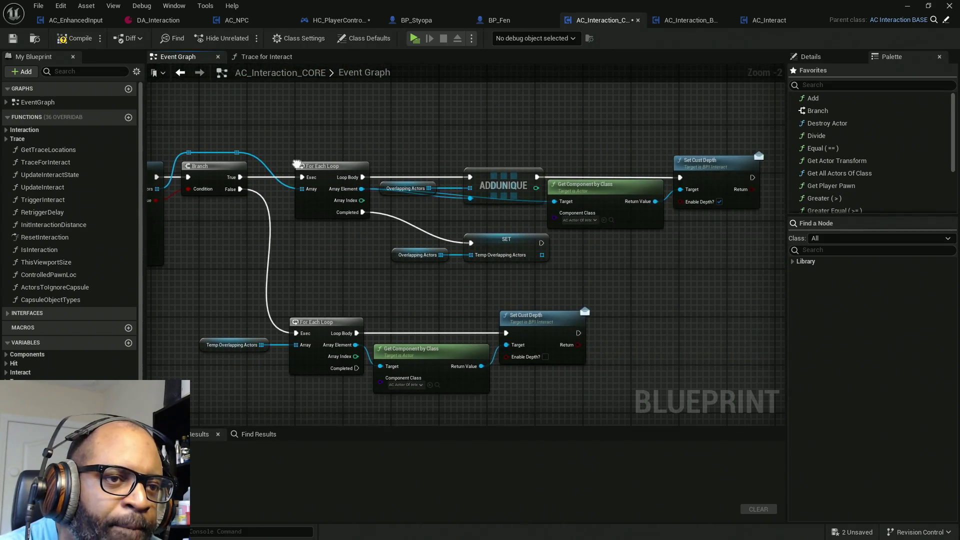
drag(688, 134, 725, 255)
drag(704, 102, 725, 315)
drag(693, 149, 729, 301)
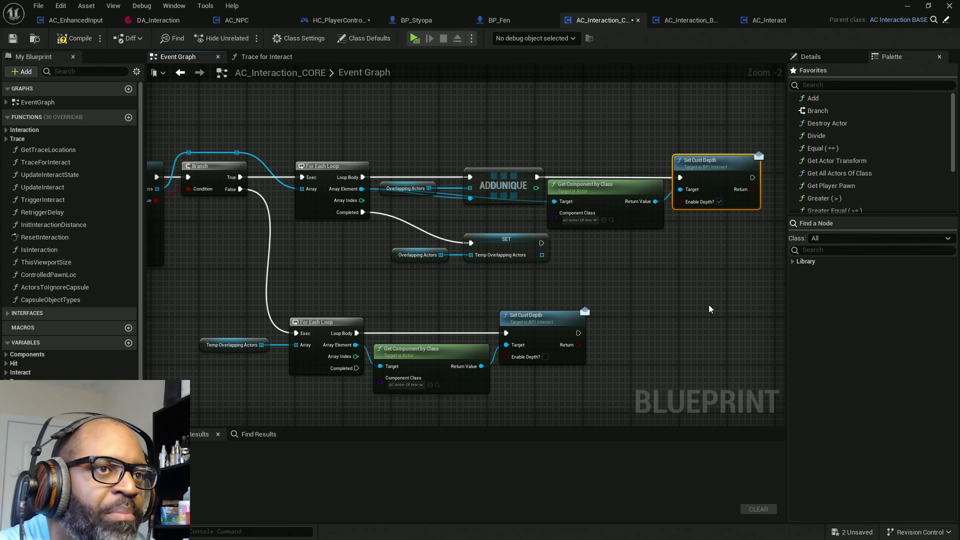
Switch to HC_PlayerController and save all modified assets.
drag(298, 120, 561, 118)
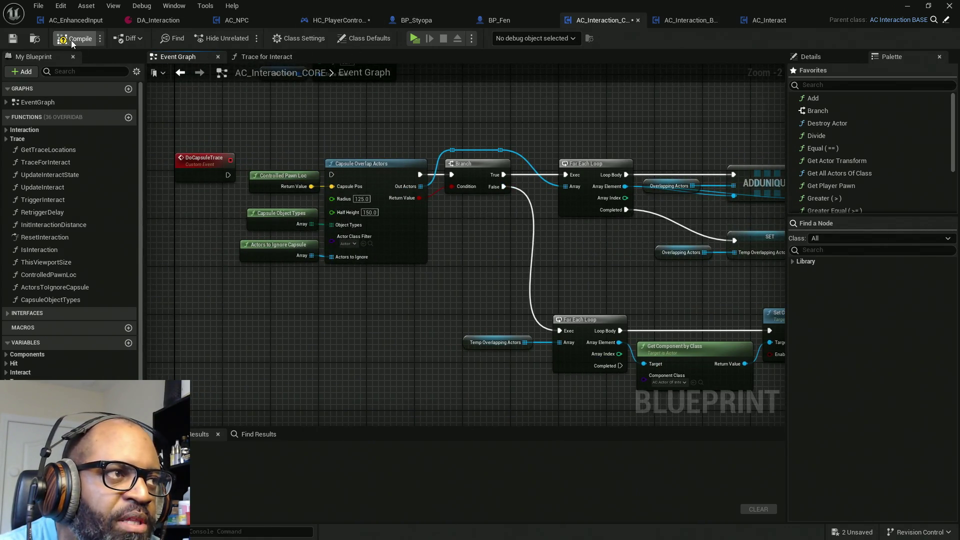
click(332, 21)
key(ctrl+shift+s)
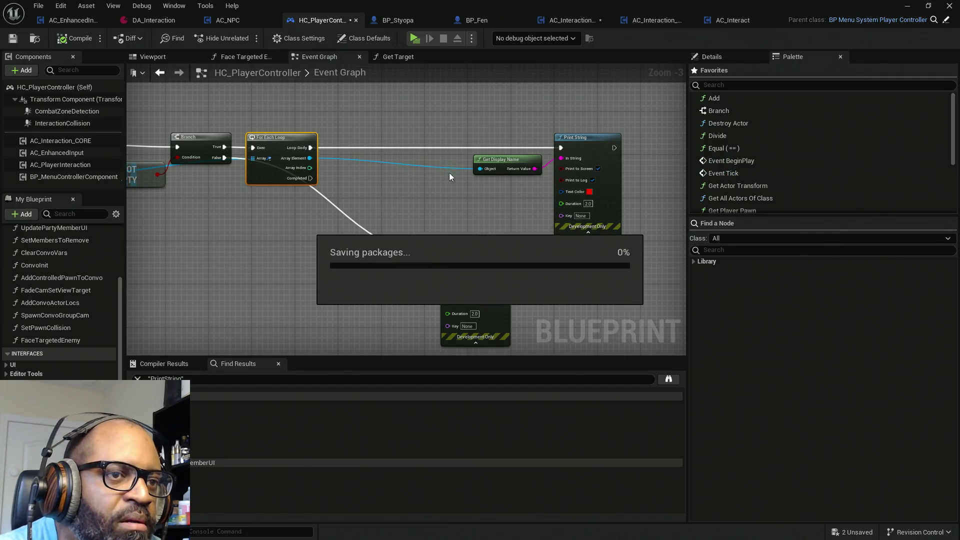
Replace the loop's Print String calls with a pasted Set Cust Depth on each array element.
alt+click(560, 148)
drag(472, 256, 272, 230)
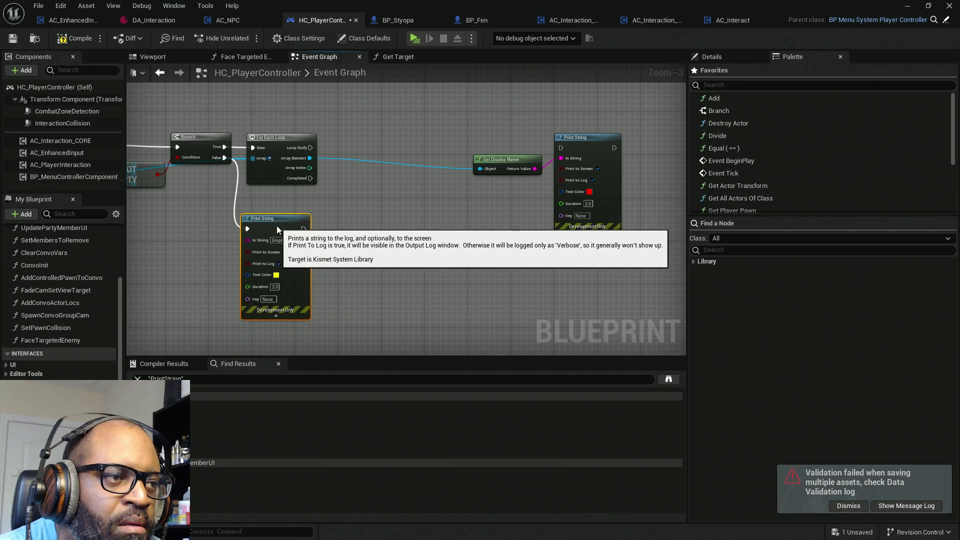
mouse_move(485, 100)
mouse_down()
mouse_move(580, 213)
mouse_move(639, 165)
mouse_move(639, 221)
mouse_move(410, 118)
mouse_move(332, 136)
mouse_up()
alt+click(480, 168)
drag(468, 192, 454, 151)
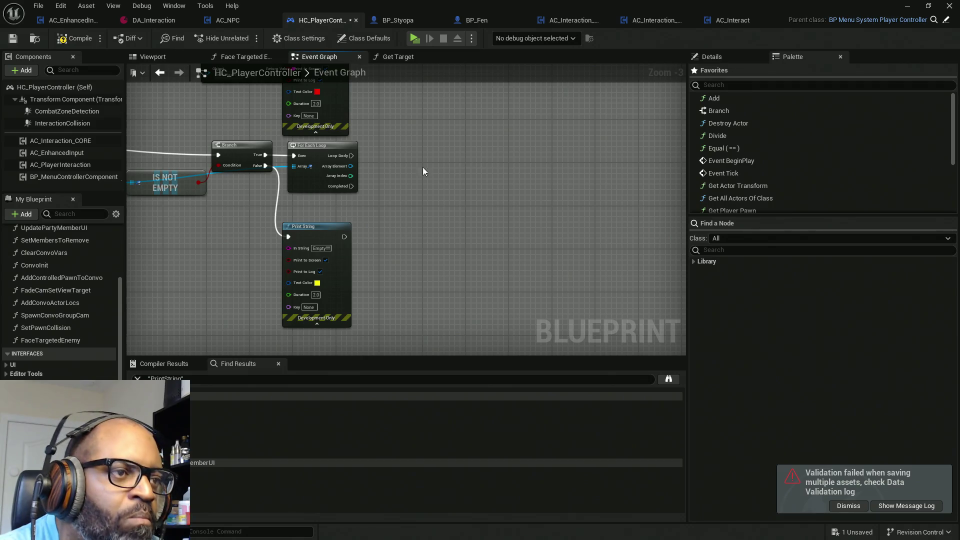
key(ctrl+v)
mouse_move(352, 168)
mouse_down()
mouse_move(461, 188)
mouse_move(482, 182)
mouse_move(352, 155)
mouse_up()
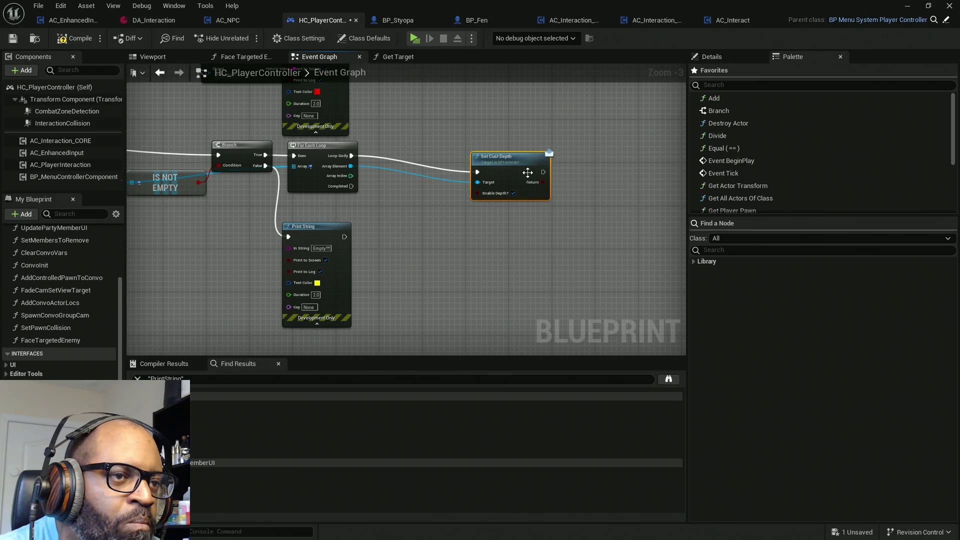
mouse_move(510, 176)
mouse_down()
mouse_move(499, 155)
mouse_move(445, 159)
mouse_up()
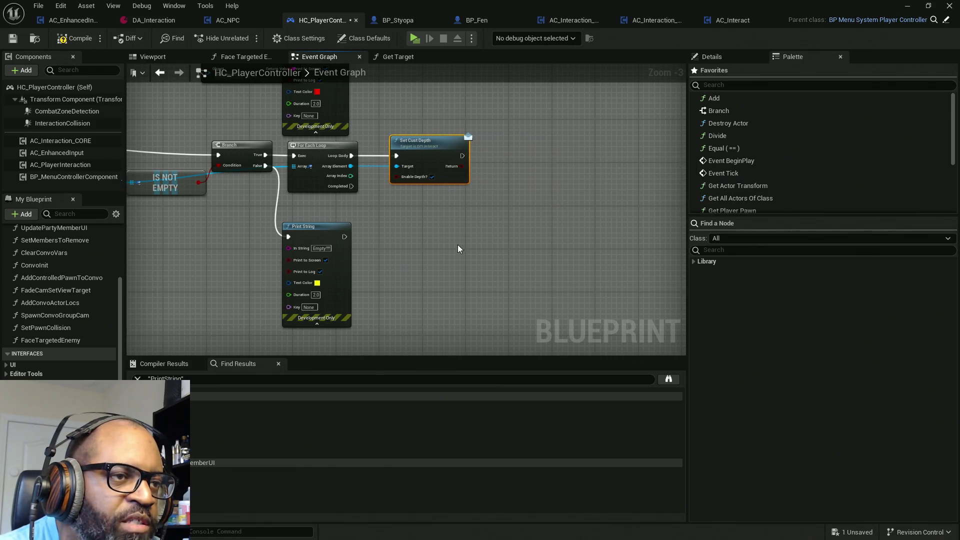
Move the overlap network's nodes down, clearing space beside the End Overlap event.
scroll(457, 245, down, 1)
drag(457, 236, 461, 179)
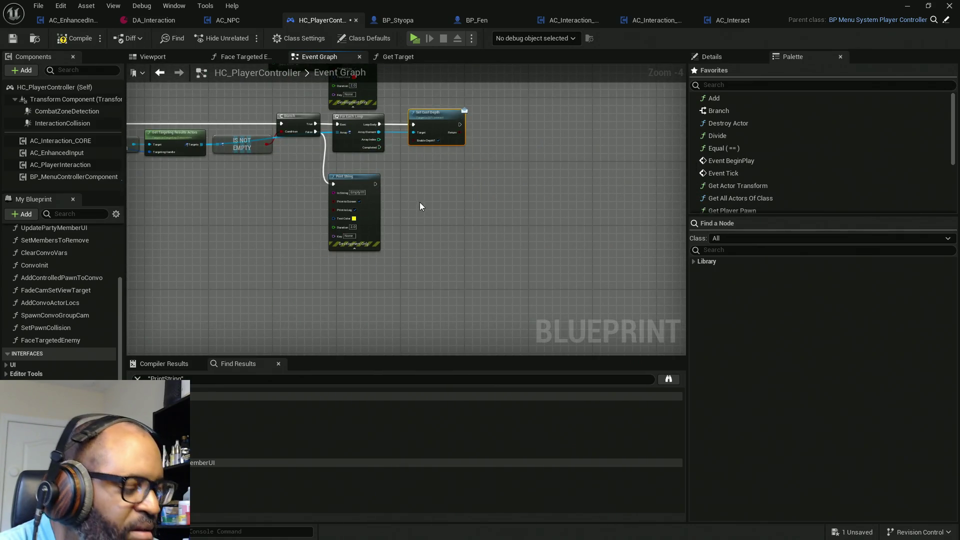
scroll(419, 202, down, 4)
drag(394, 254, 415, 161)
drag(363, 228, 373, 168)
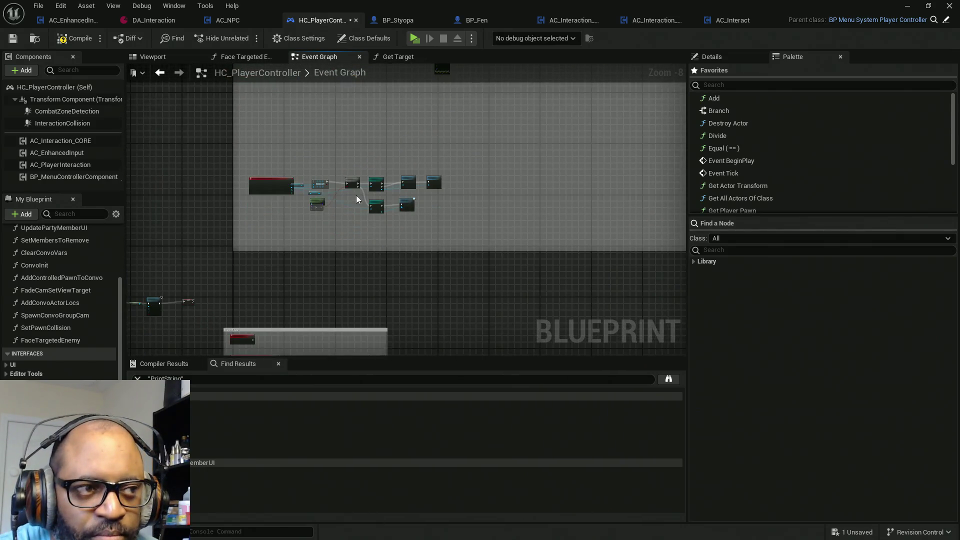
scroll(310, 203, up, 3)
scroll(323, 207, up, 1)
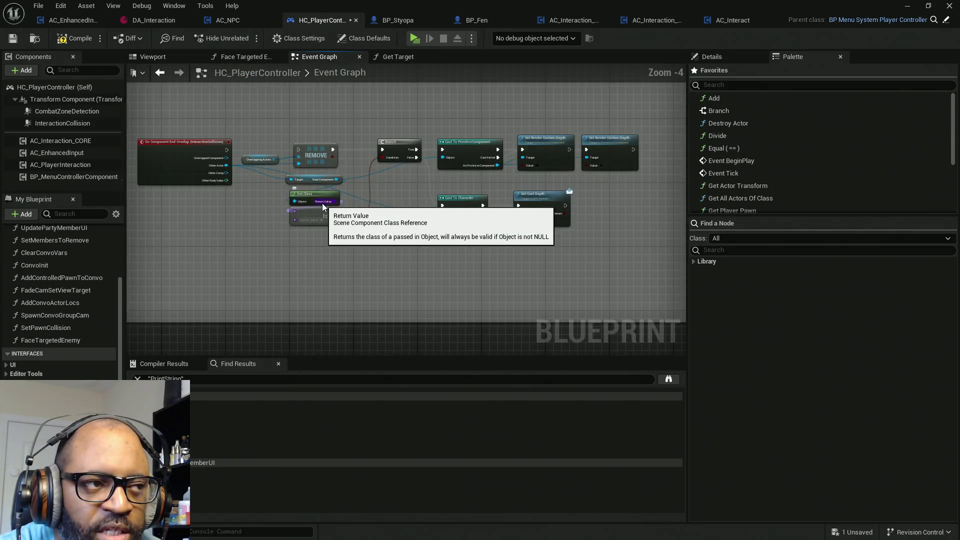
mouse_move(259, 106)
mouse_down()
mouse_move(482, 220)
mouse_move(602, 265)
mouse_up()
mouse_move(306, 156)
mouse_down()
mouse_move(370, 173)
mouse_move(376, 250)
mouse_up()
scroll(270, 178, up, 2)
scroll(270, 175, down, 1)
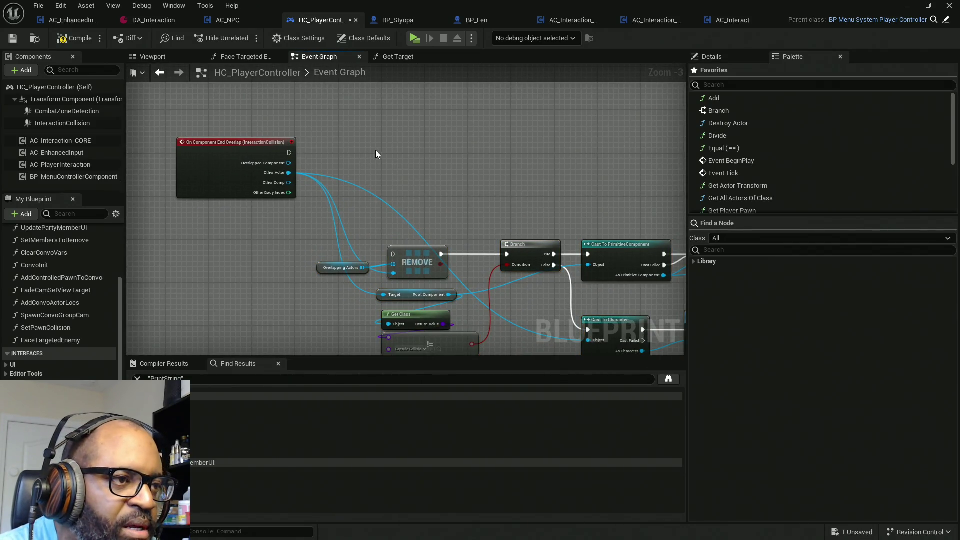
Add a Set Cust Depth node run by the End Overlap event, targeting Other Actor.
key(ctrl+v)
scroll(307, 172, up, 2)
mouse_move(287, 146)
mouse_down()
mouse_move(416, 167)
mouse_move(443, 141)
mouse_move(395, 164)
mouse_move(287, 173)
mouse_up()
mouse_move(461, 146)
mouse_down()
mouse_move(391, 146)
mouse_move(404, 146)
mouse_up()
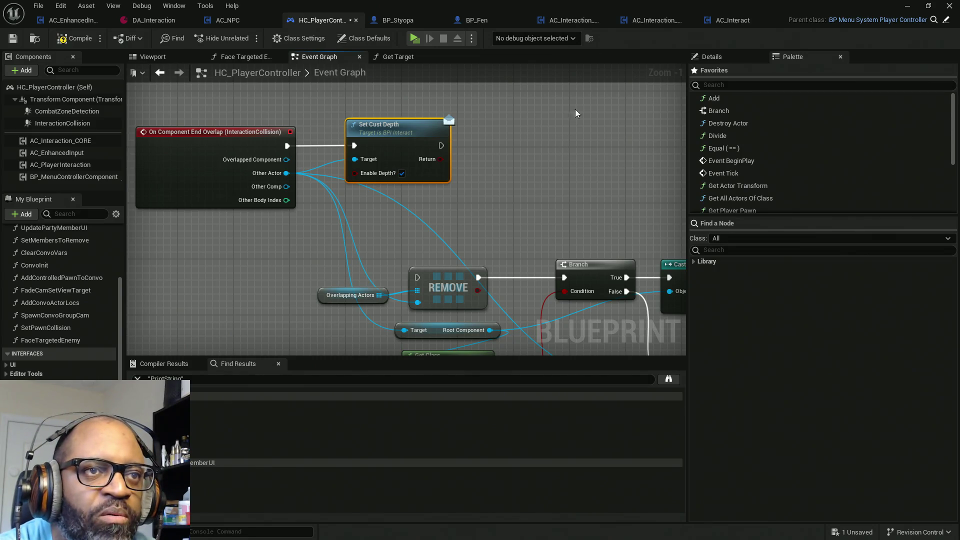
click(570, 25)
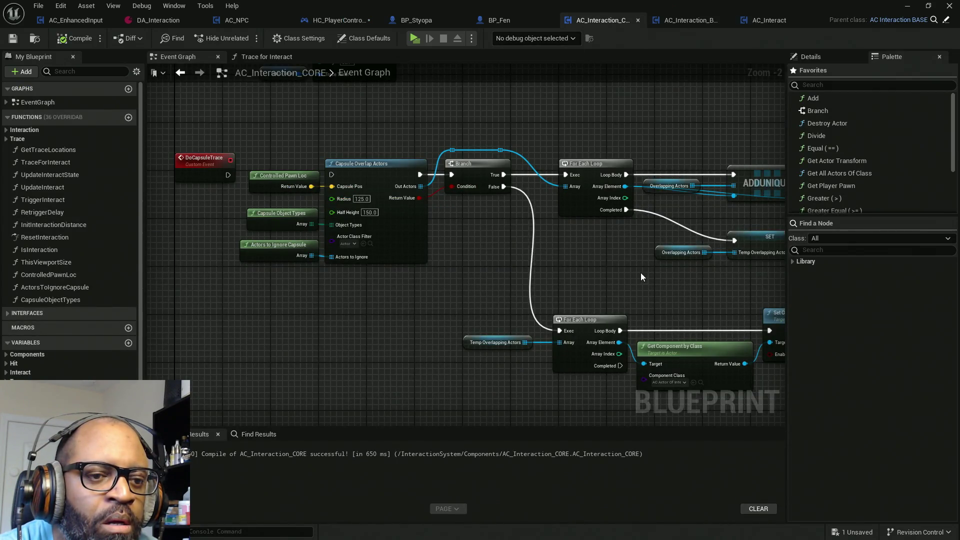
Pan to the upper overlap loop and select its Get Component by Class and Set Cust Depth nodes.
mouse_move(560, 245)
mouse_down()
mouse_move(558, 385)
mouse_move(615, 384)
mouse_up()
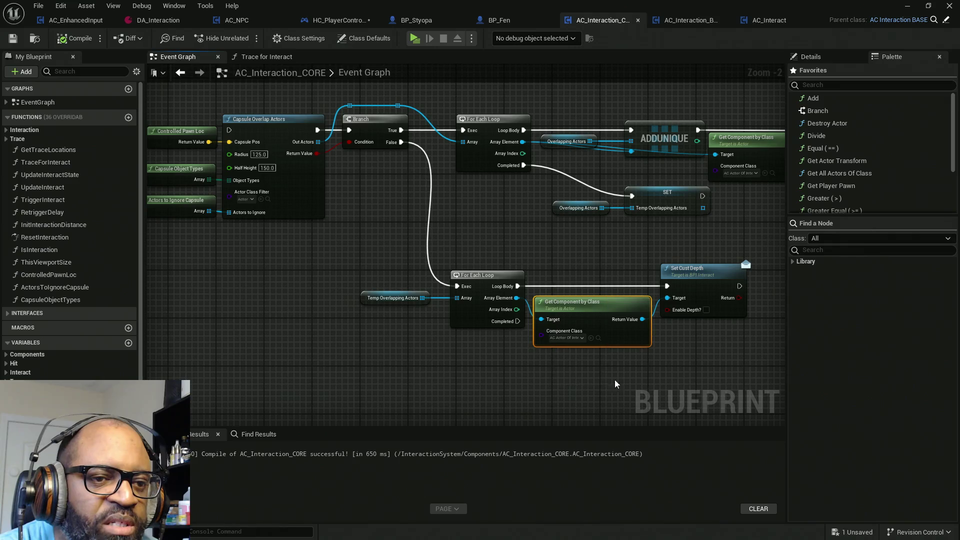
drag(606, 274, 587, 274)
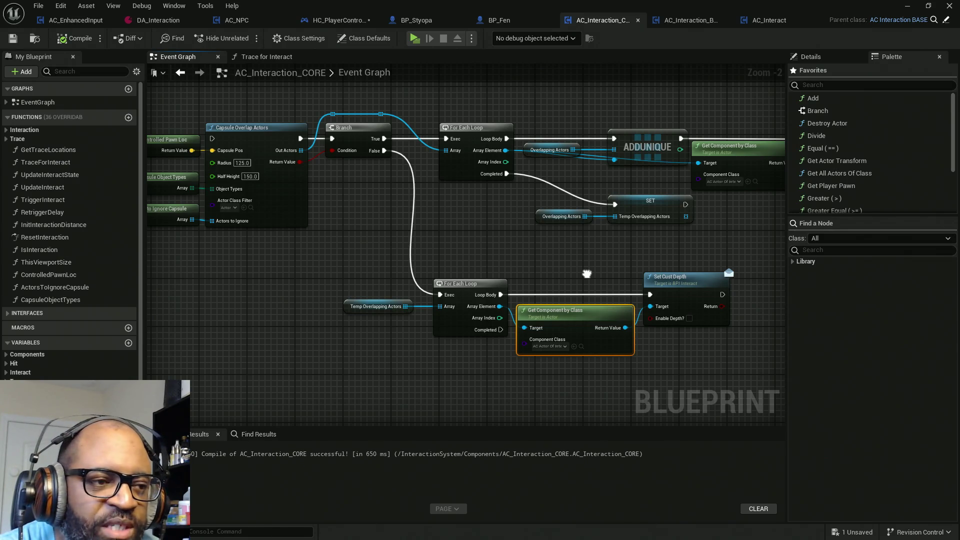
drag(587, 274, 447, 289)
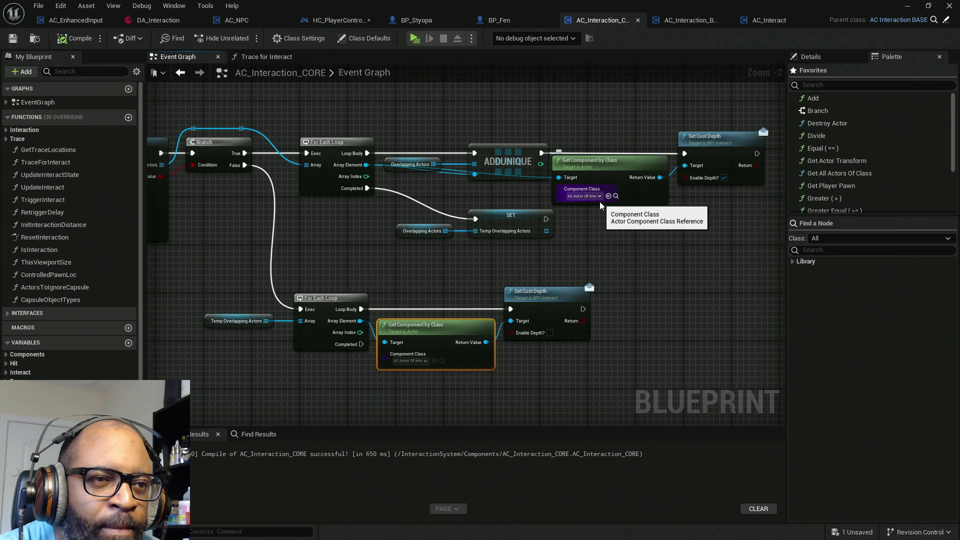
drag(627, 124, 728, 223)
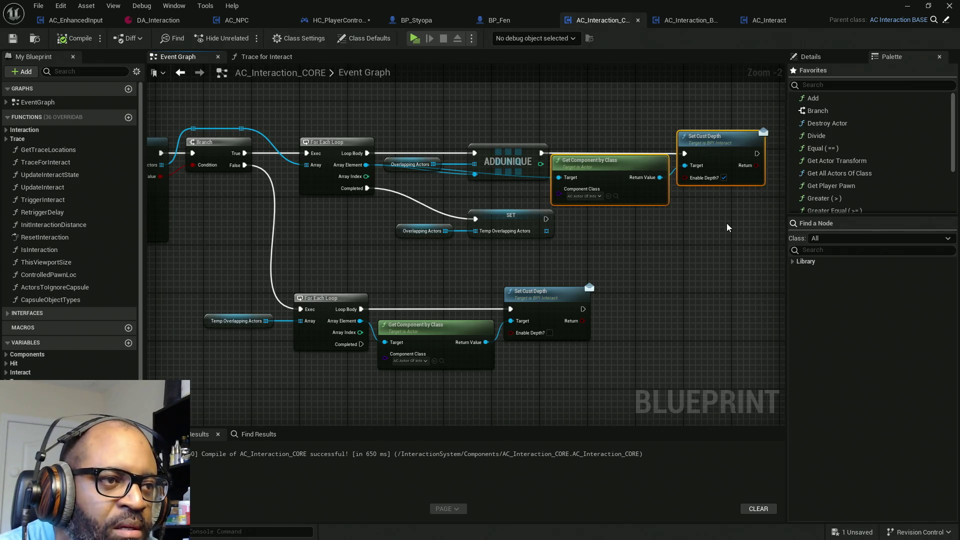
key(alt+Tab)
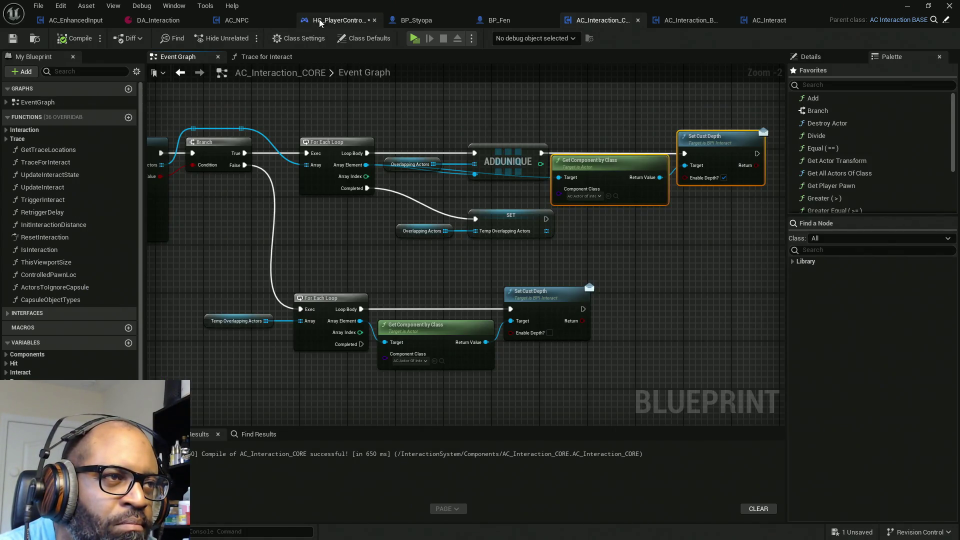
Swap in the pasted Get Component by Class and Set Cust Depth pair on Other Actor, compile and save.
click(322, 20)
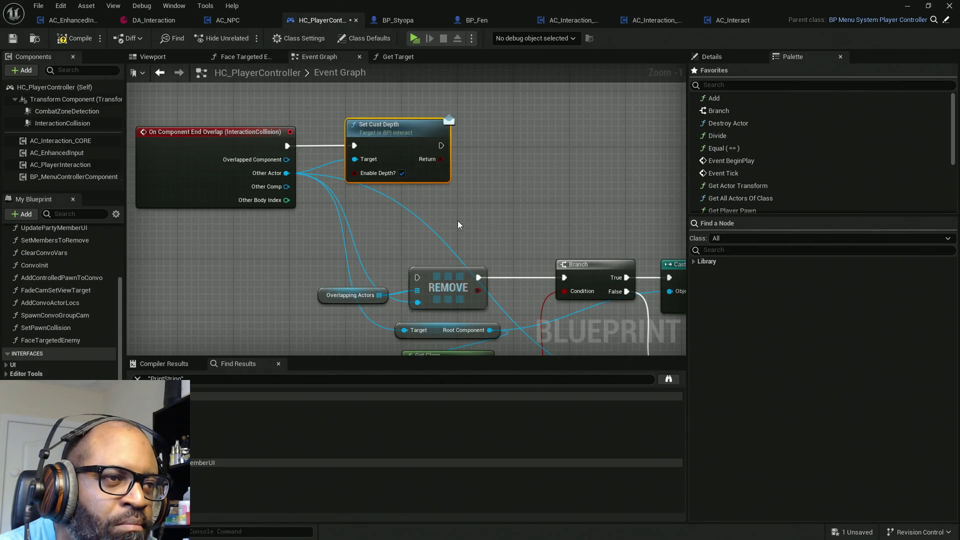
key(Delete)
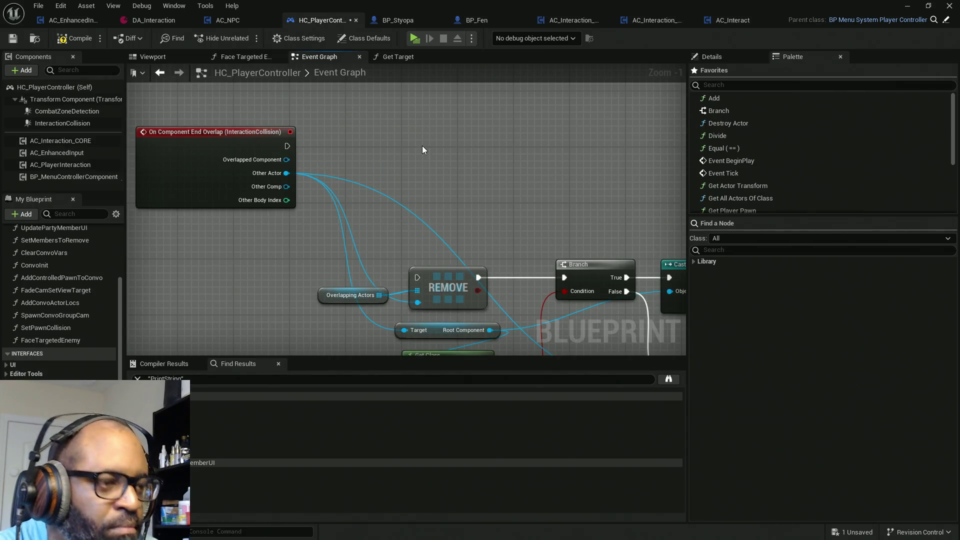
key(ctrl+z)
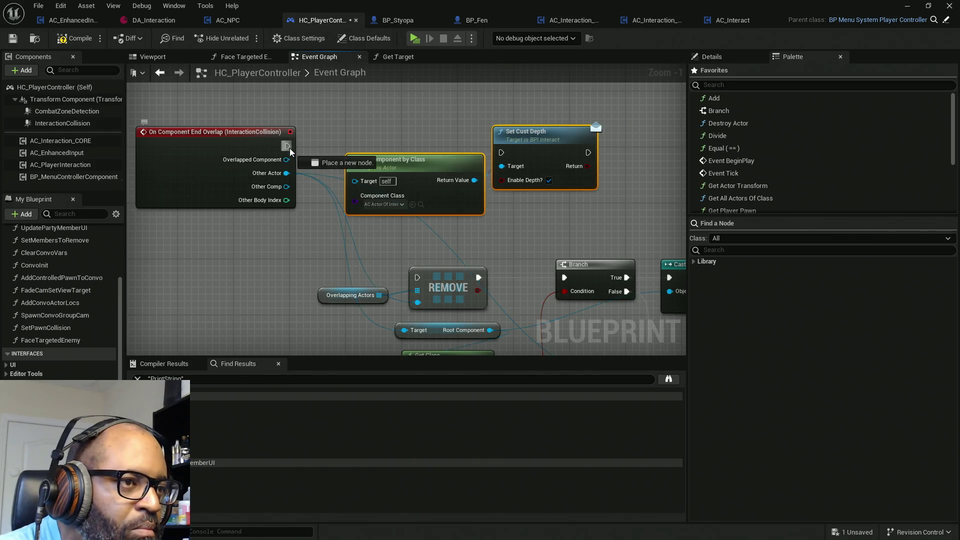
drag(288, 146, 501, 149)
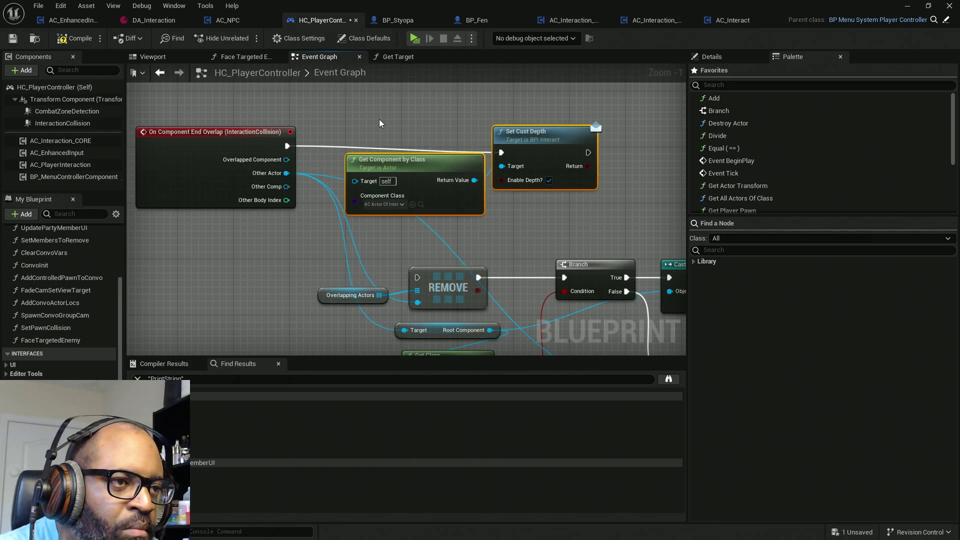
mouse_move(354, 181)
mouse_down()
mouse_move(287, 185)
mouse_move(287, 173)
mouse_up()
drag(418, 120, 558, 189)
drag(544, 159, 544, 152)
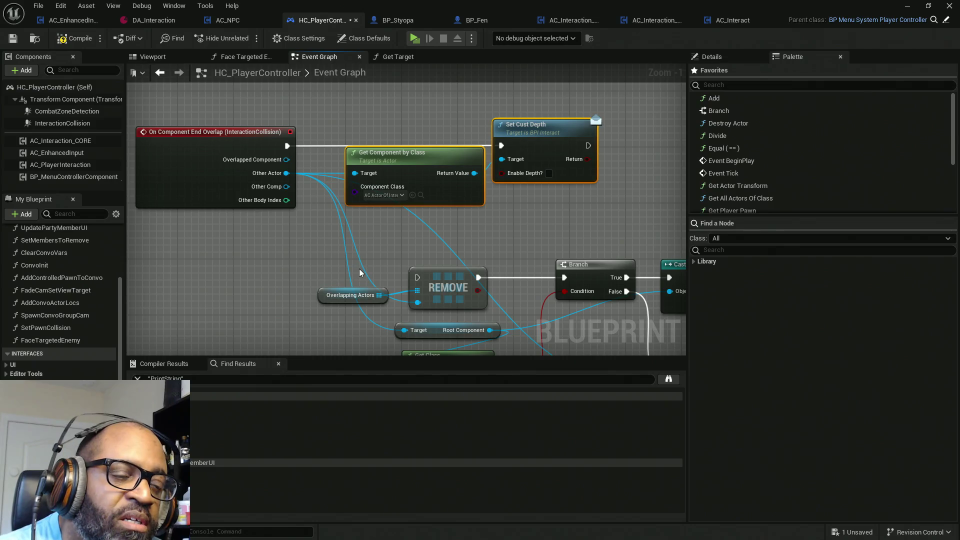
click(75, 38)
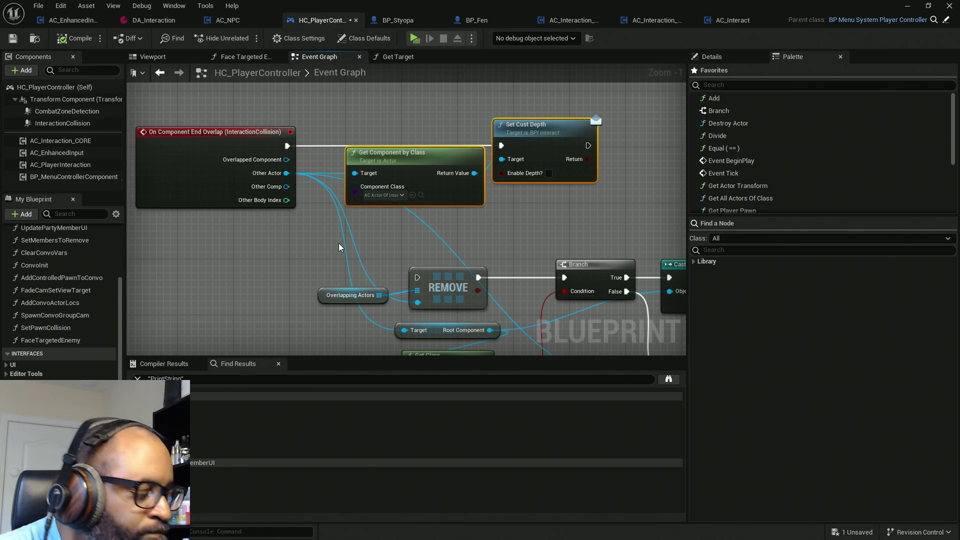
key(ctrl+s)
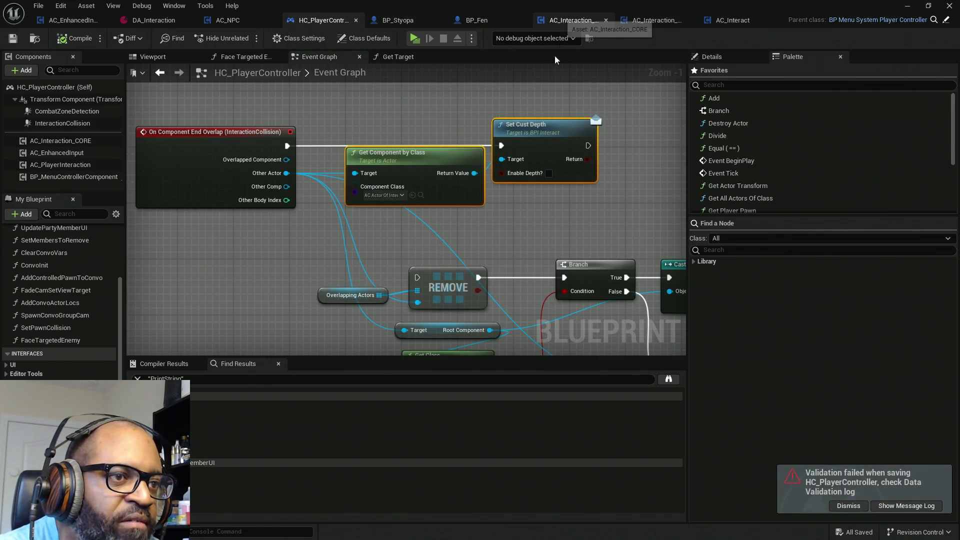
Review AC_Interaction_CORE's capsule trace and loop nodes, then start a standalone play session.
click(570, 20)
click(350, 142)
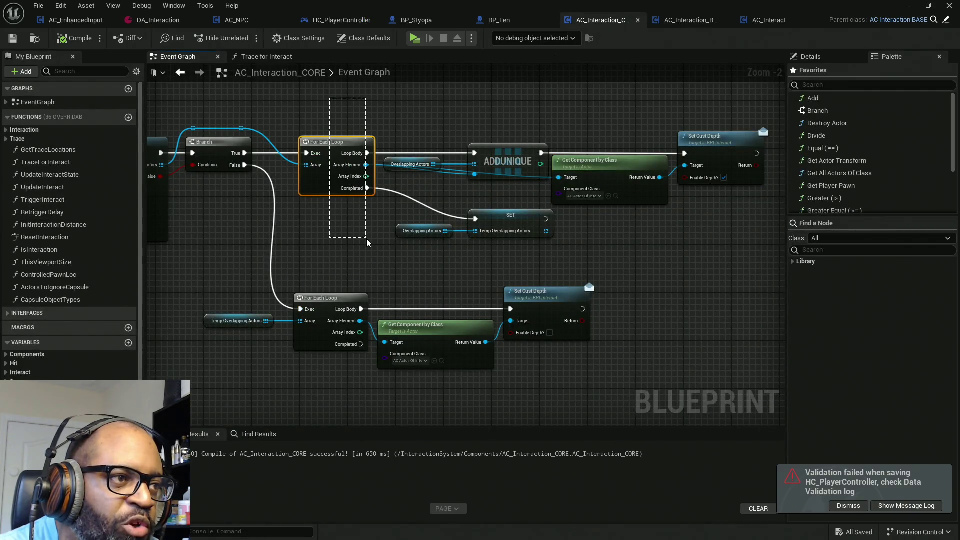
drag(321, 259, 483, 256)
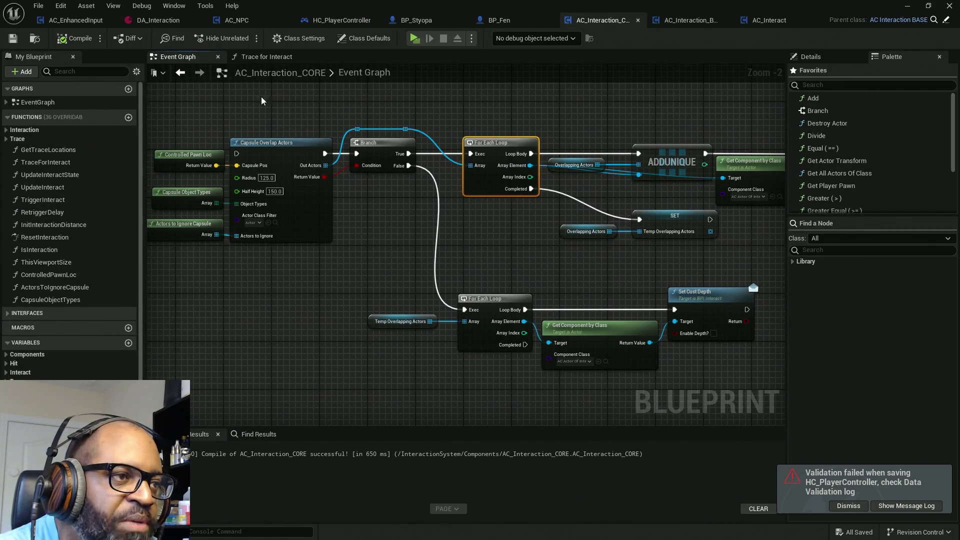
drag(260, 97, 332, 269)
drag(493, 250, 327, 262)
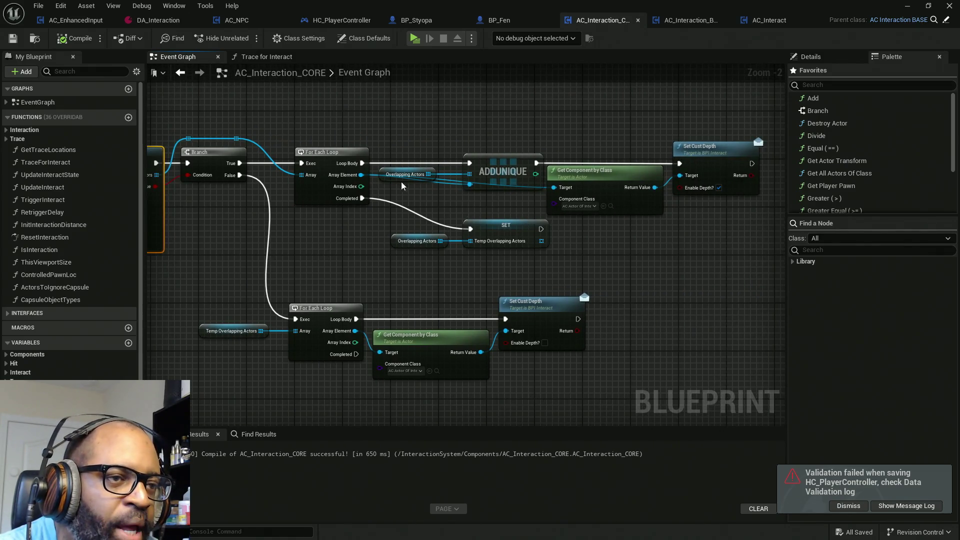
drag(578, 111, 658, 280)
click(415, 38)
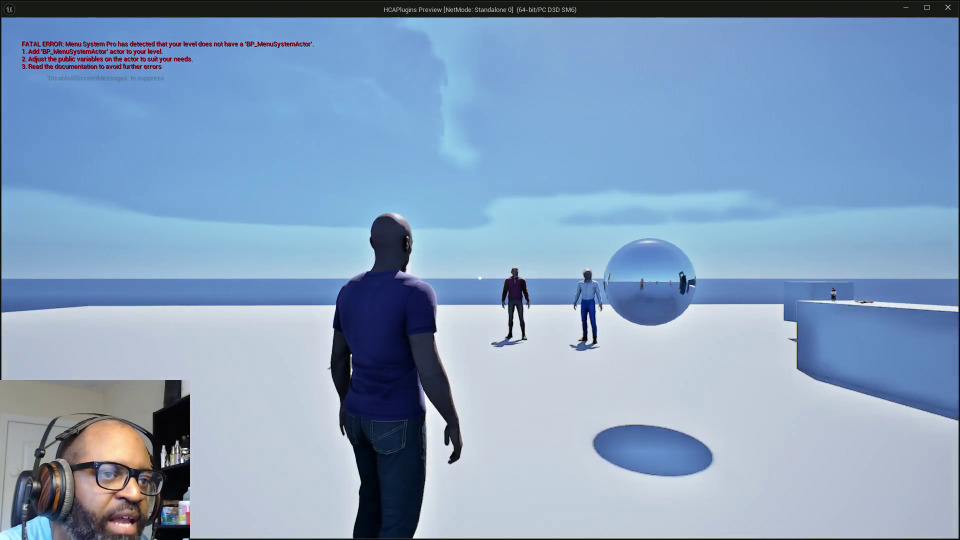
Walk the character up to the blue door in the play preview.
key(w)
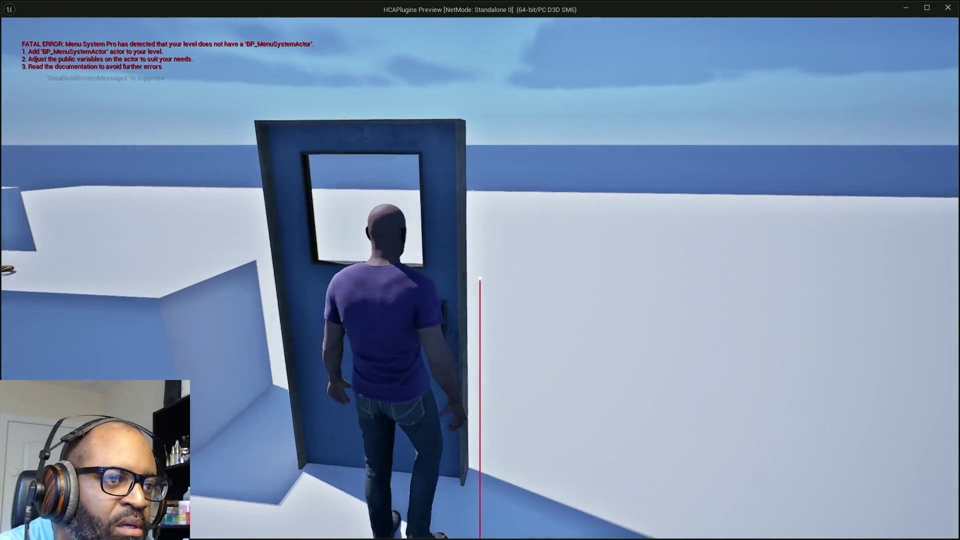
key(s)
key(w)
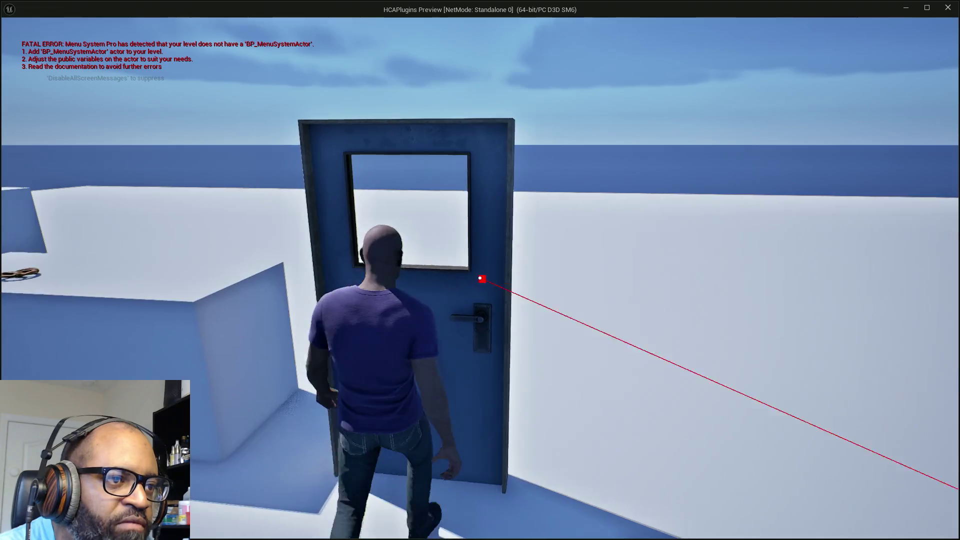
key(alt+Tab)
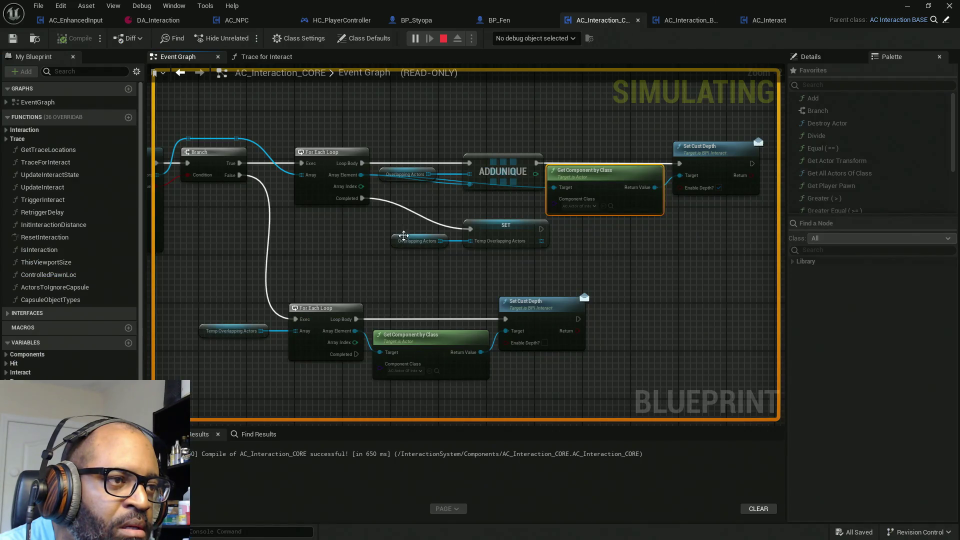
Stop the play session and review AC_Interaction_CORE's Set Cust Depth and trace event nodes.
scroll(511, 273, down, 3)
mouse_move(458, 216)
mouse_down()
mouse_move(435, 197)
mouse_move(504, 112)
mouse_up()
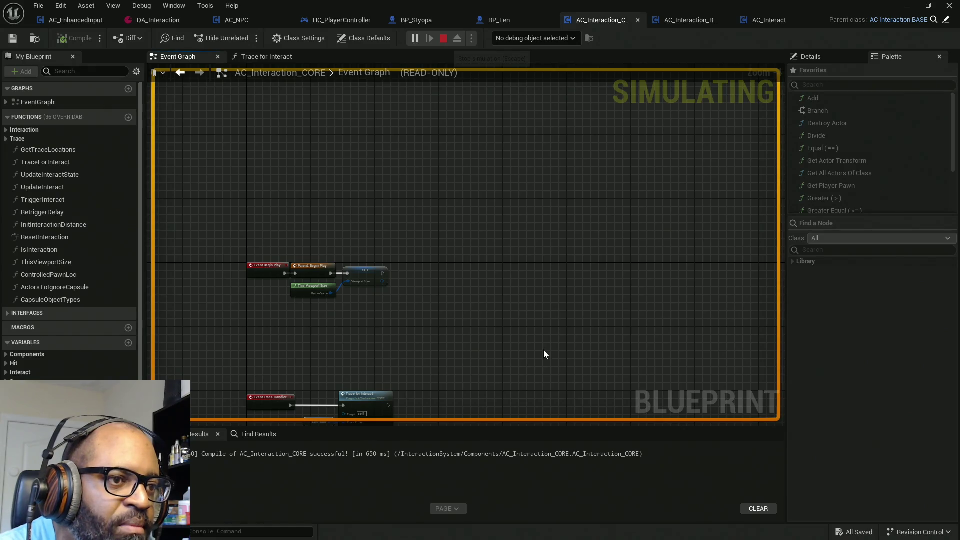
key(Escape)
scroll(534, 248, up, 3)
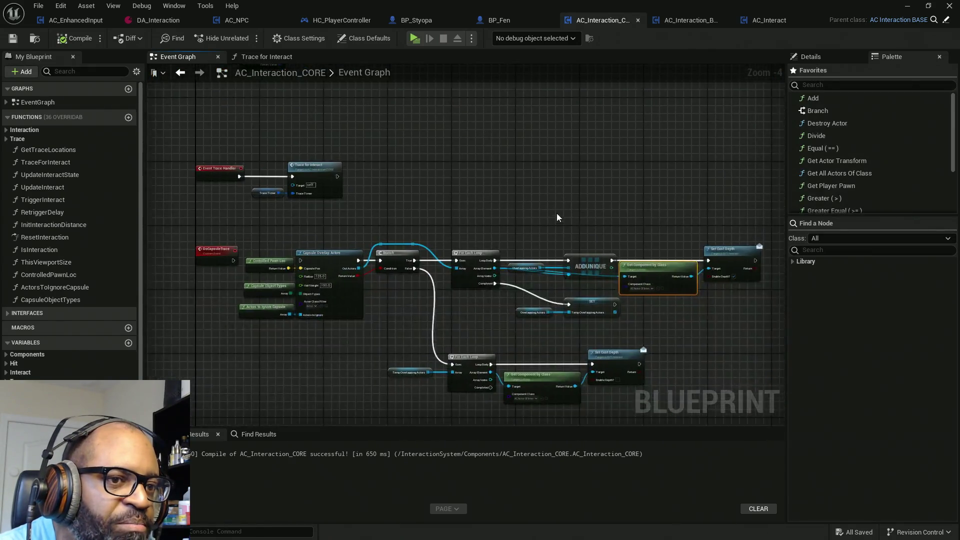
drag(507, 167, 622, 287)
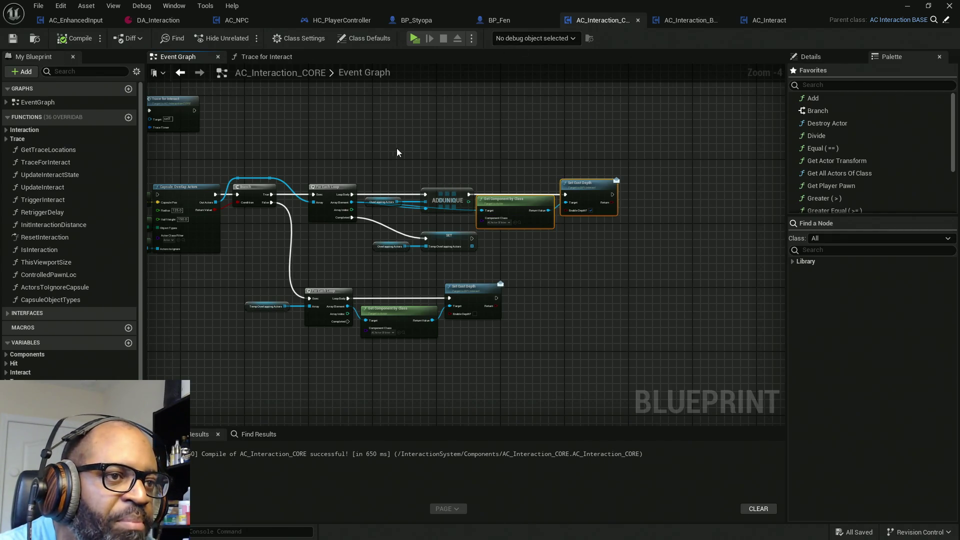
drag(398, 152, 450, 146)
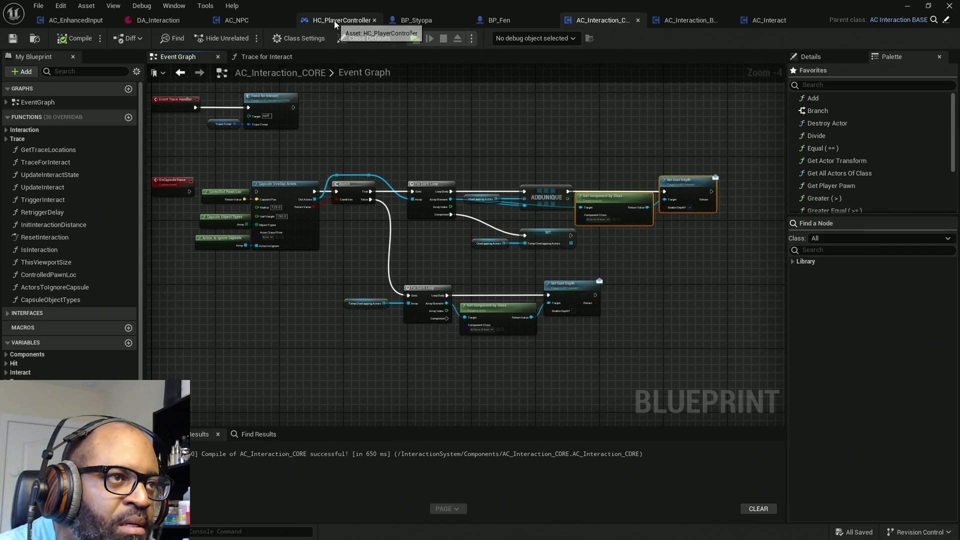
Add Get Component by Class to HC_PlayerController's loop, wiring Loop Body and Array Element, and save.
click(342, 20)
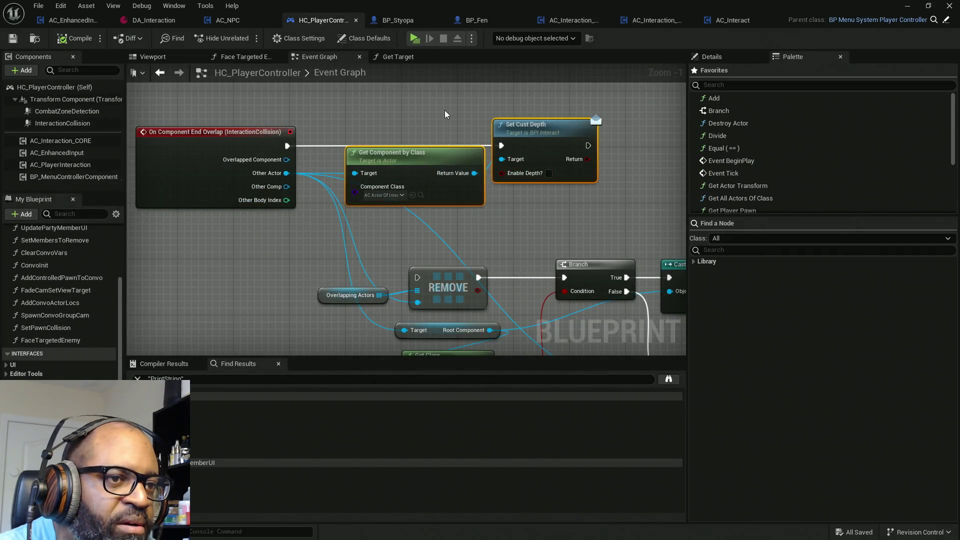
scroll(415, 220, down, 6)
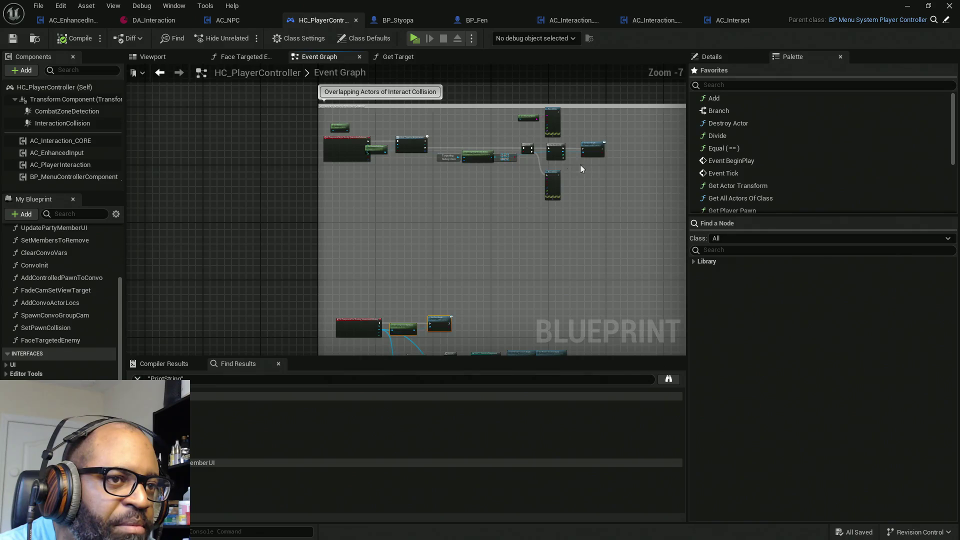
scroll(580, 169, up, 6)
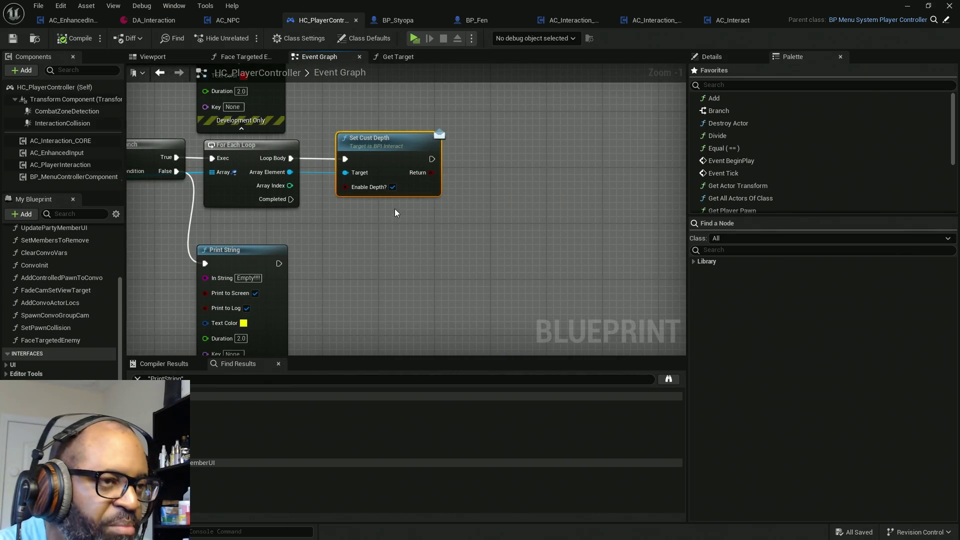
key(ctrl+z)
key(ctrl+z)
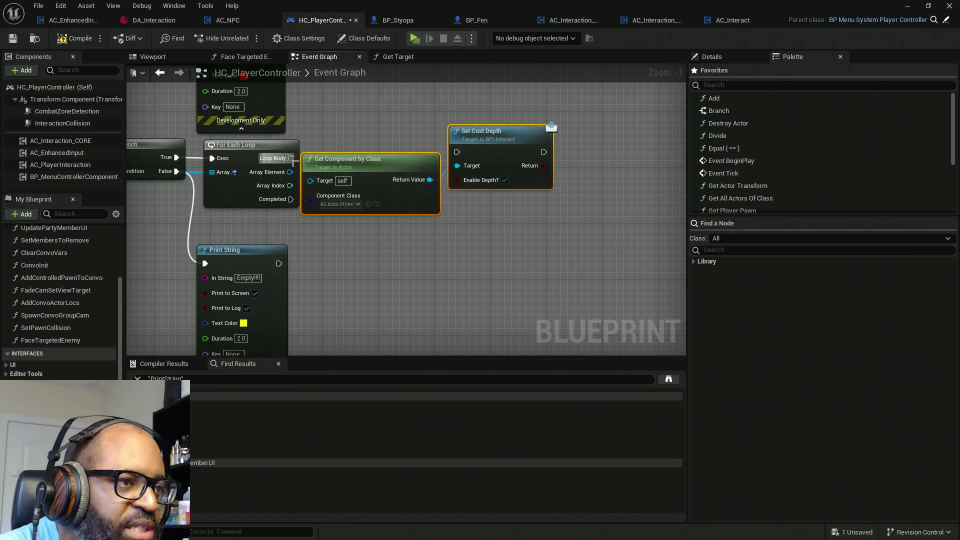
drag(292, 159, 545, 156)
drag(364, 186, 290, 172)
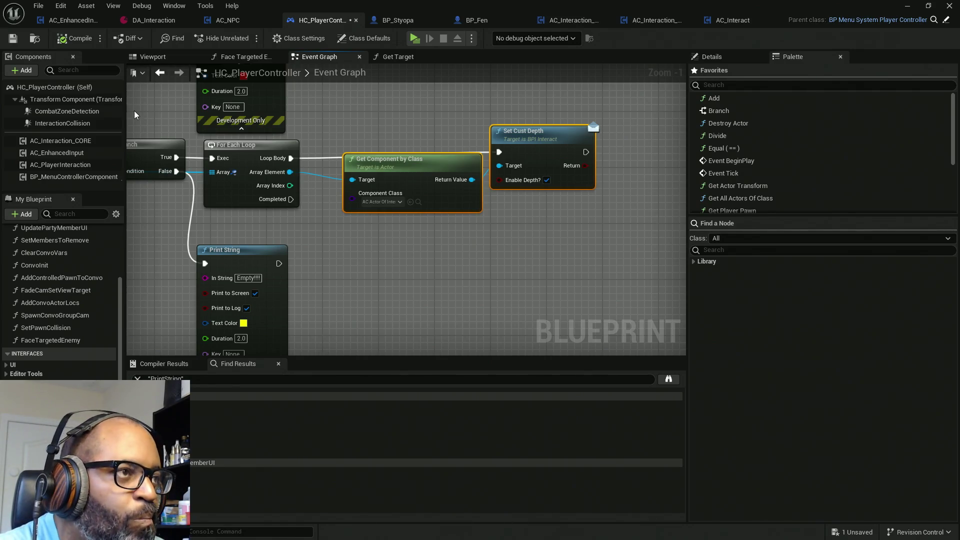
key(ctrl+s)
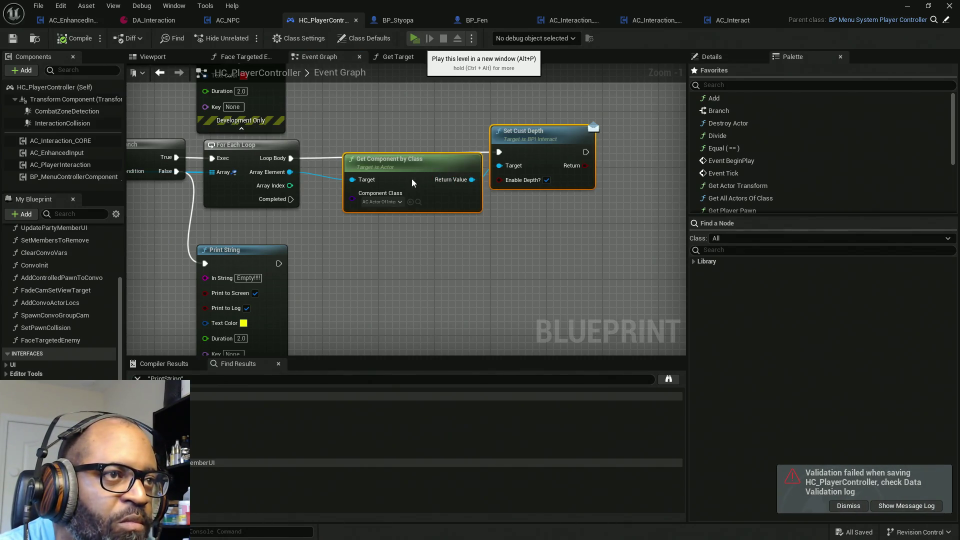
Play with Alt+P and walk to the door and back to check its outline.
key(alt+p)
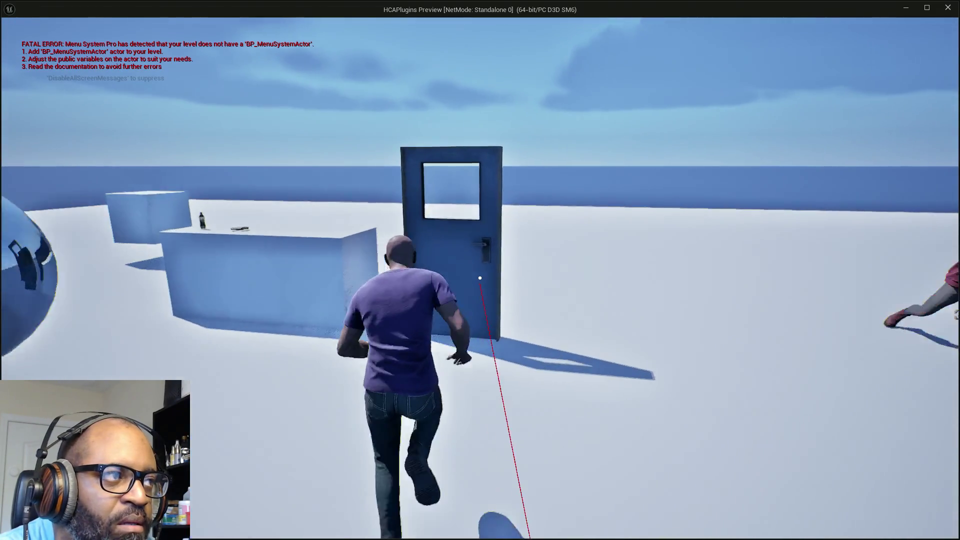
key(w)
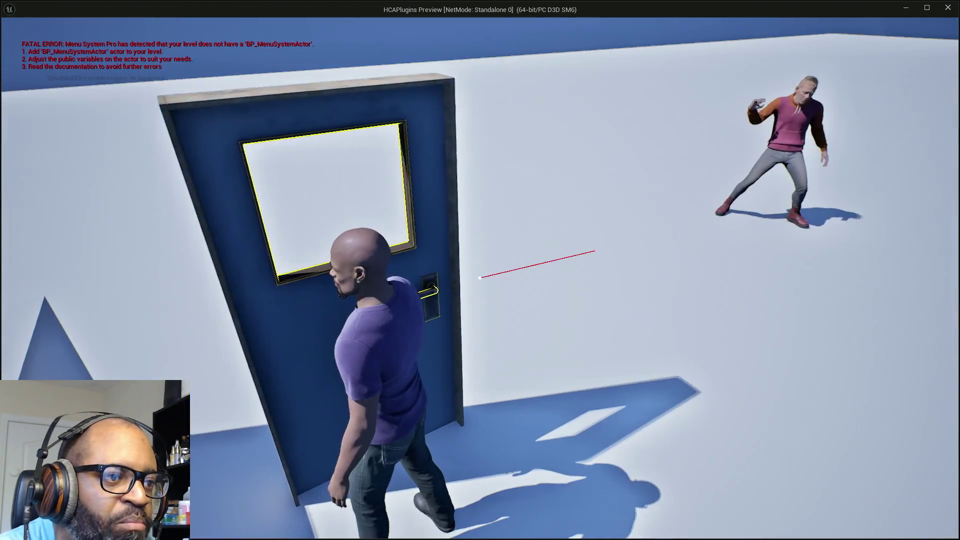
key(a)
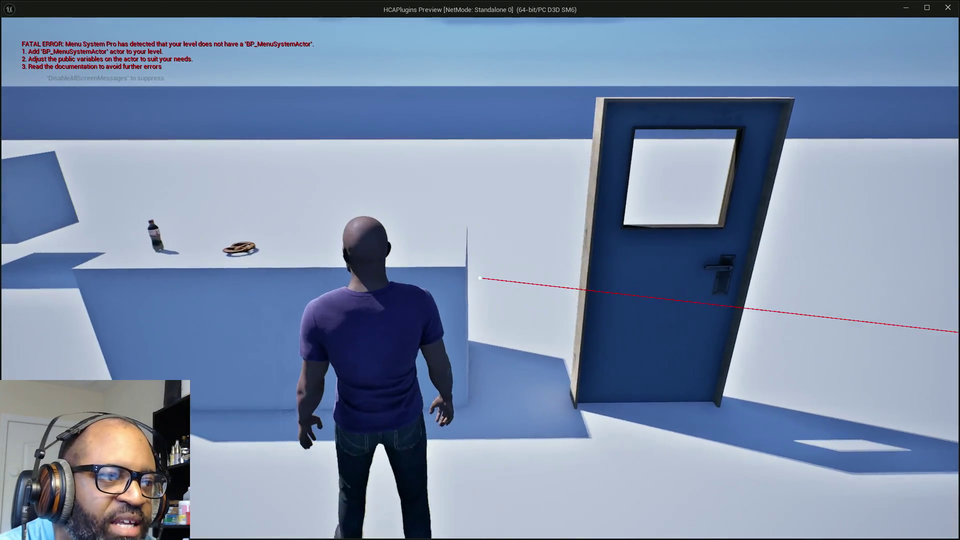
key(w)
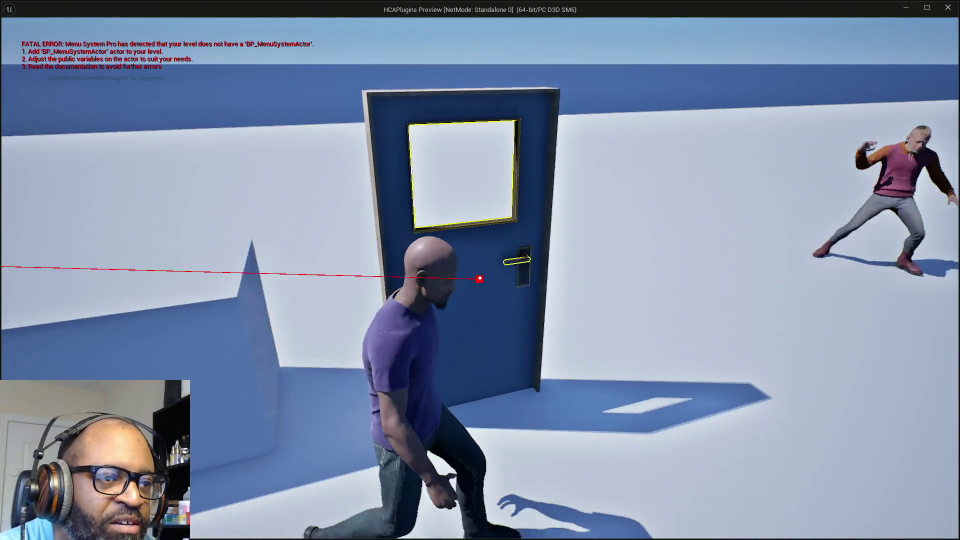
key(alt+Tab)
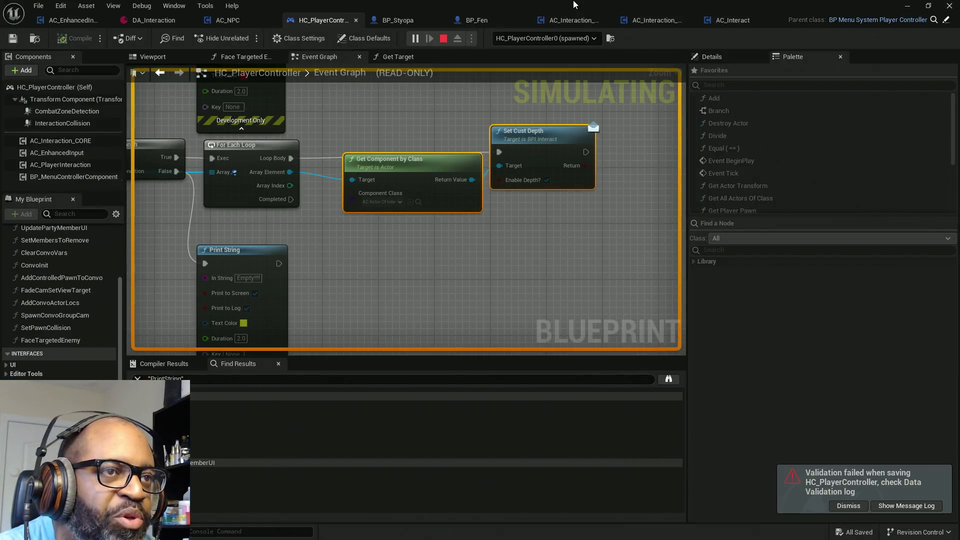
key(alt+Tab)
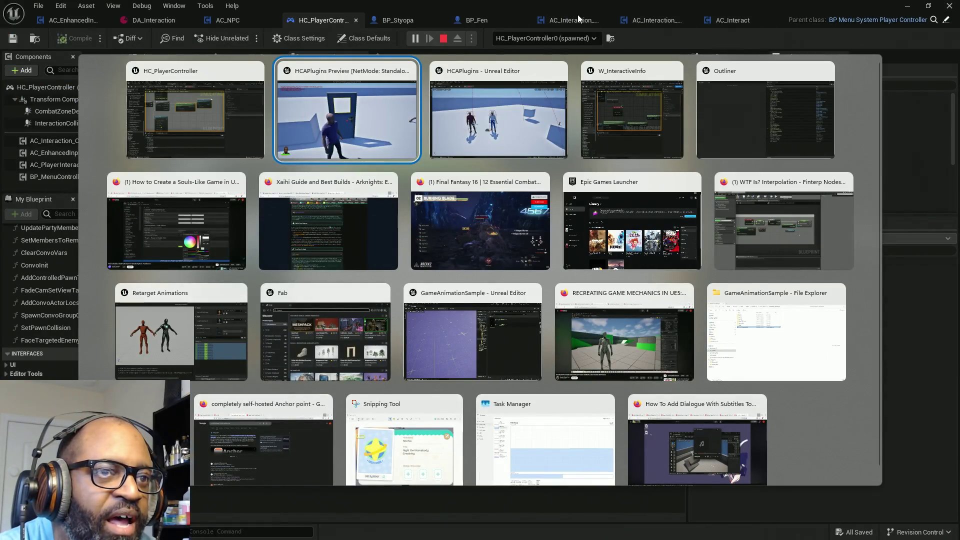
key(alt+Tab)
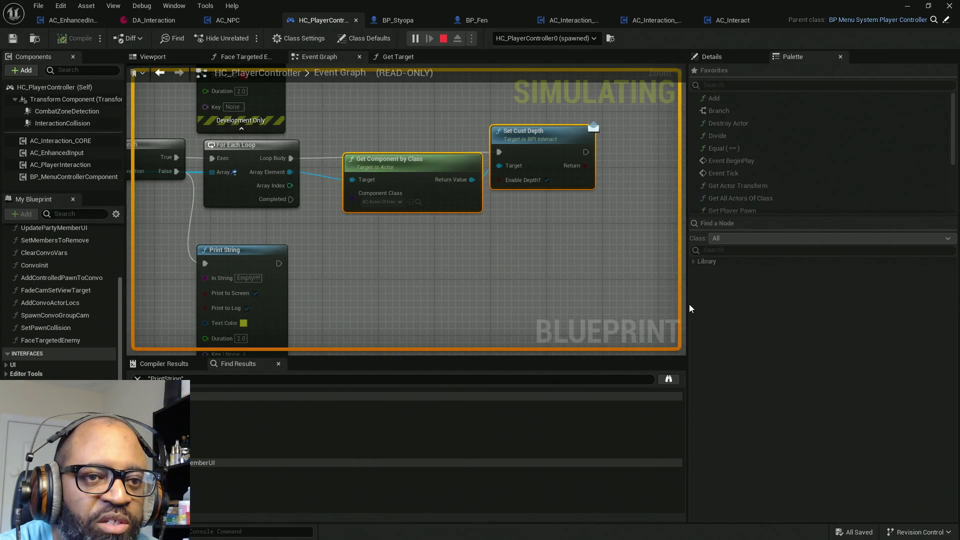
Enlarge the graph area, bring up the End Overlap nodes and stop the play session.
drag(688, 304, 903, 303)
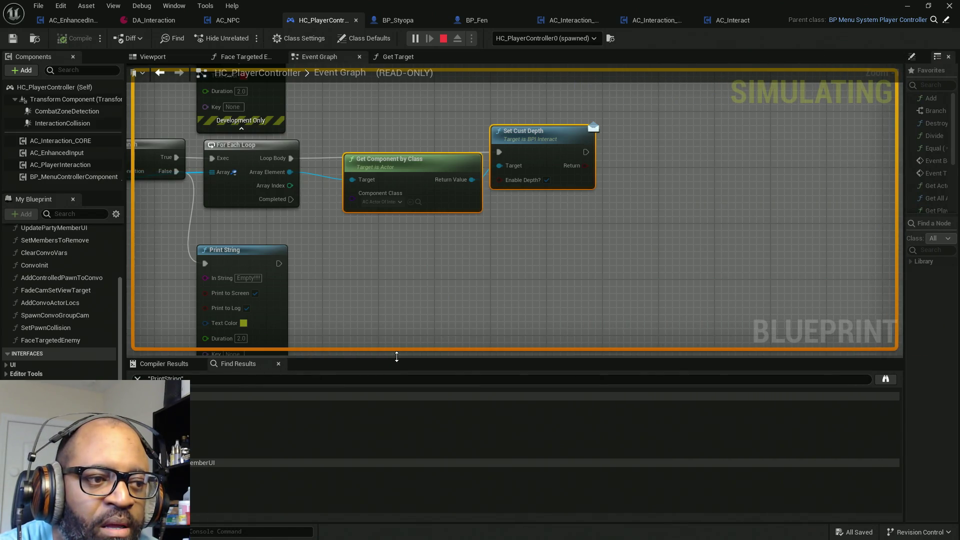
drag(396, 354, 390, 444)
scroll(403, 366, down, 6)
drag(403, 367, 515, 178)
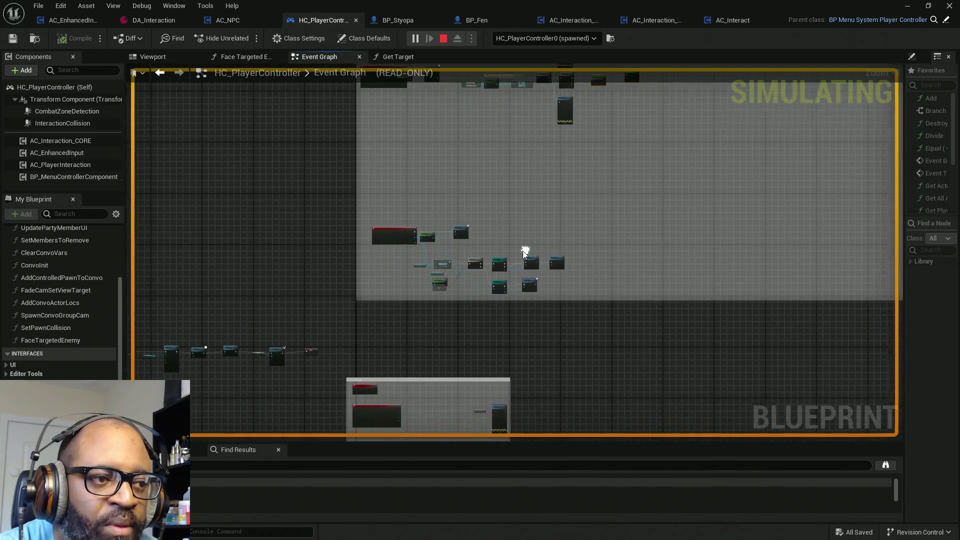
scroll(408, 241, up, 6)
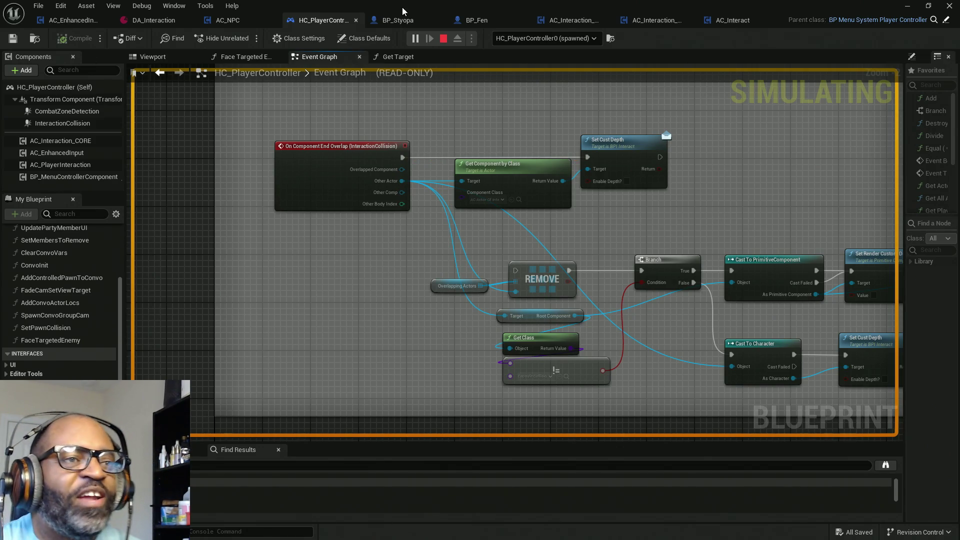
key(Escape)
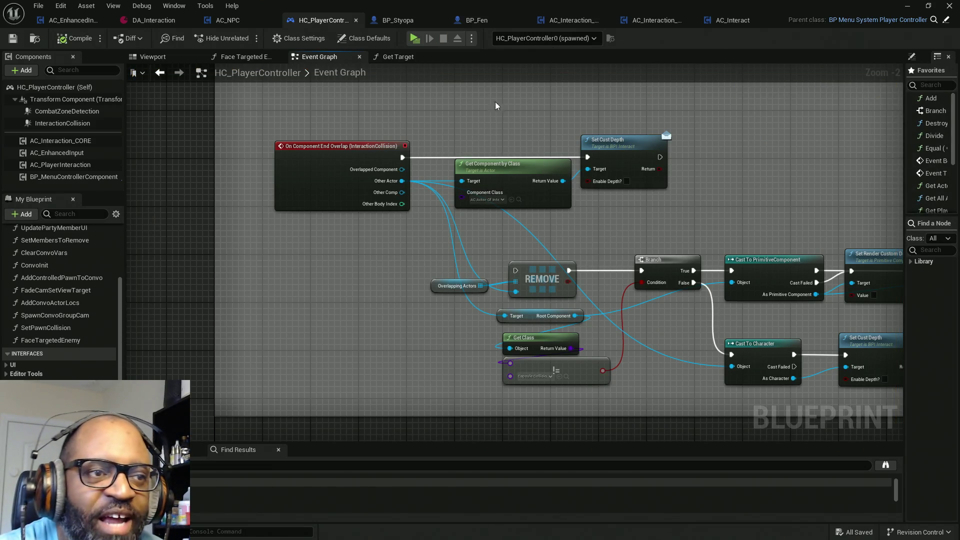
Select AC_Interaction_CORE's DoCapsuleTrace, Capsule Overlap Actors, Branch and loop nodes.
drag(495, 106, 723, 201)
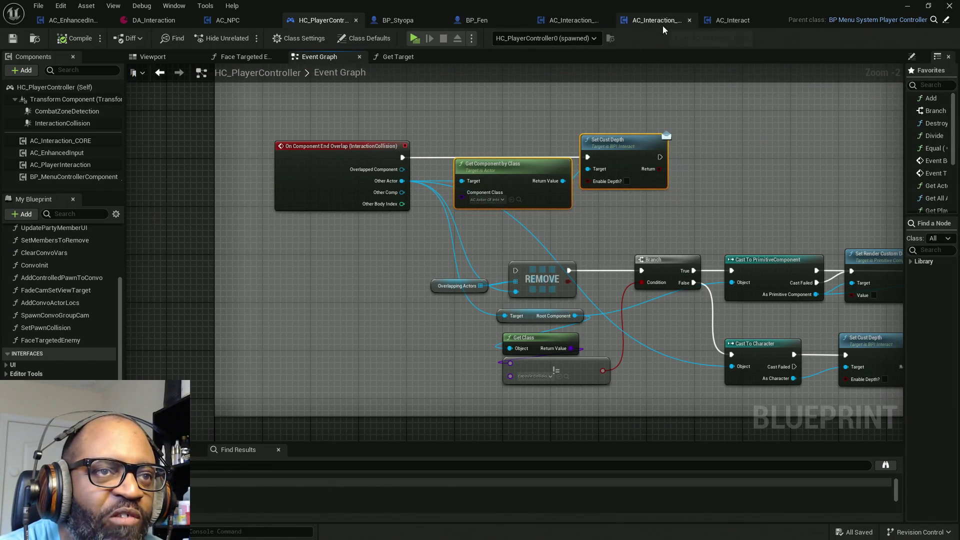
click(566, 22)
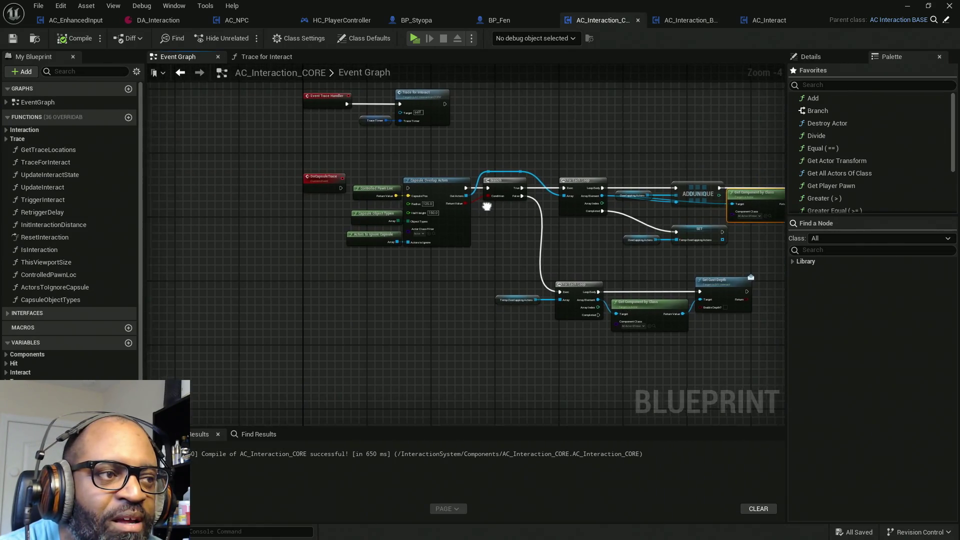
mouse_move(253, 138)
mouse_down()
mouse_move(494, 200)
mouse_move(538, 241)
mouse_move(601, 259)
mouse_move(669, 262)
mouse_move(683, 272)
mouse_move(704, 261)
mouse_move(737, 264)
mouse_move(728, 265)
mouse_move(737, 354)
mouse_up()
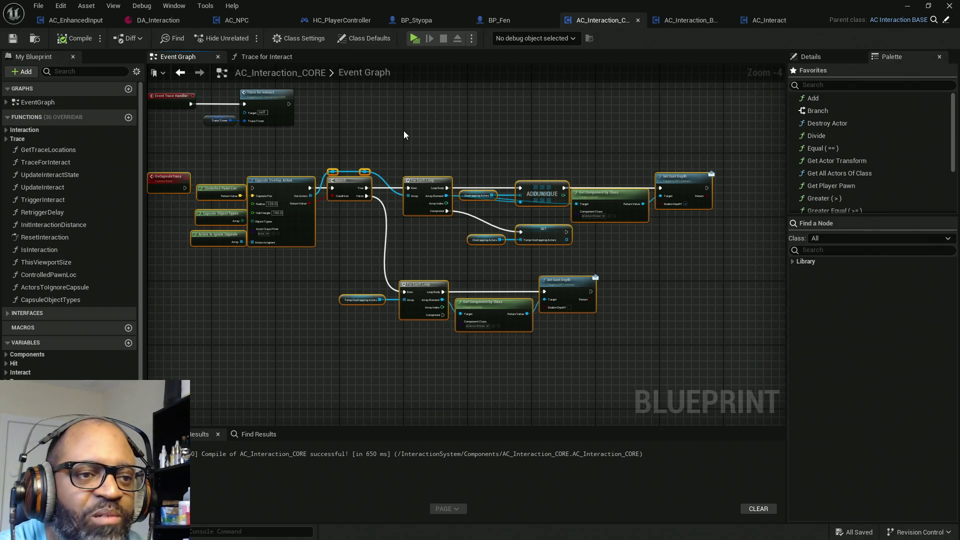
drag(374, 199, 464, 222)
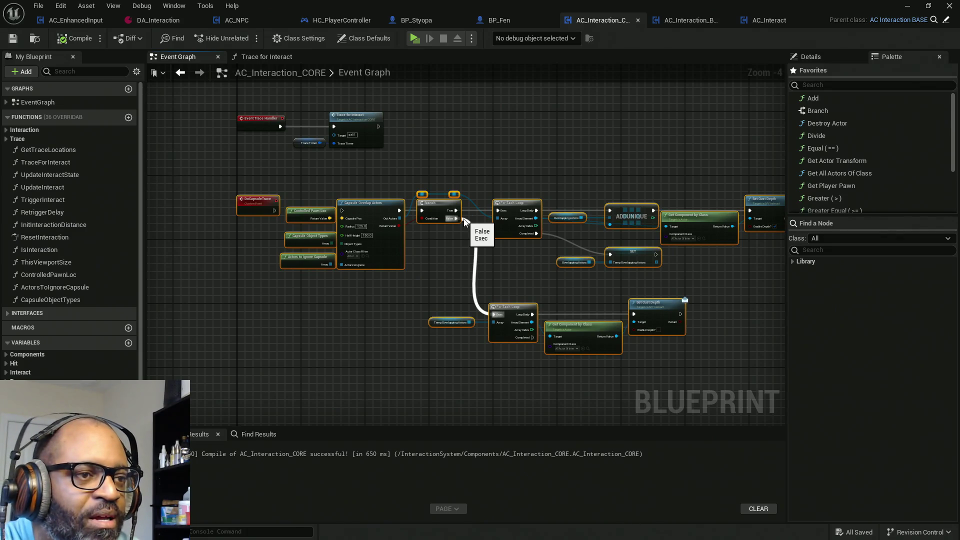
Delete the selected capsule trace nodes and recompile with F7.
key(Delete)
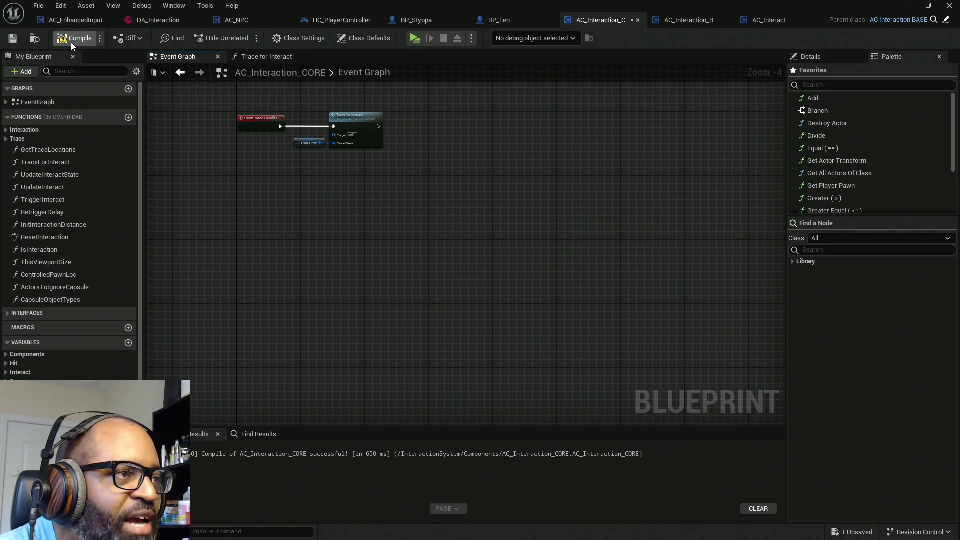
key(F7)
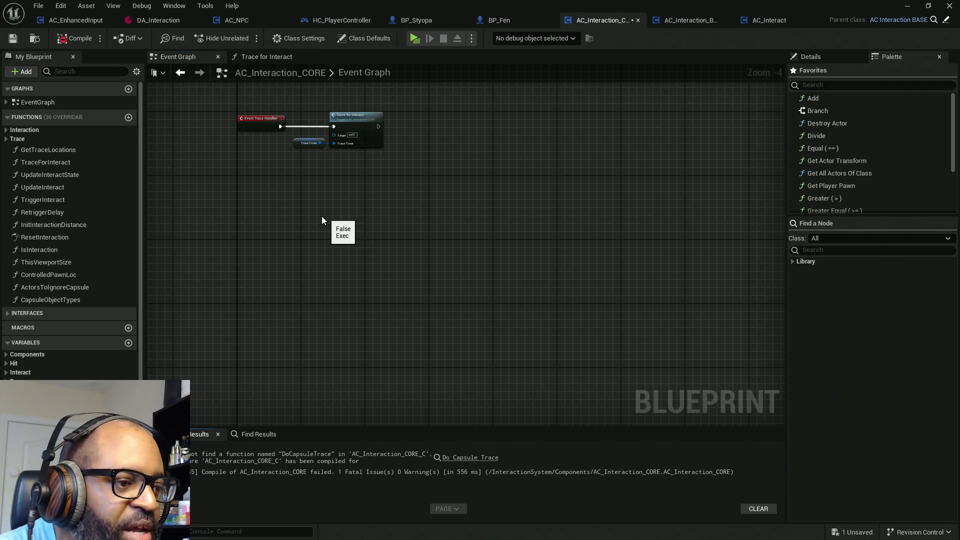
scroll(306, 218, up, 3)
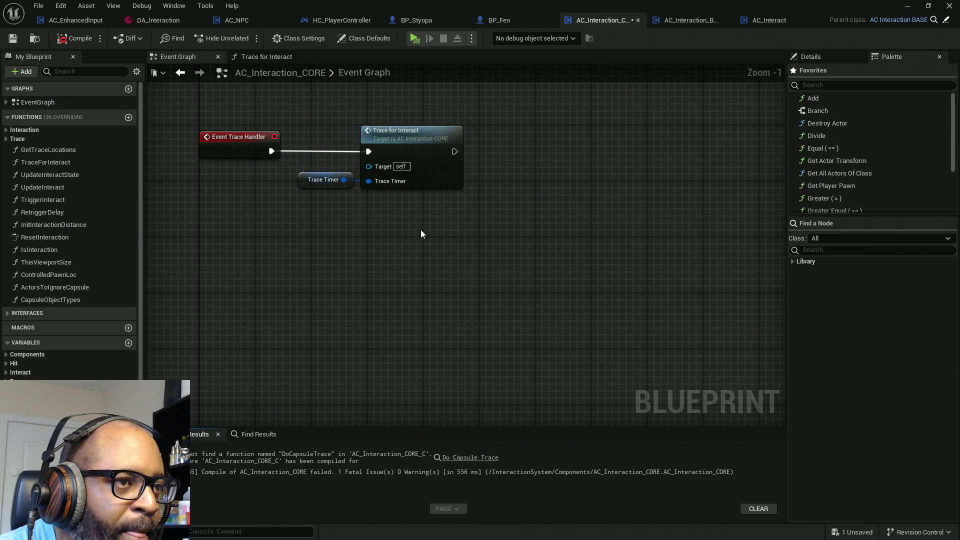
In Trace for Interact, route execution past Do Capsule Trace, delete it and recompile.
double_click(427, 180)
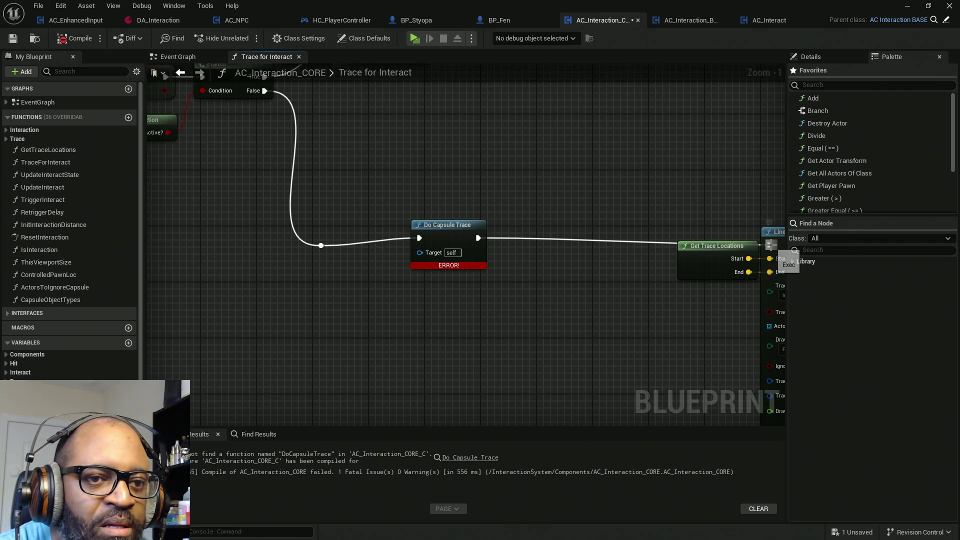
mouse_move(769, 245)
mouse_down()
mouse_move(400, 235)
mouse_move(419, 238)
mouse_up()
drag(387, 195, 477, 311)
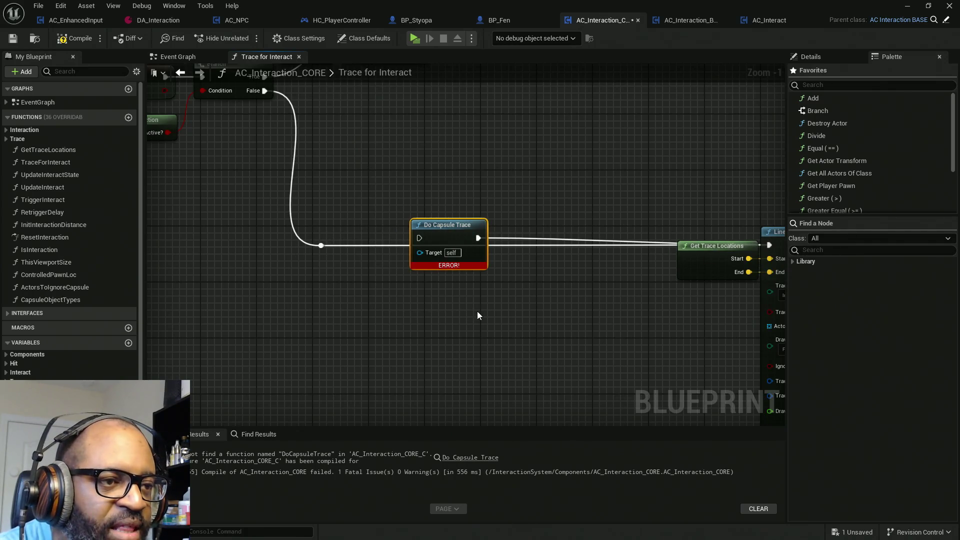
key(Delete)
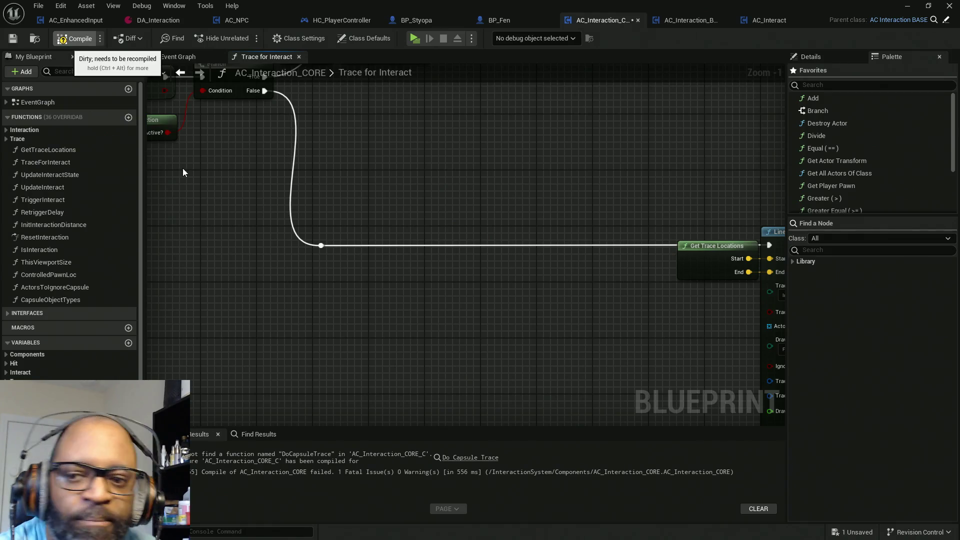
key(F7)
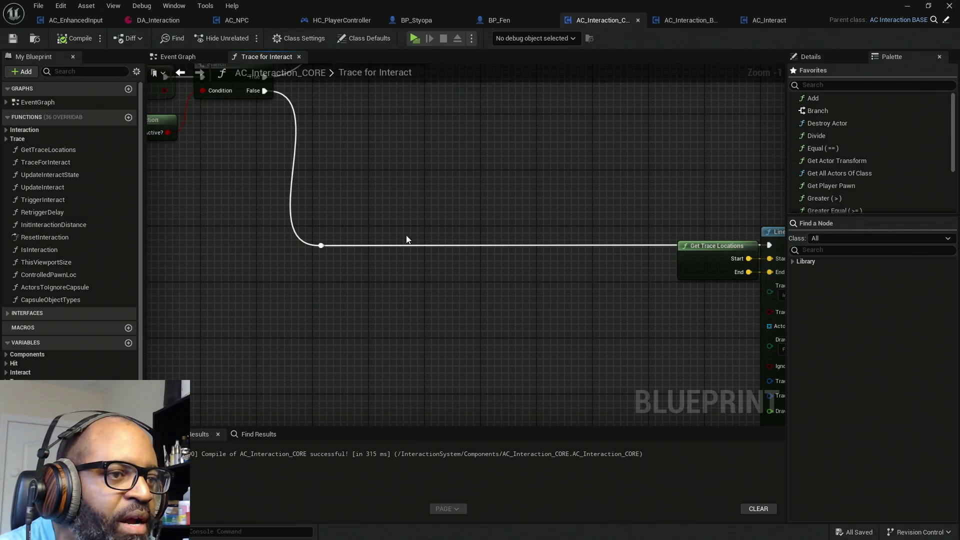
Find references to the Trace Timer getter beside Pause Timer by Handle.
scroll(476, 216, down, 2)
mouse_move(470, 209)
mouse_down()
mouse_move(541, 293)
mouse_move(572, 311)
mouse_move(618, 272)
mouse_up()
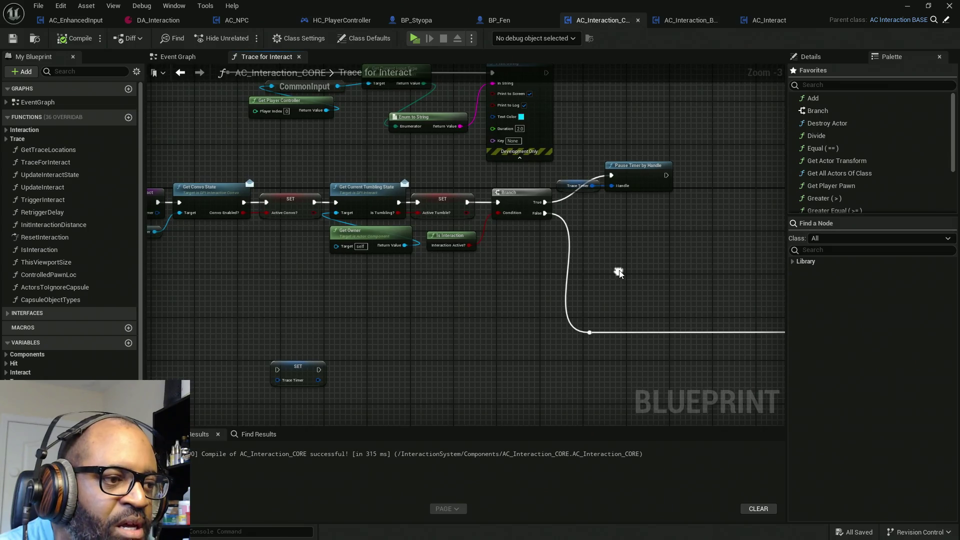
drag(580, 147, 598, 223)
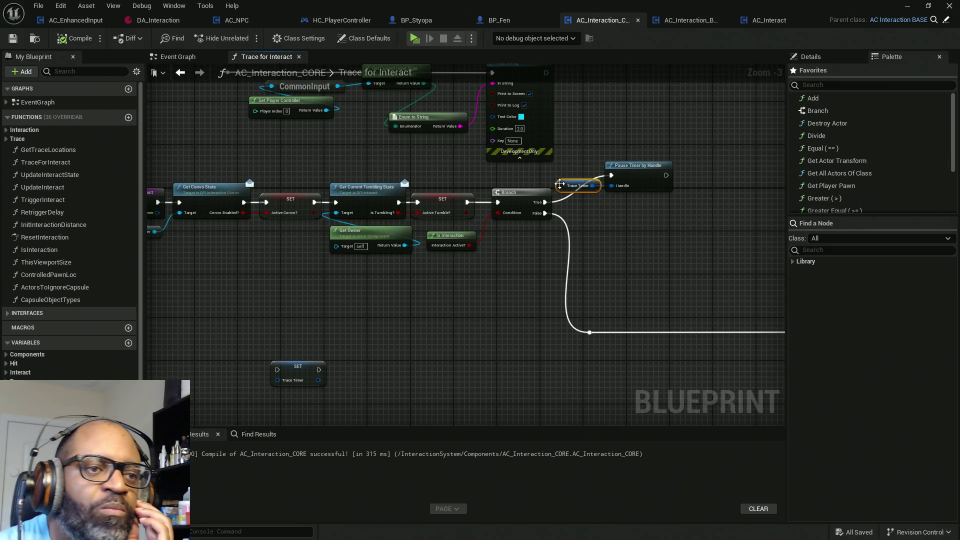
right_click(565, 186)
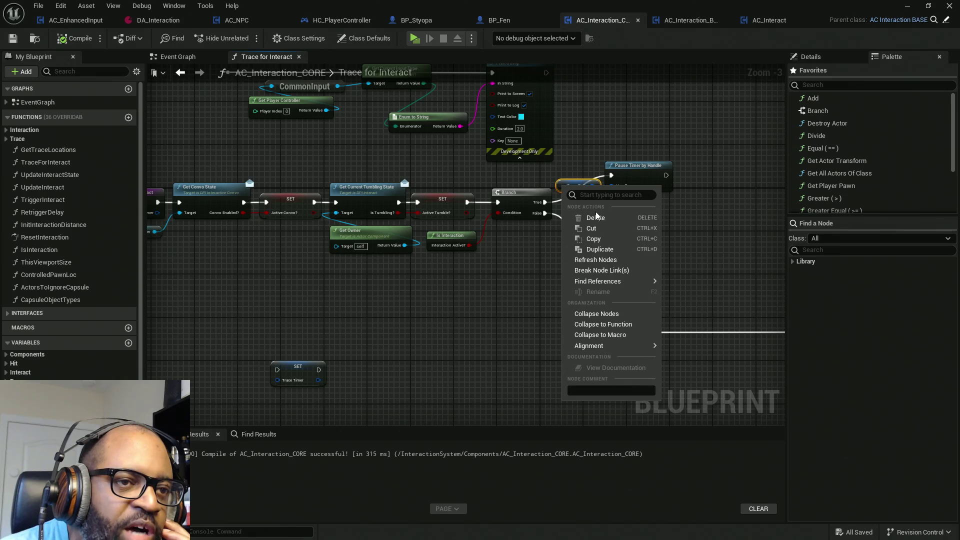
key(Escape)
right_click(564, 188)
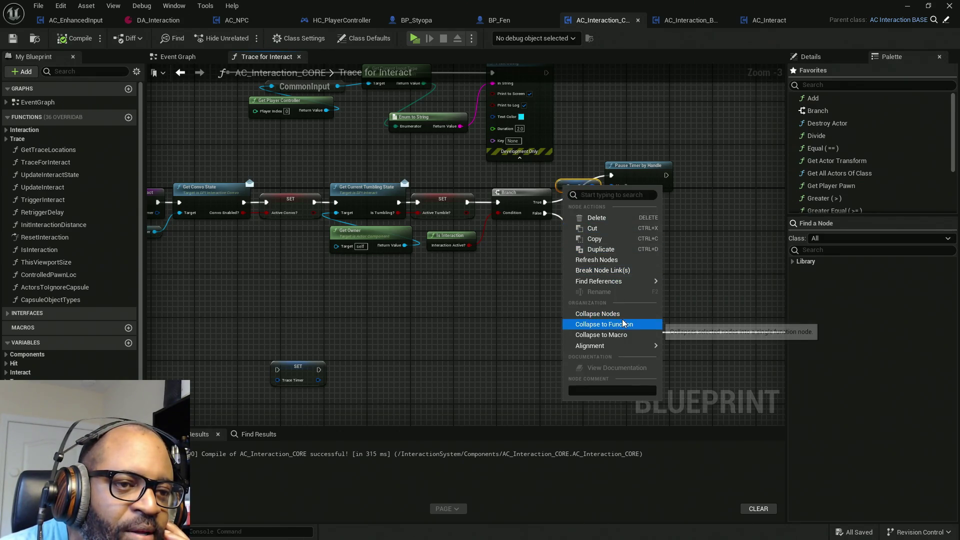
mouse_move(625, 281)
click(682, 296)
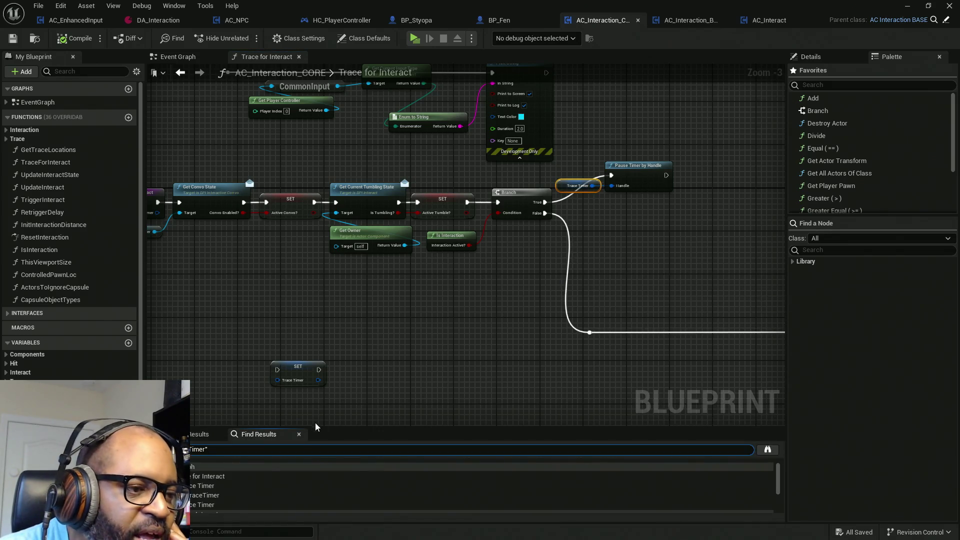
mouse_move(358, 428)
mouse_down()
mouse_move(377, 295)
mouse_move(377, 340)
mouse_up()
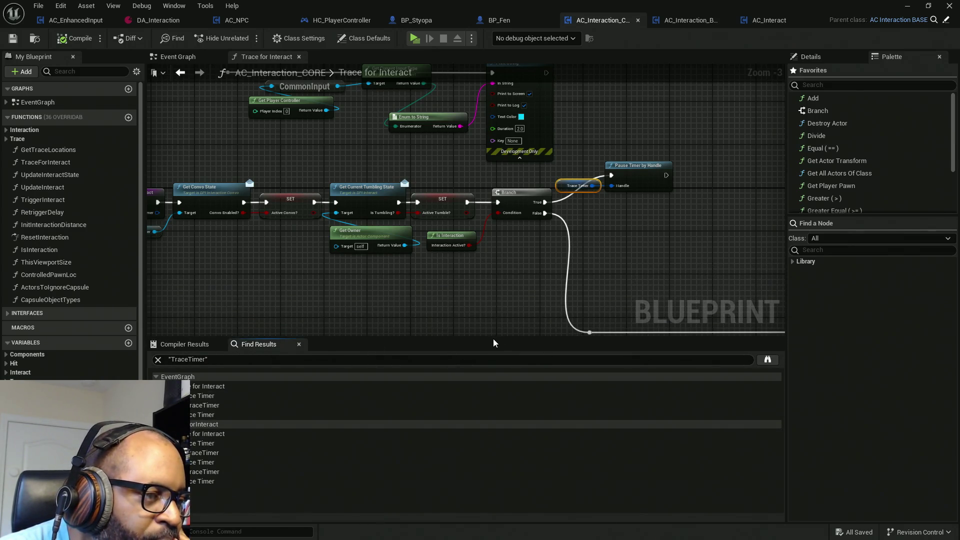
Search references to Pause Timer by Handle, then broaden the search to UnPause.
right_click(641, 179)
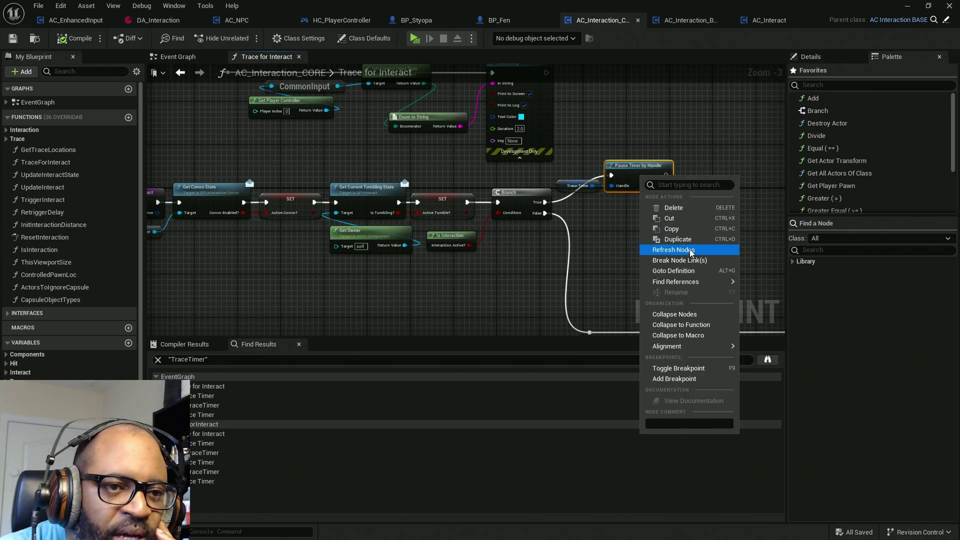
mouse_move(698, 282)
click(770, 296)
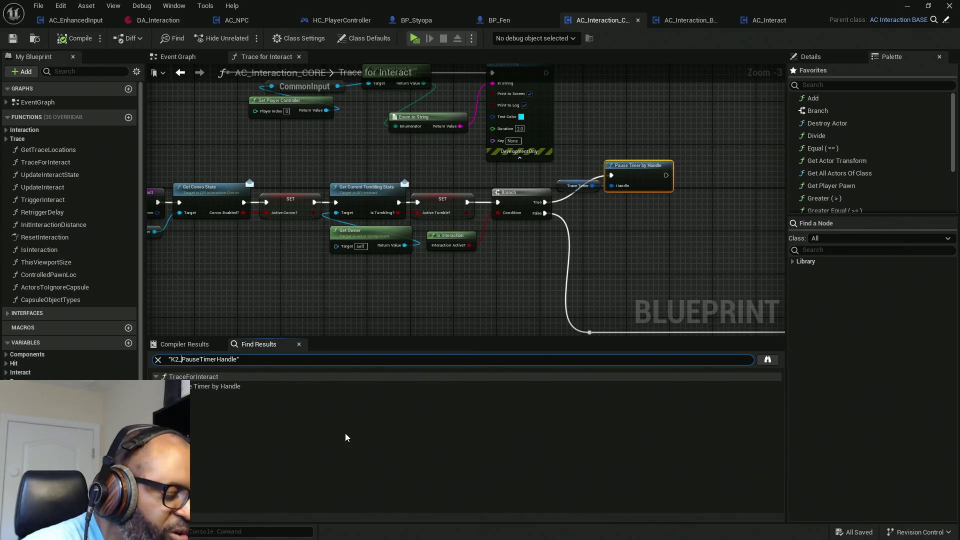
text(Un)
key(Return)
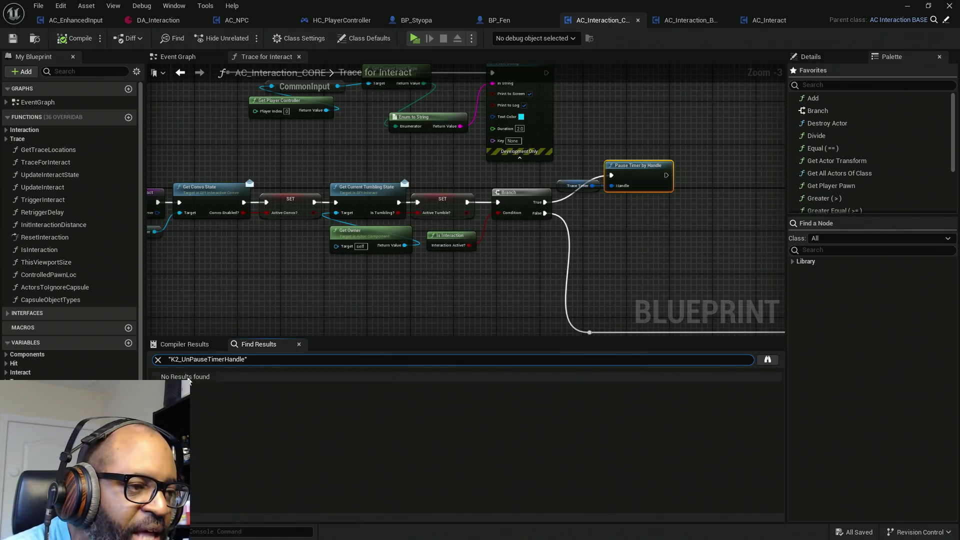
click(181, 360)
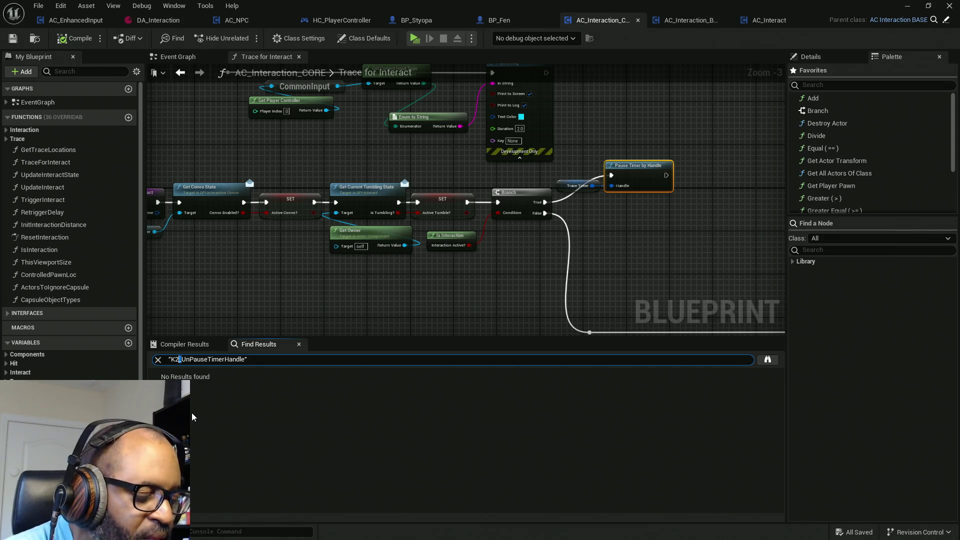
key(BackSpace)
key(BackSpace)
key(BackSpace)
key(Return)
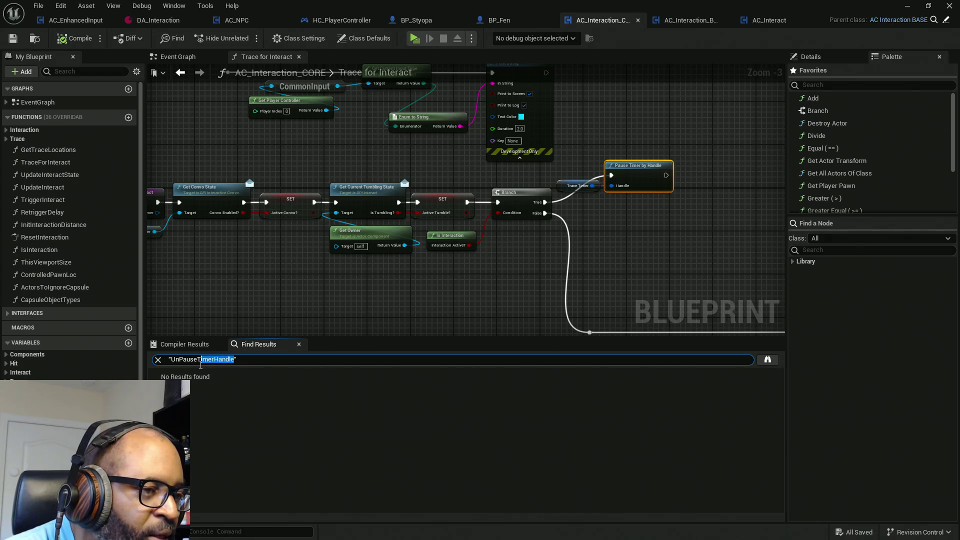
key(BackSpace)
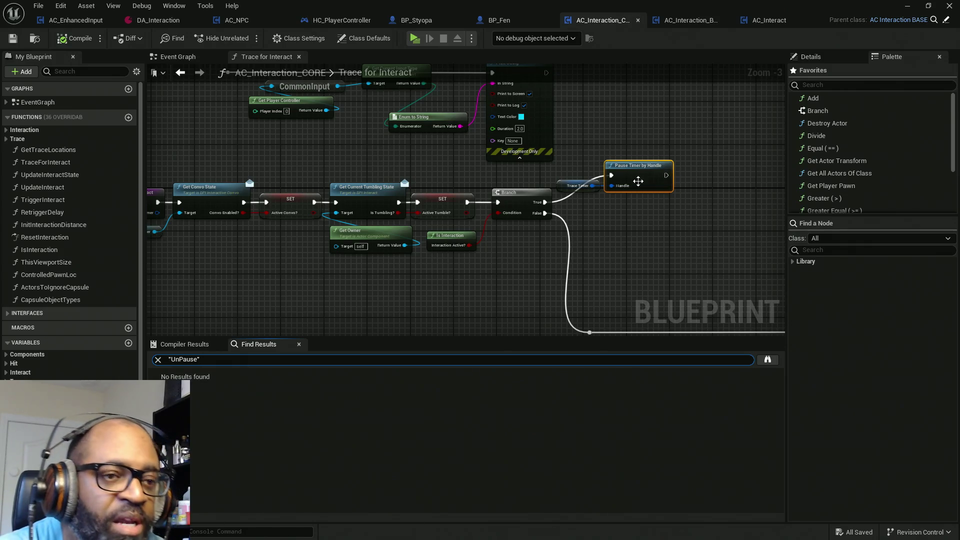
Find TraceTimer references by name and step through the first Event Graph results.
click(576, 187)
right_click(566, 187)
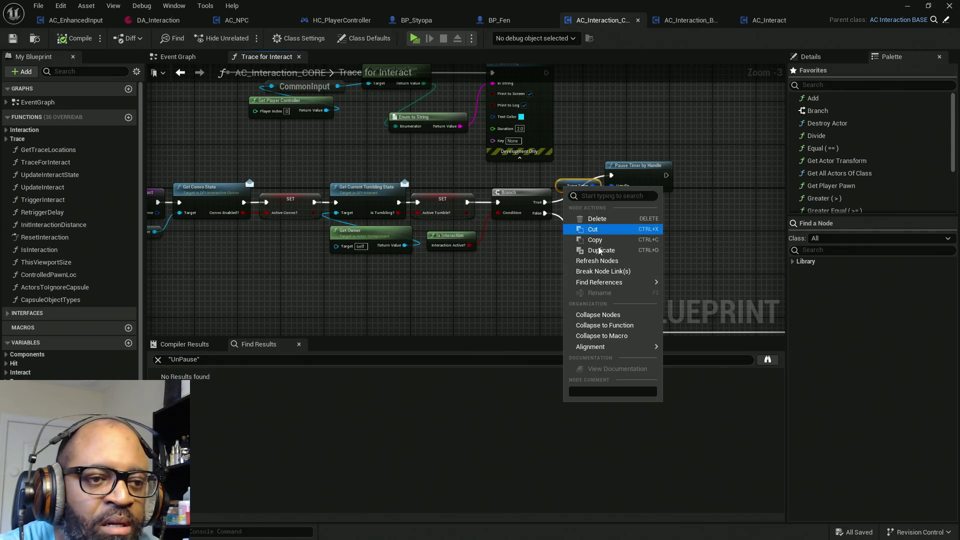
mouse_move(623, 283)
click(689, 297)
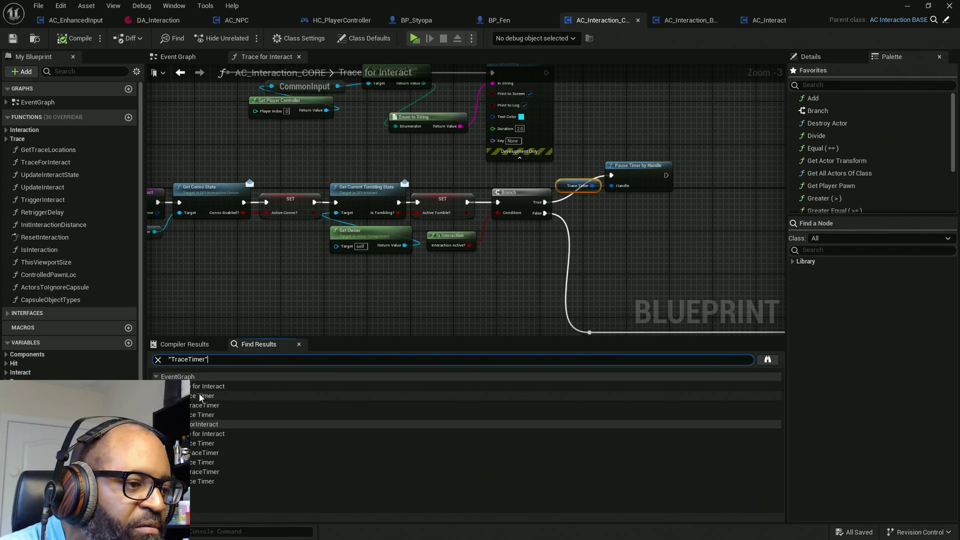
click(200, 395)
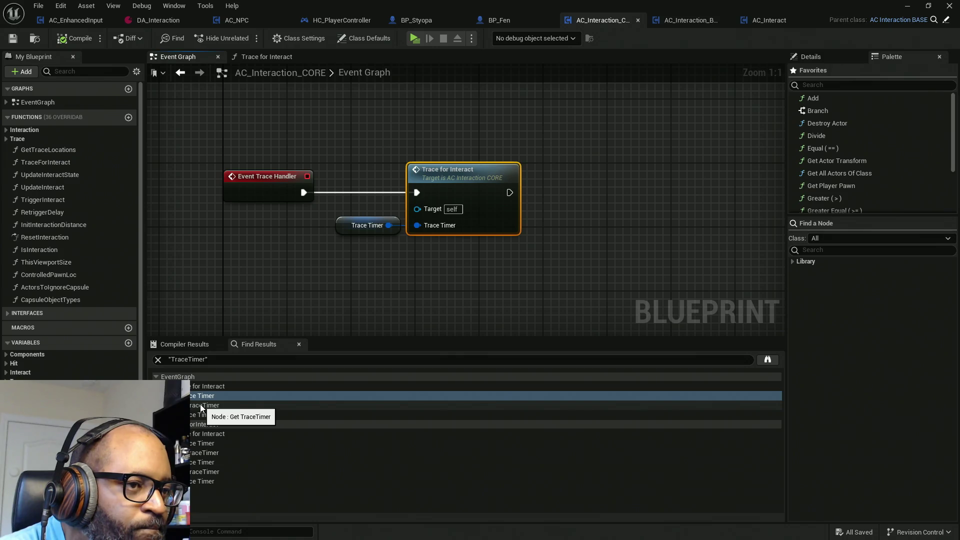
click(200, 405)
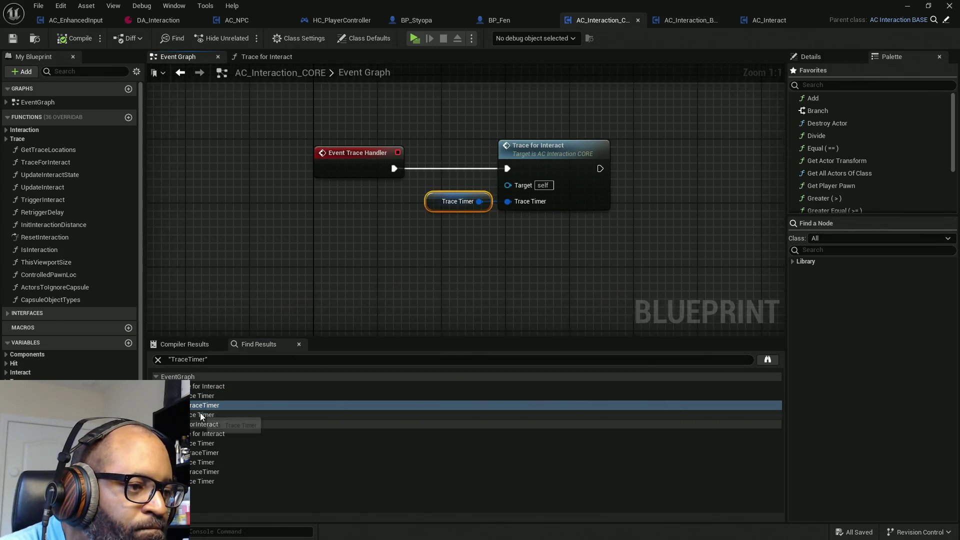
click(200, 414)
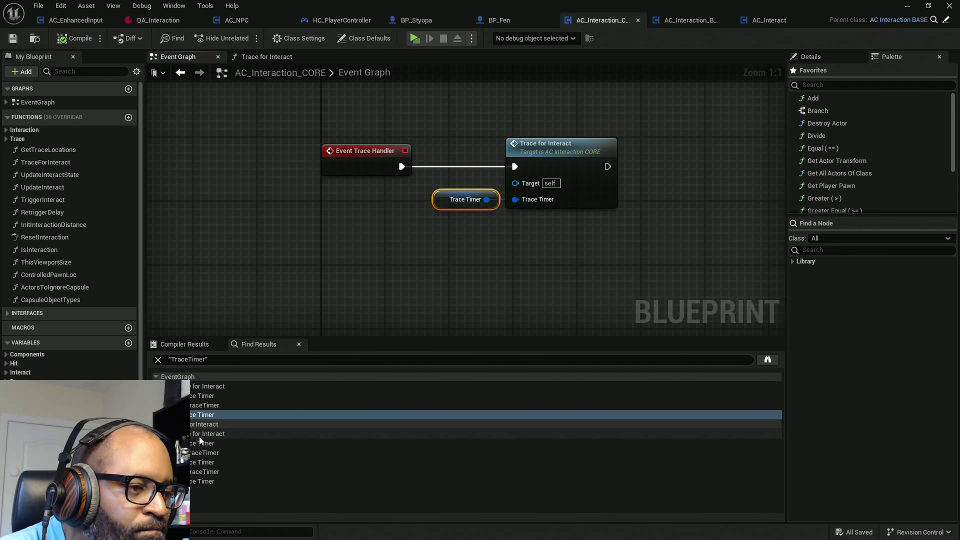
Step through the remaining Trace Timer references, including Trace for Interact and the SET nodes.
click(200, 434)
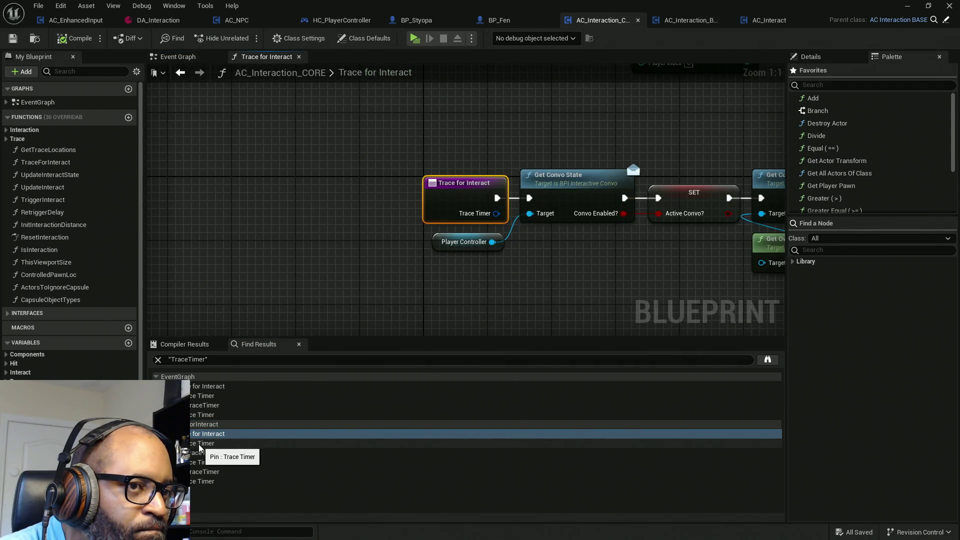
click(199, 445)
click(199, 453)
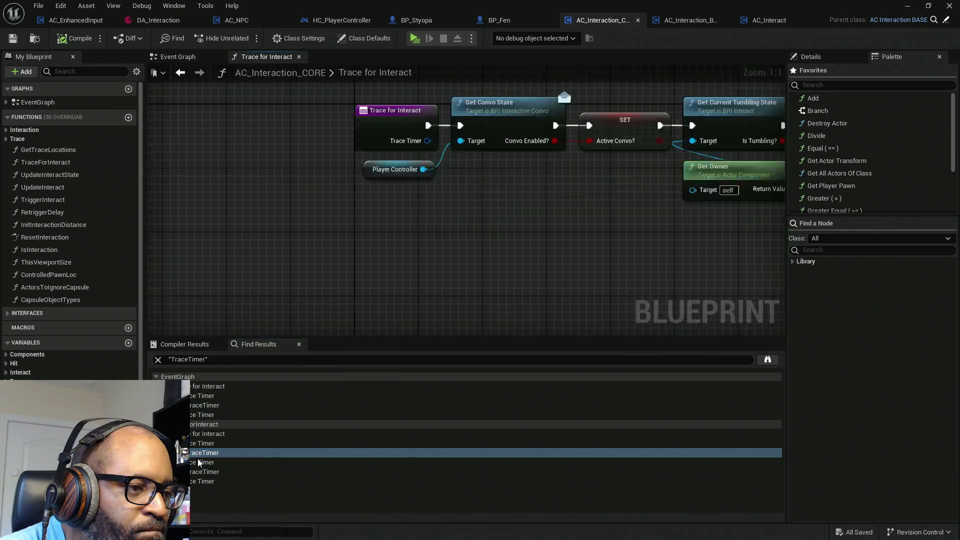
click(199, 462)
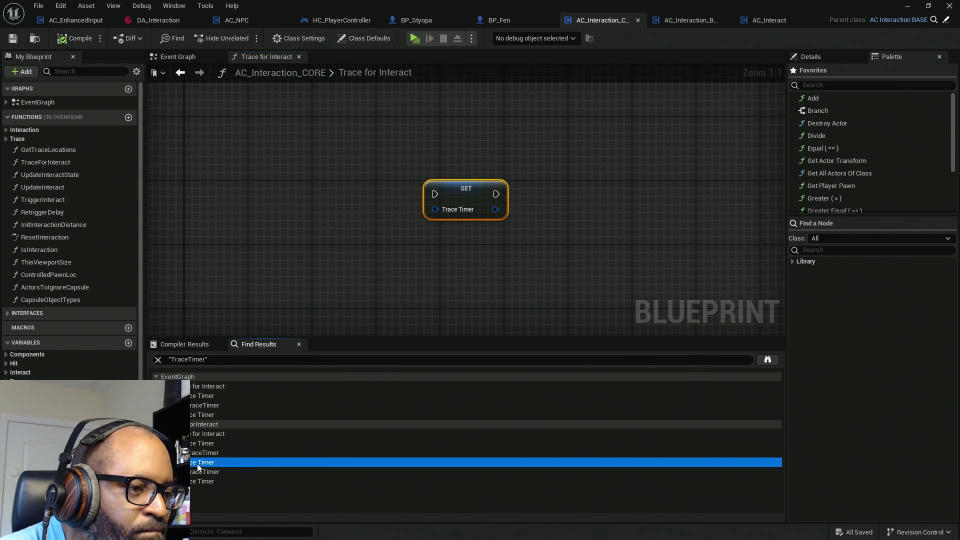
click(198, 472)
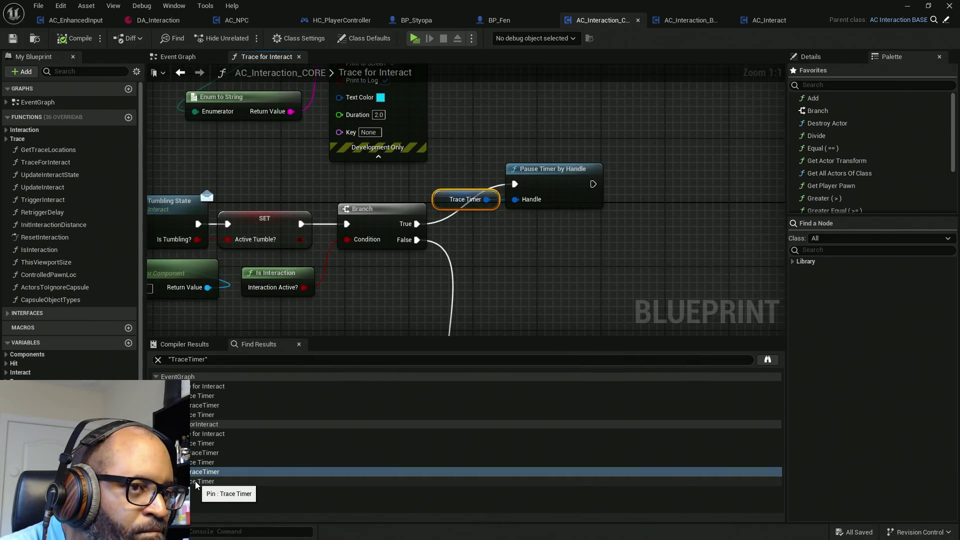
click(196, 481)
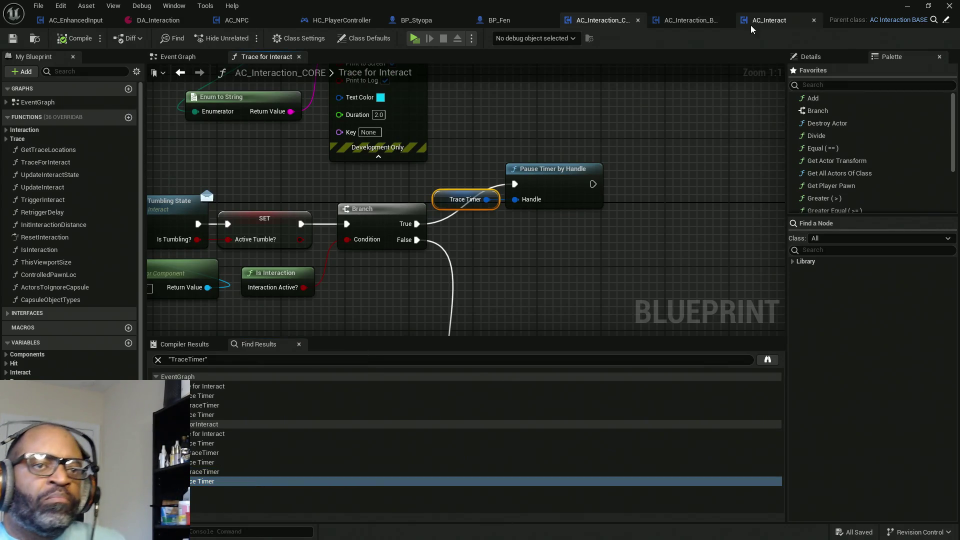
click(685, 20)
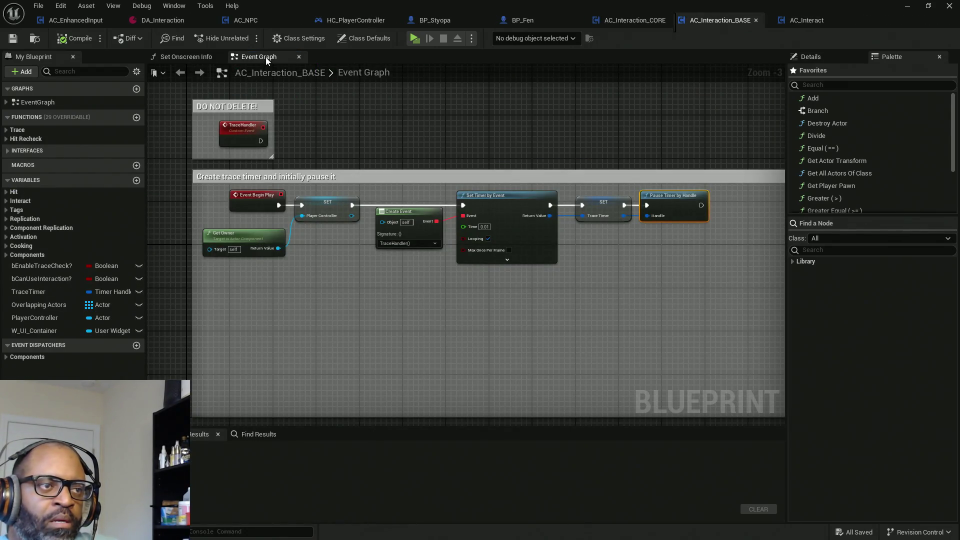
drag(252, 57, 183, 58)
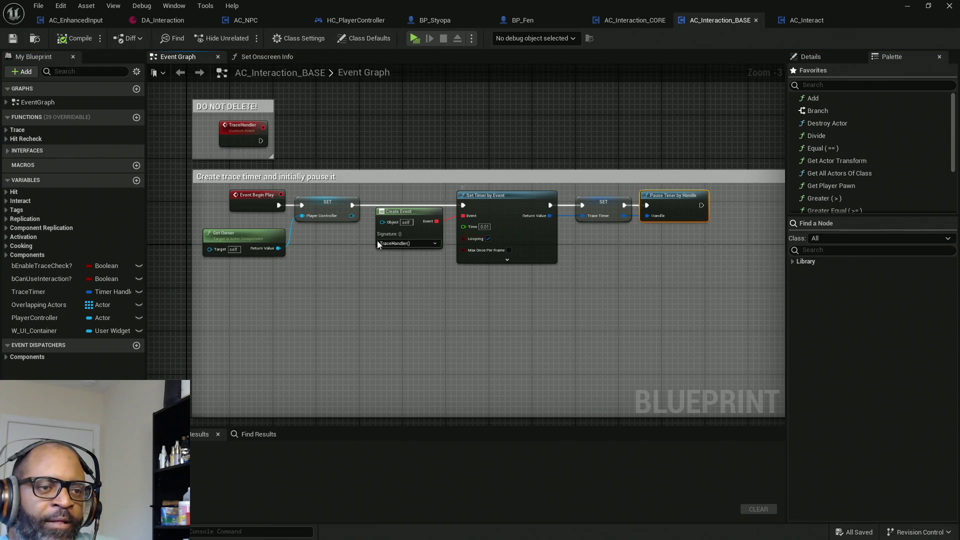
scroll(377, 242, up, 2)
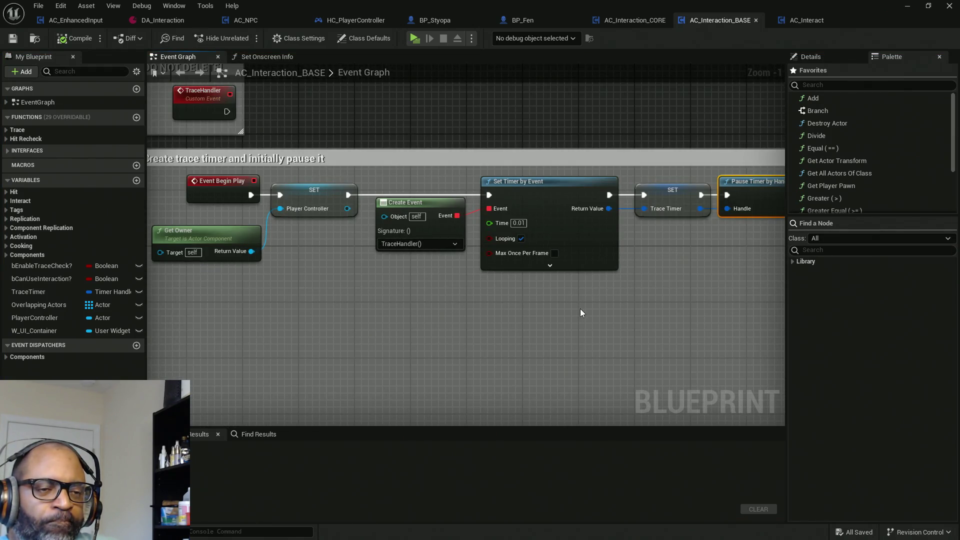
mouse_move(582, 312)
mouse_down()
mouse_move(475, 240)
mouse_move(409, 179)
mouse_up()
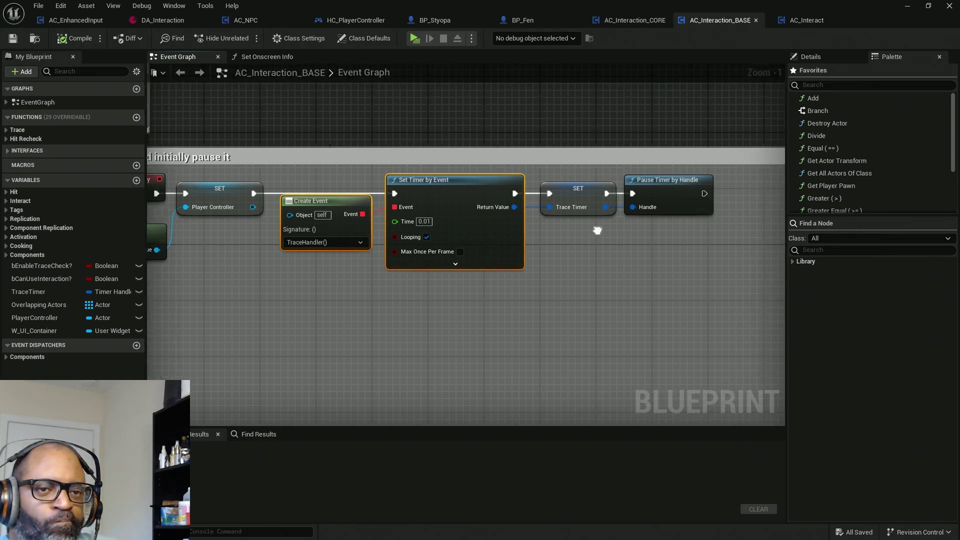
mouse_move(582, 237)
mouse_down()
mouse_move(559, 182)
mouse_move(547, 180)
mouse_up()
click(661, 189)
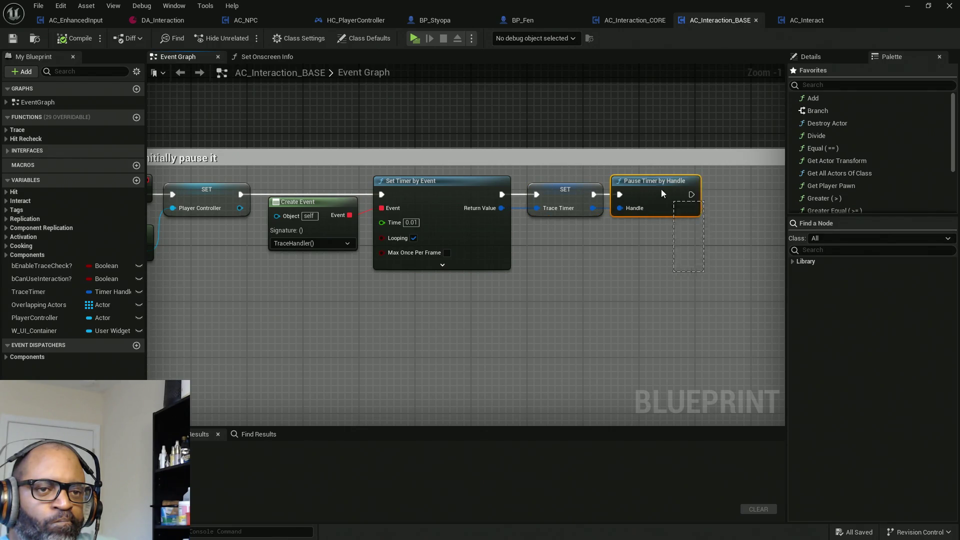
drag(415, 288, 551, 298)
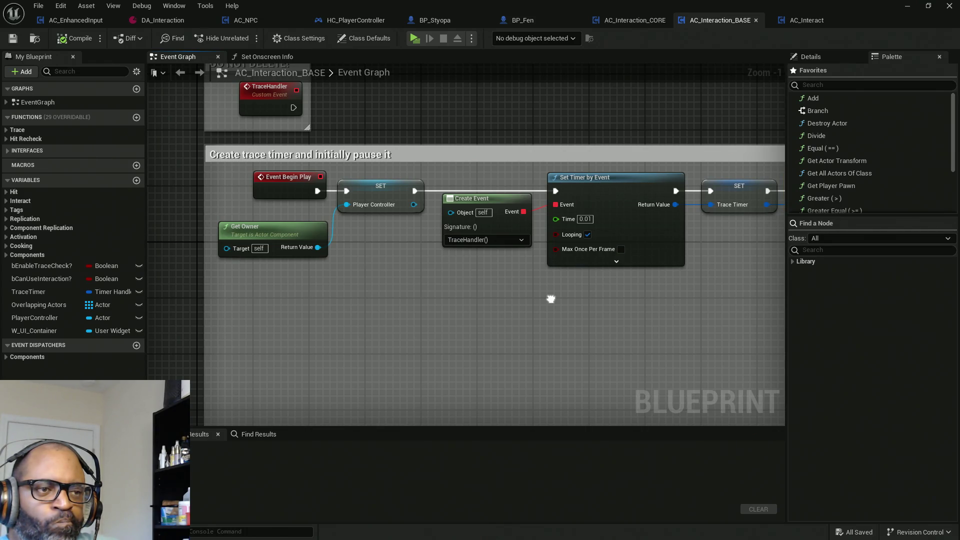
drag(550, 298, 317, 300)
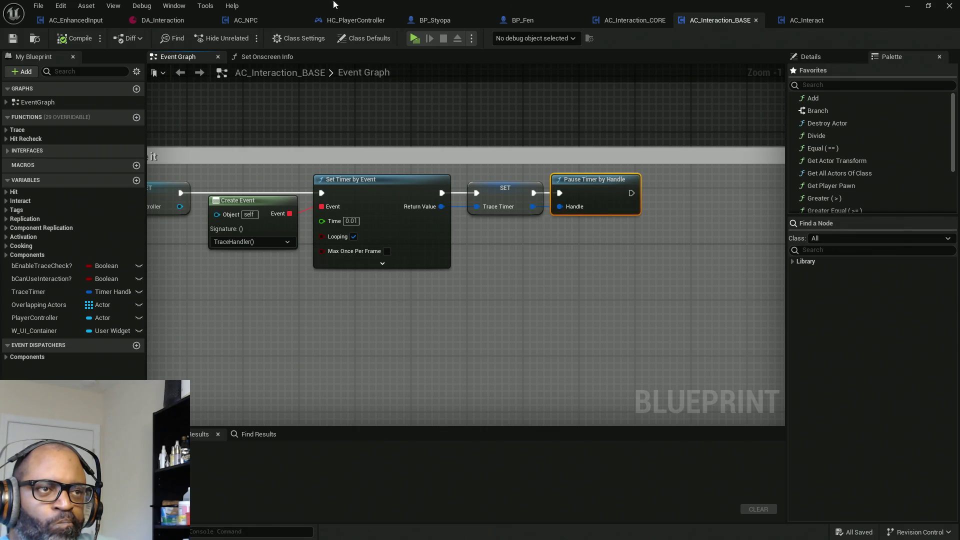
click(634, 22)
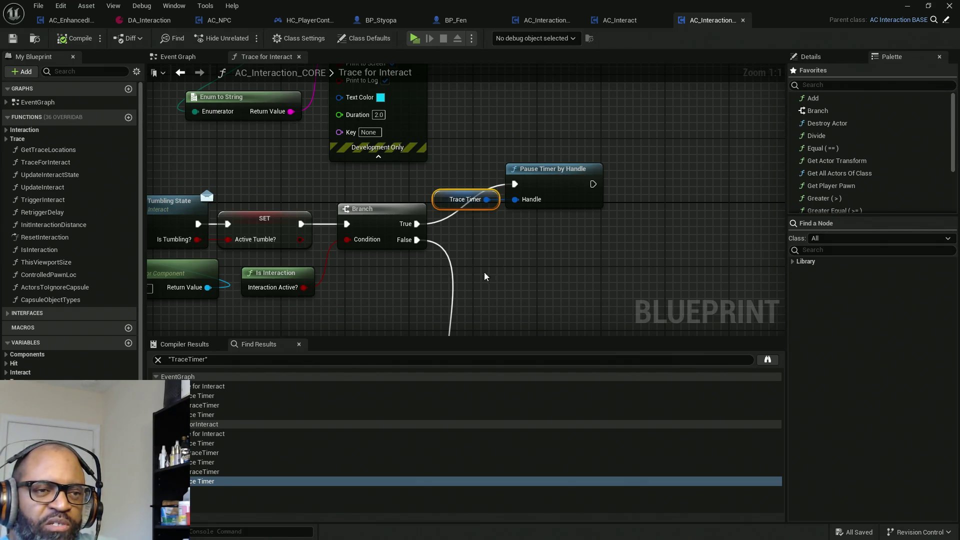
Zoom out of Trace for Interact, then switch to AC_Interaction_CORE's Event Graph to survey its nodes.
scroll(459, 280, down, 4)
scroll(419, 280, down, 1)
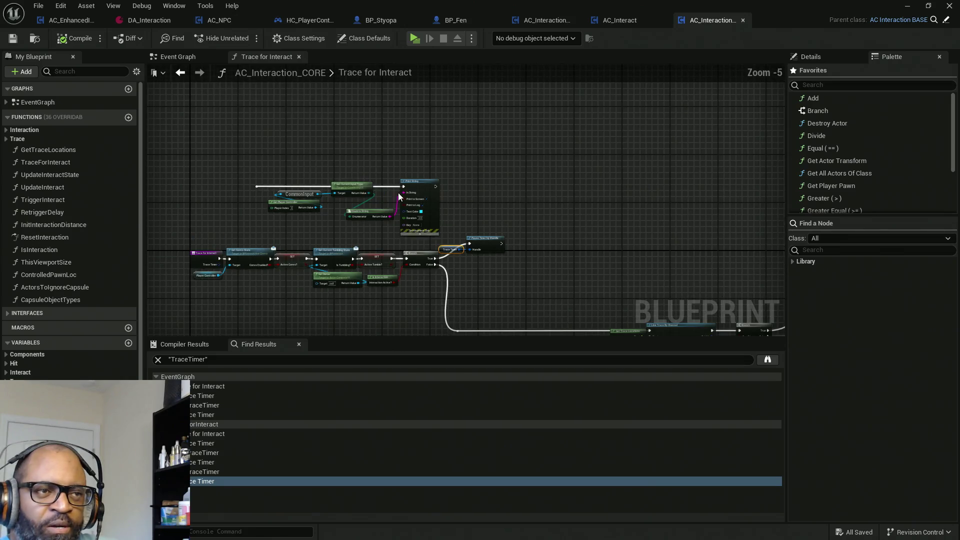
drag(398, 193, 424, 76)
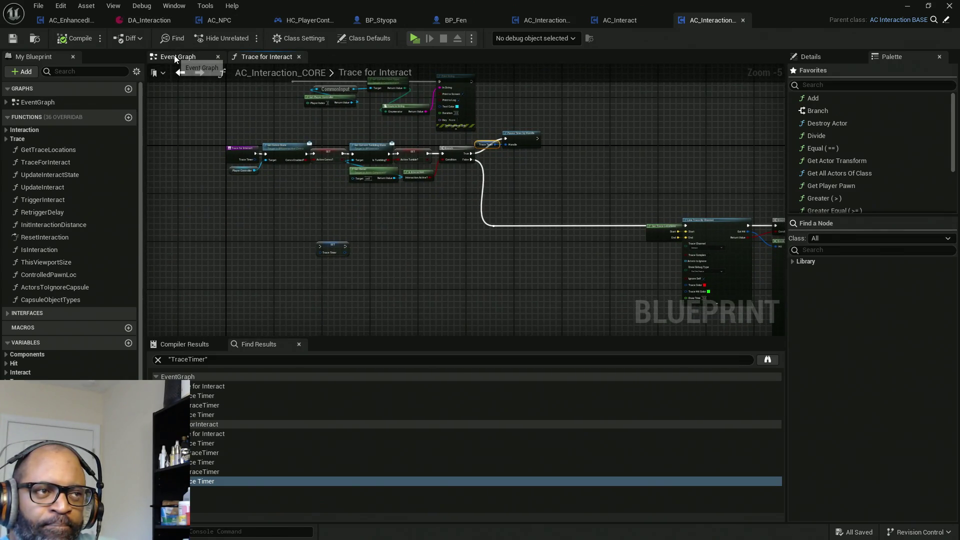
click(175, 56)
scroll(390, 178, down, 5)
scroll(412, 157, up, 7)
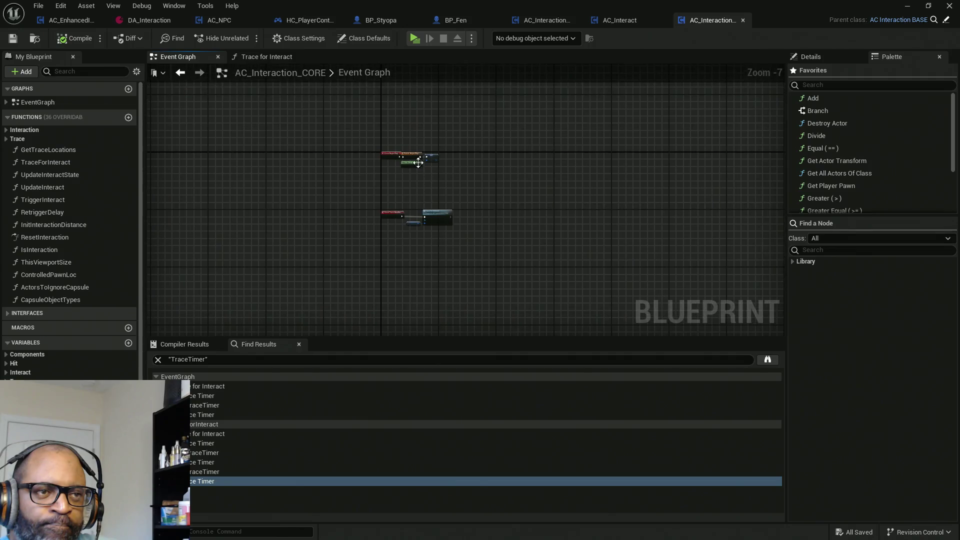
scroll(469, 226, down, 13)
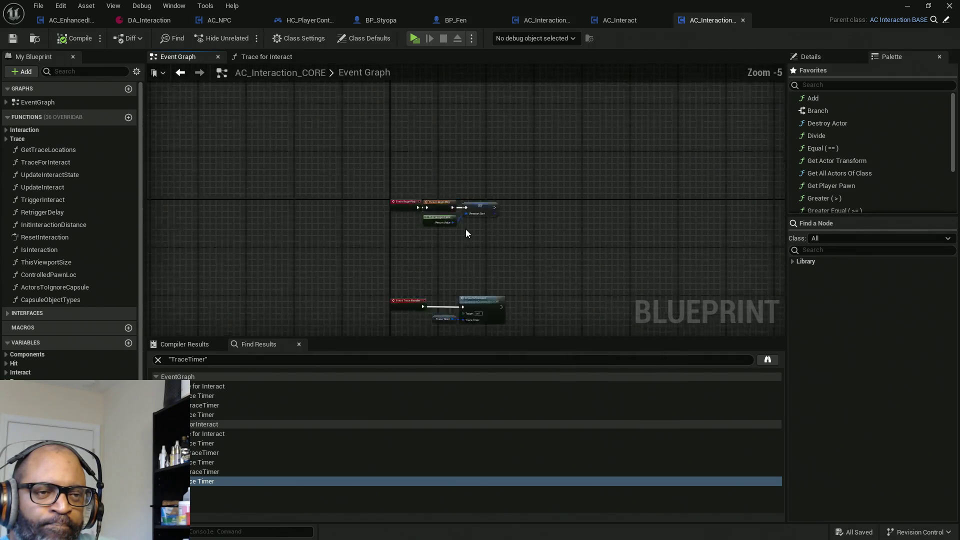
mouse_move(481, 251)
mouse_down()
mouse_move(514, 110)
mouse_move(473, 244)
mouse_up()
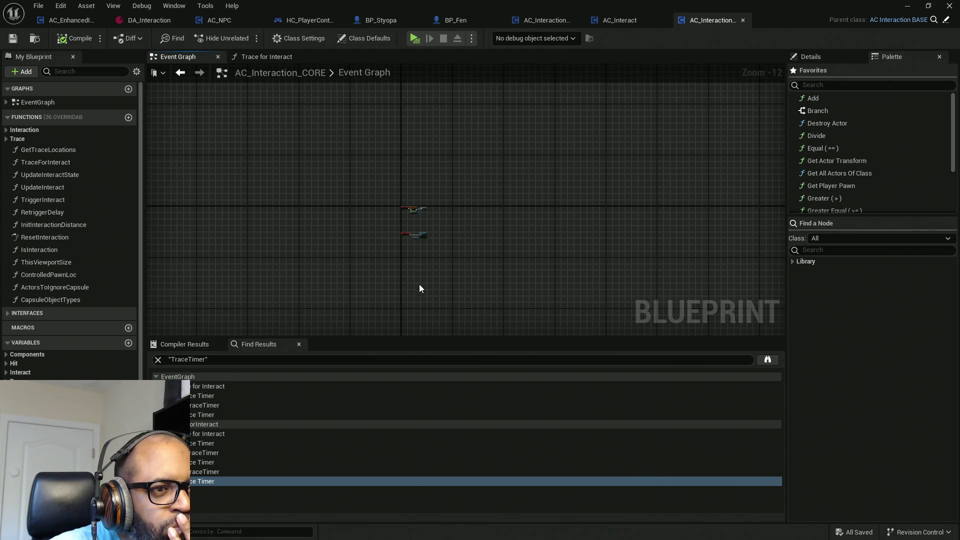
Add an Unpause Timer by Handle node from Trace Timer and list its references by name.
scroll(426, 250, up, 8)
scroll(426, 249, up, 3)
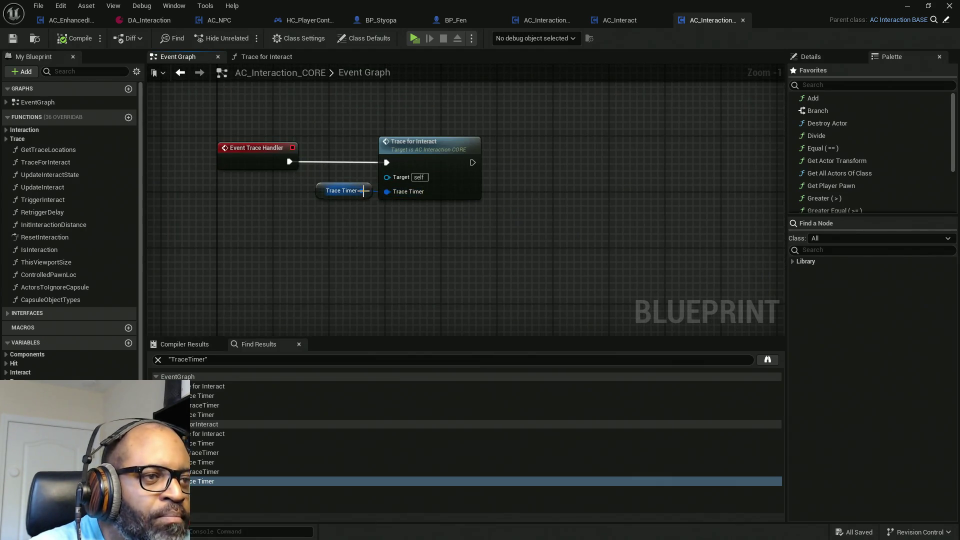
drag(387, 191, 407, 229)
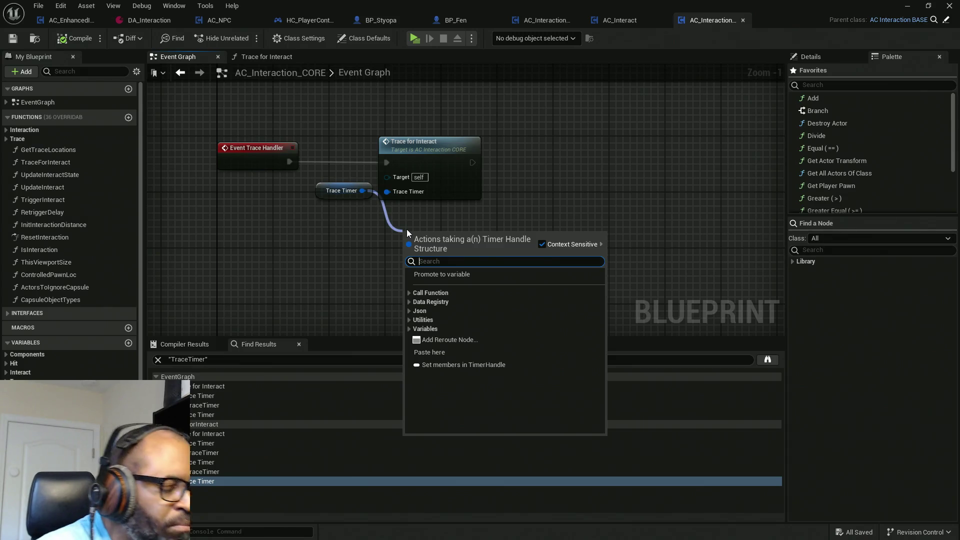
text(unp)
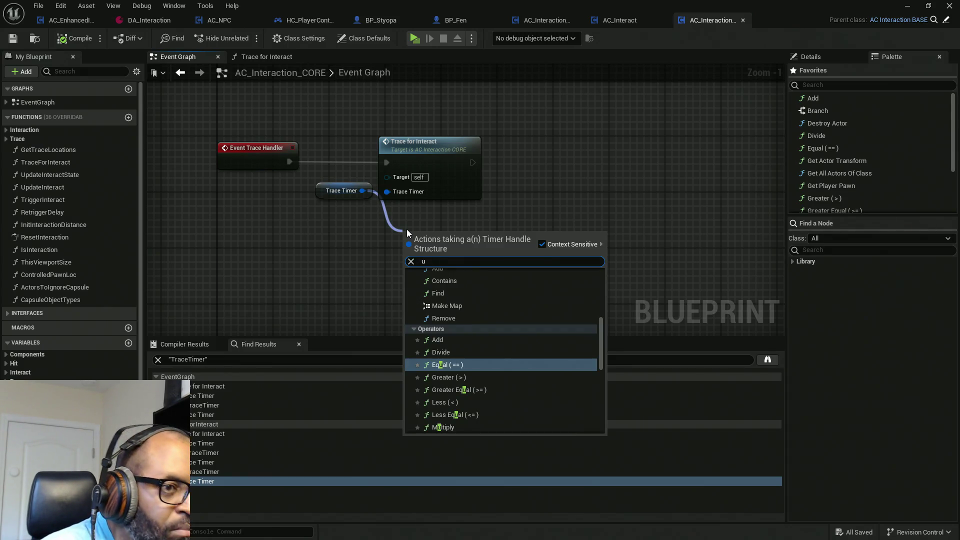
key(Return)
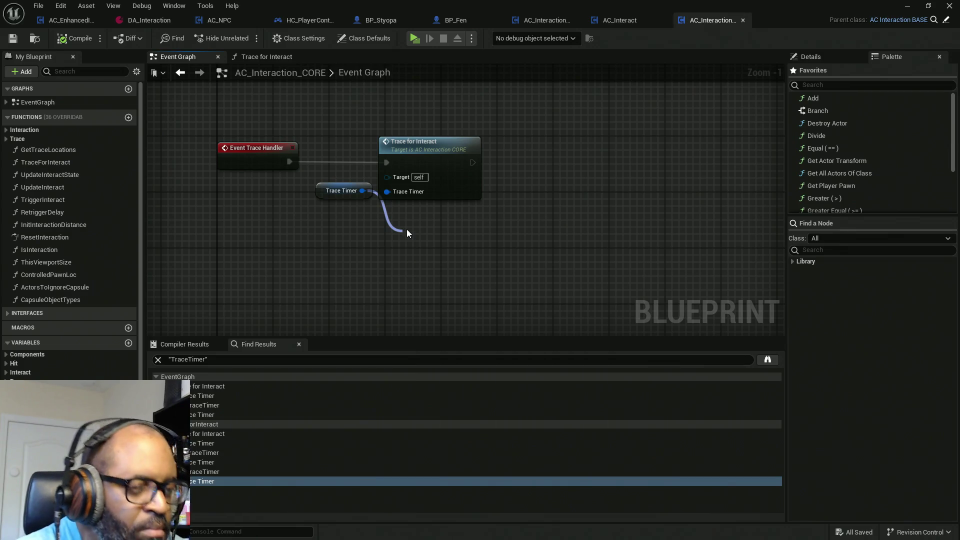
right_click(439, 240)
mouse_move(487, 346)
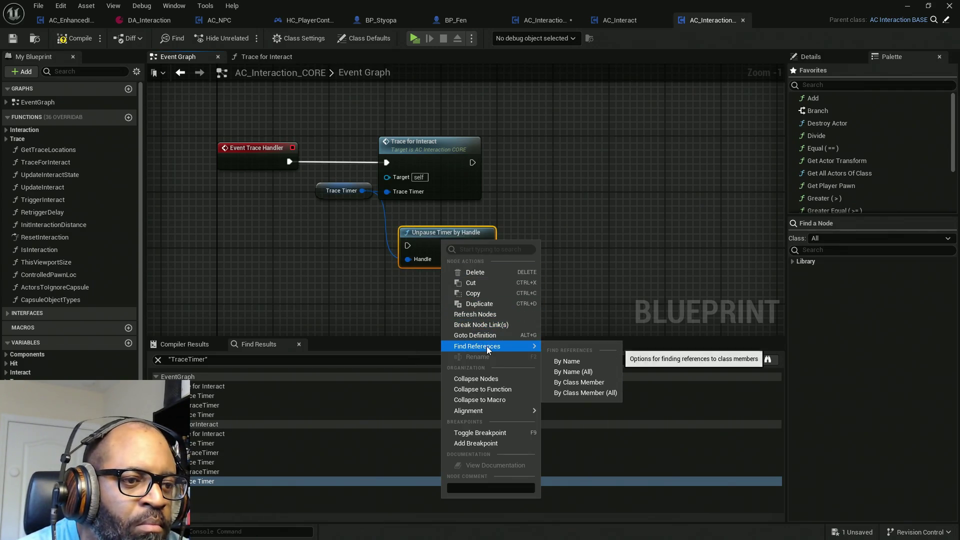
click(565, 361)
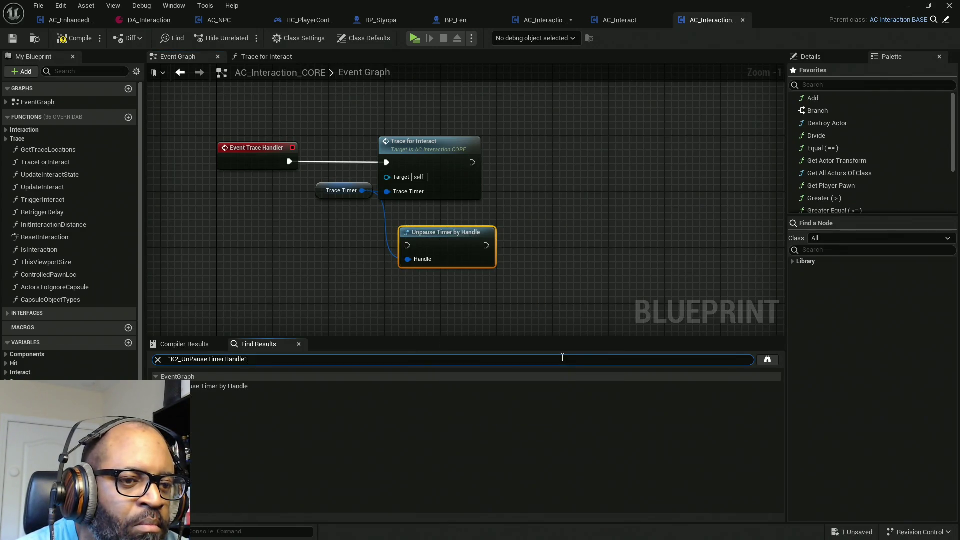
click(229, 388)
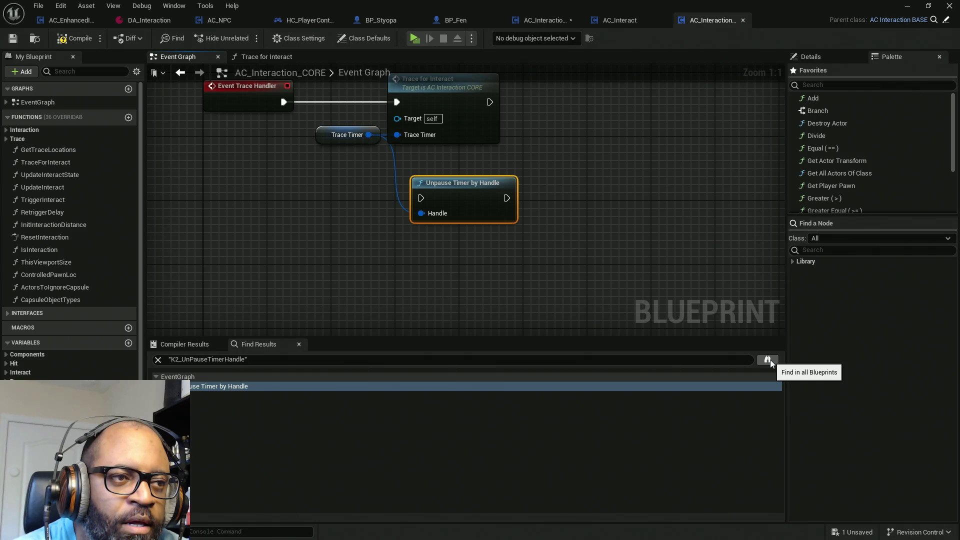
Delete the Unpause Timer by Handle node, then compile and save AC_Interaction_CORE.
drag(533, 269, 377, 178)
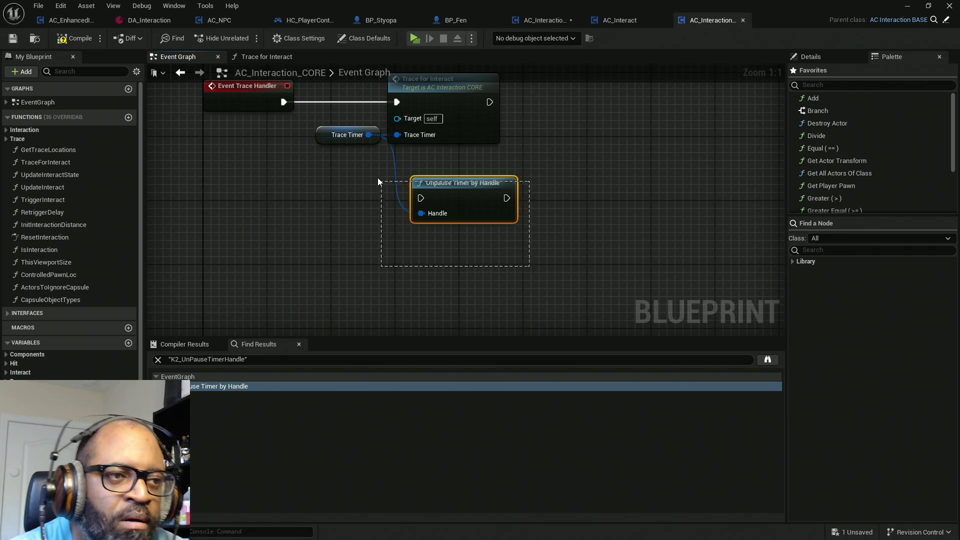
key(Delete)
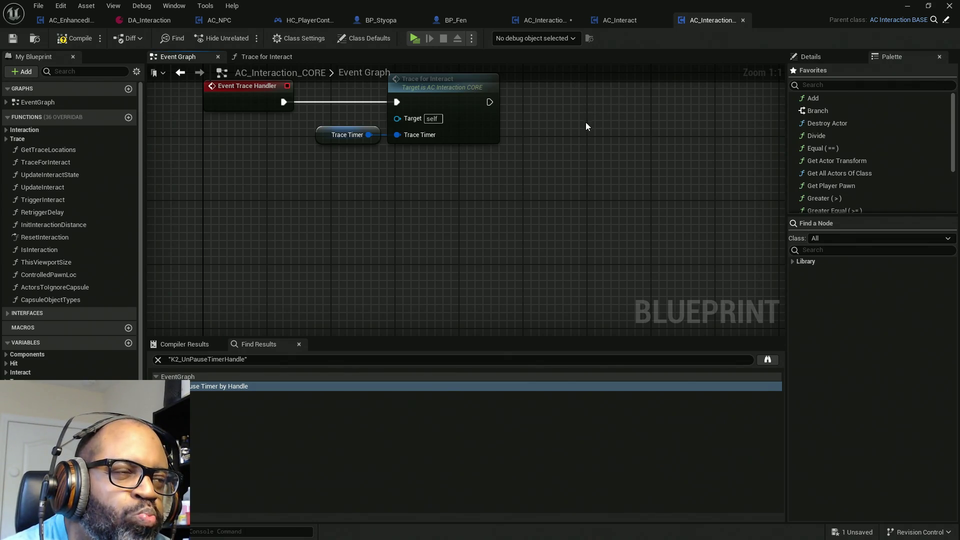
drag(586, 122, 590, 198)
click(75, 38)
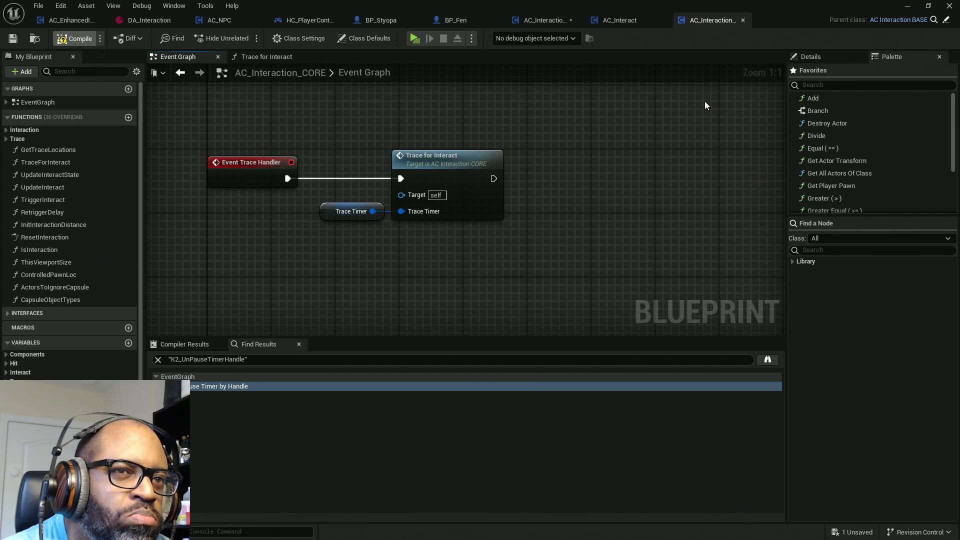
key(ctrl+shift+s)
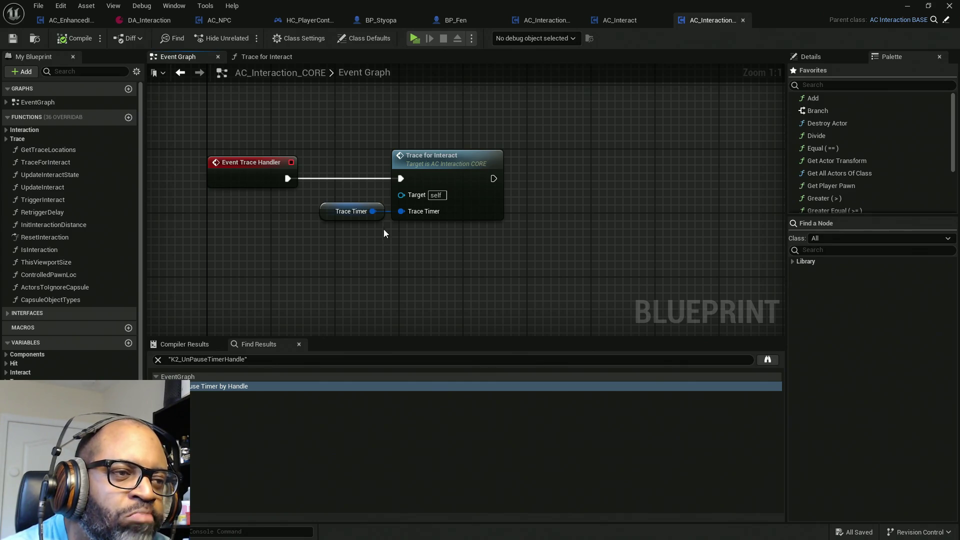
Add a temporary Unpause Timer by Handle node from Trace Timer, delete it, and recompile.
drag(372, 211, 396, 250)
text(u)
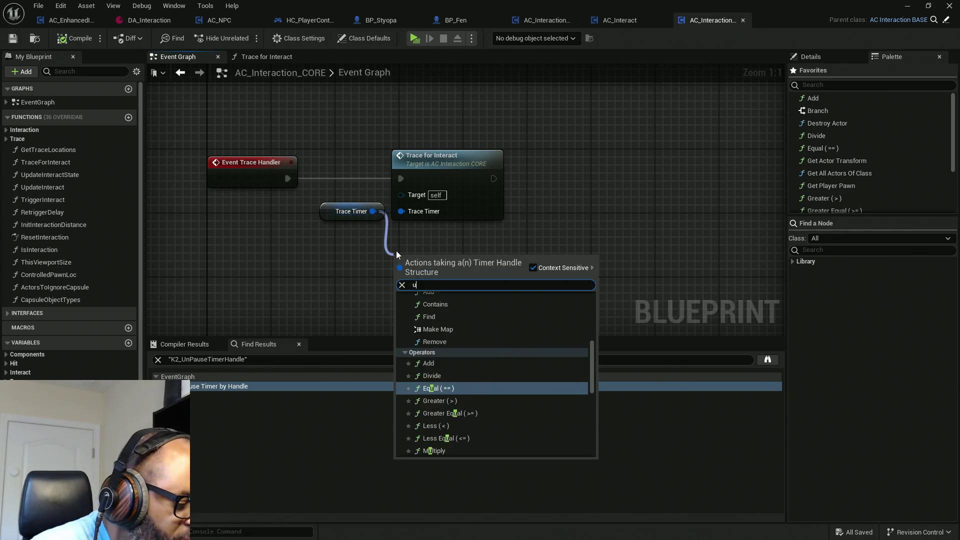
text(npause)
key(Return)
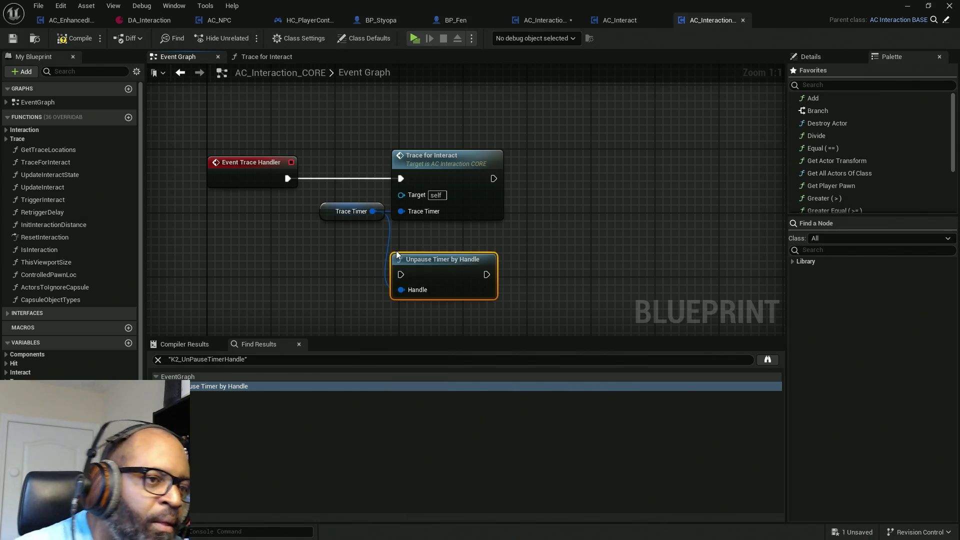
key(Delete)
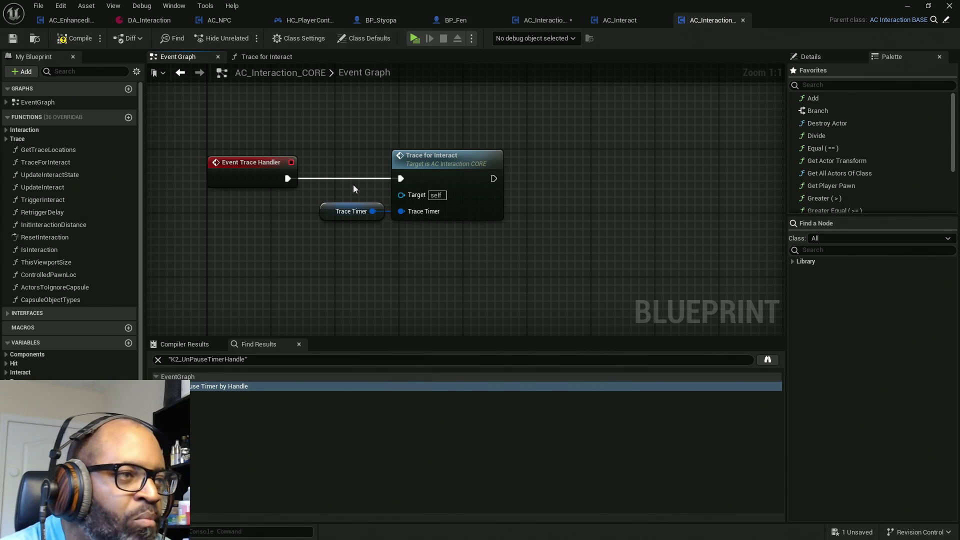
click(66, 40)
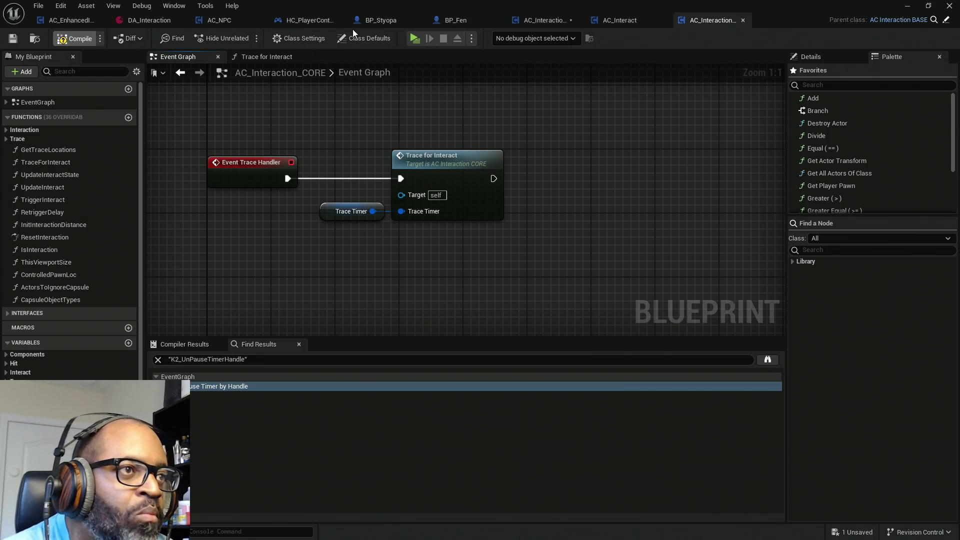
In HC_PlayerController, paste an Unpause Timer by Handle node, find its references, then delete it.
click(310, 21)
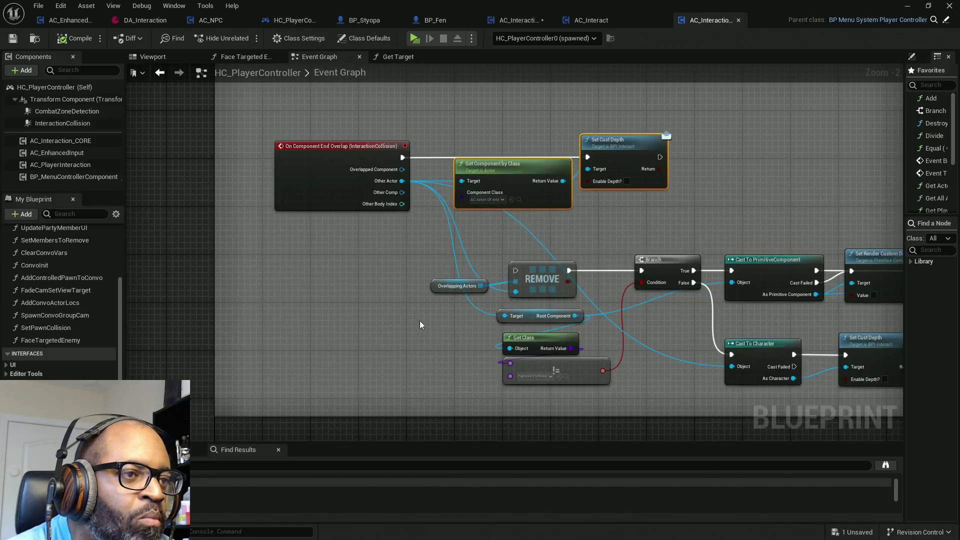
key(ctrl+v)
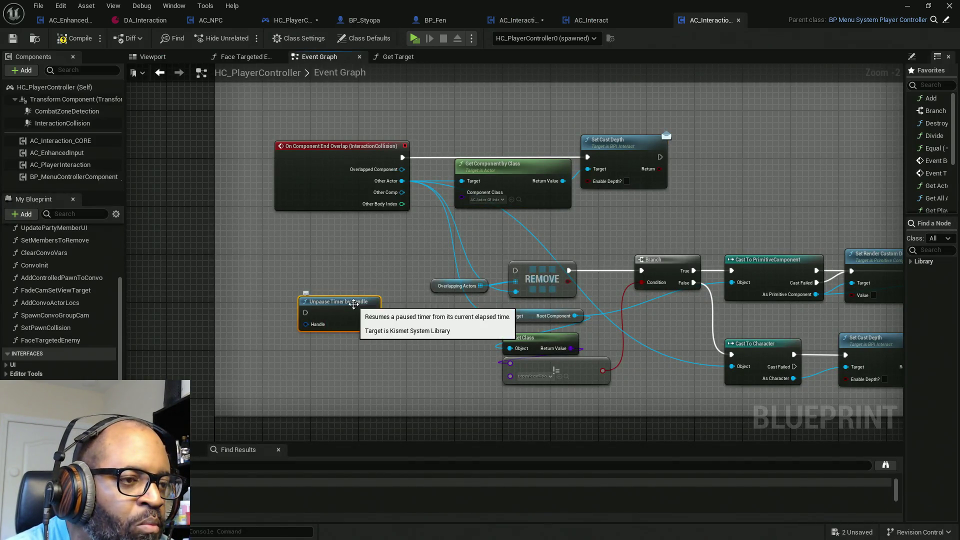
right_click(351, 303)
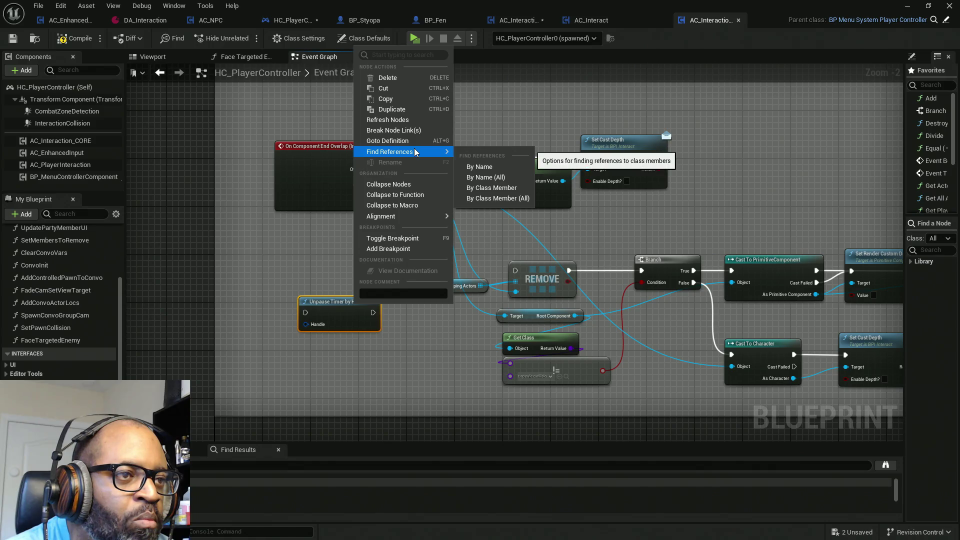
click(479, 169)
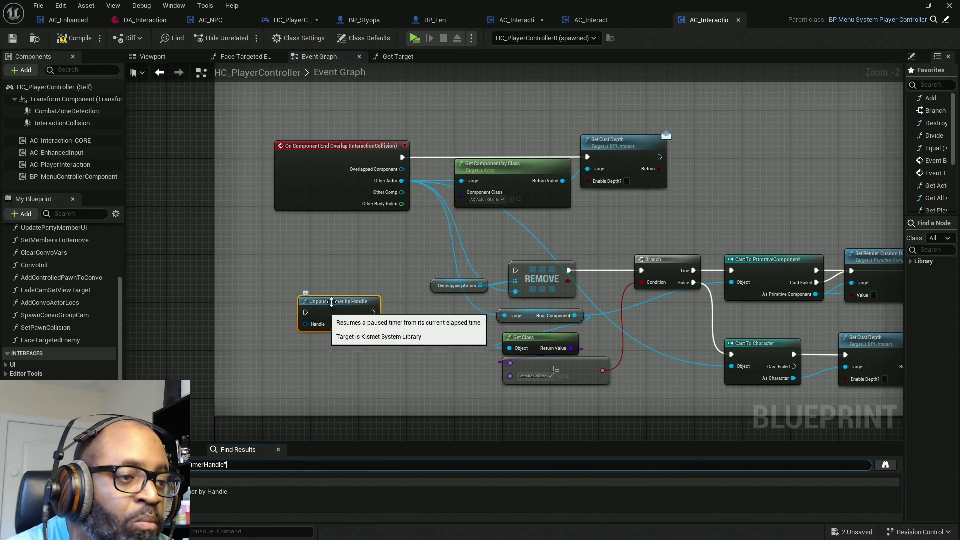
key(Delete)
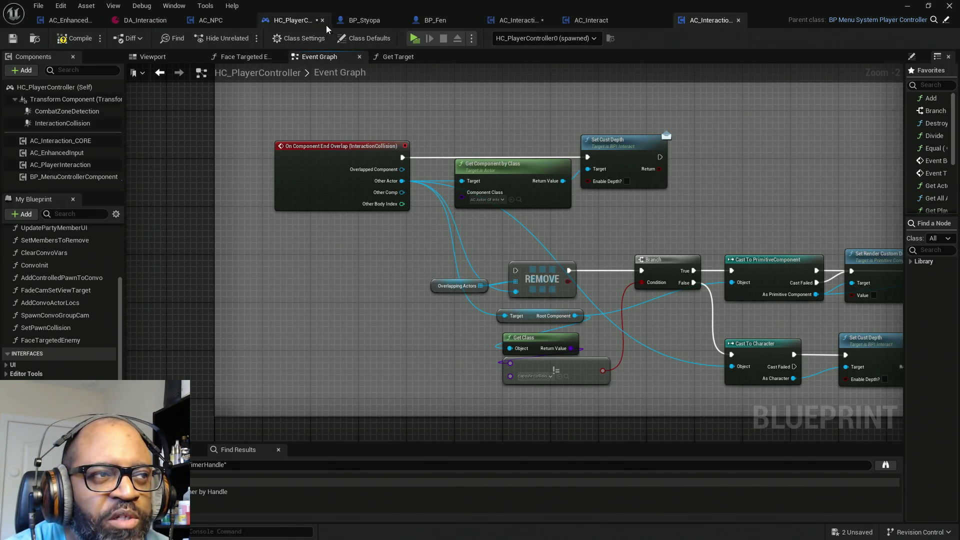
Repeat the Unpause Timer by Handle reference search in AC_EnhancedInput's event graph, removing the pasted node.
click(56, 21)
click(343, 224)
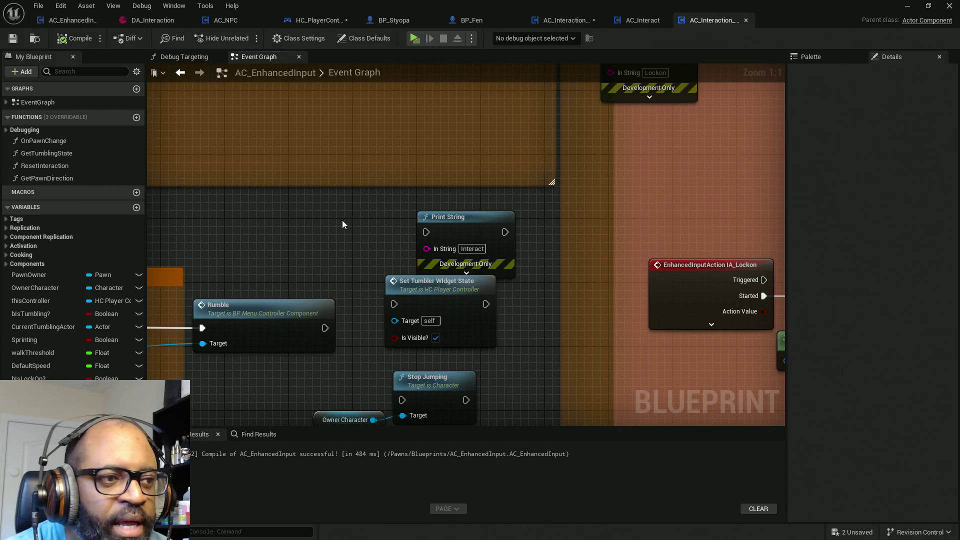
key(ctrl+v)
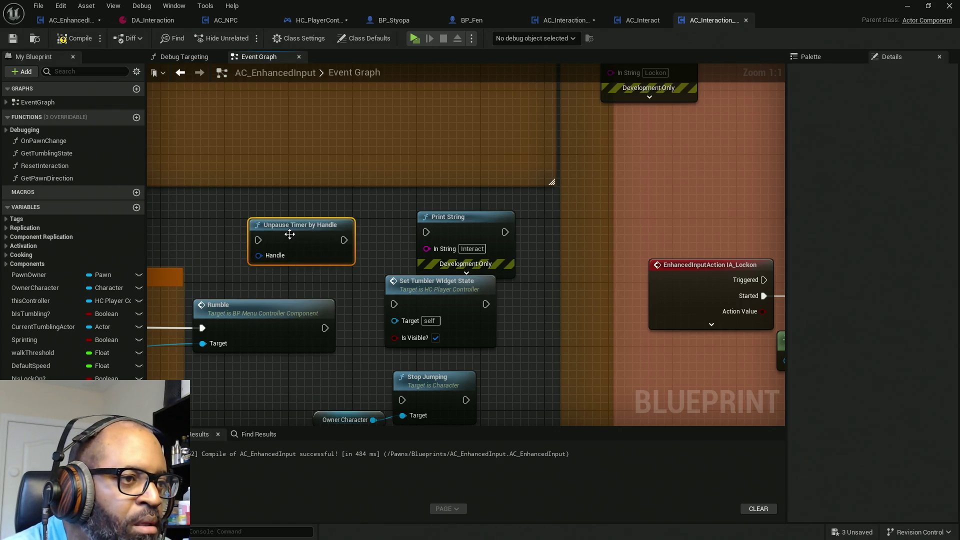
right_click(290, 236)
mouse_move(346, 341)
click(419, 350)
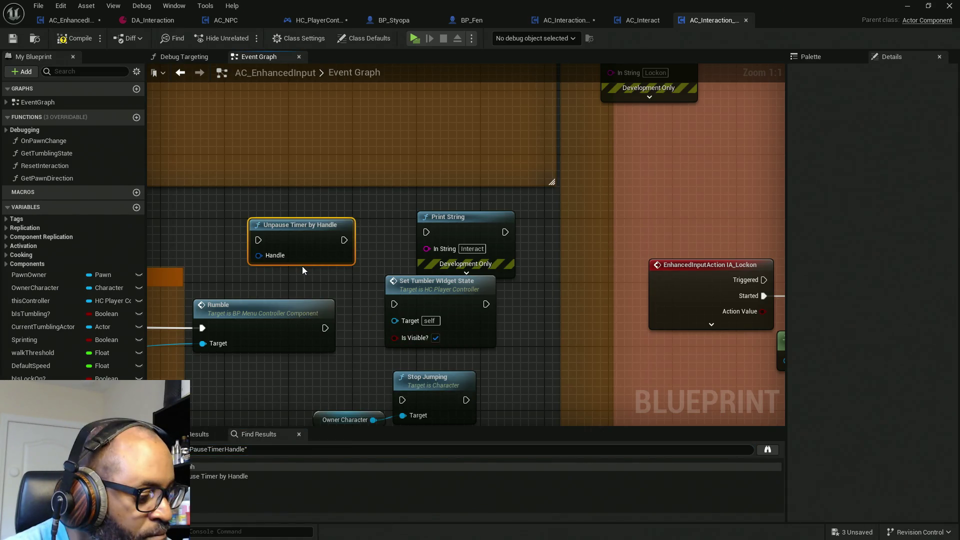
key(Delete)
double_click(359, 68)
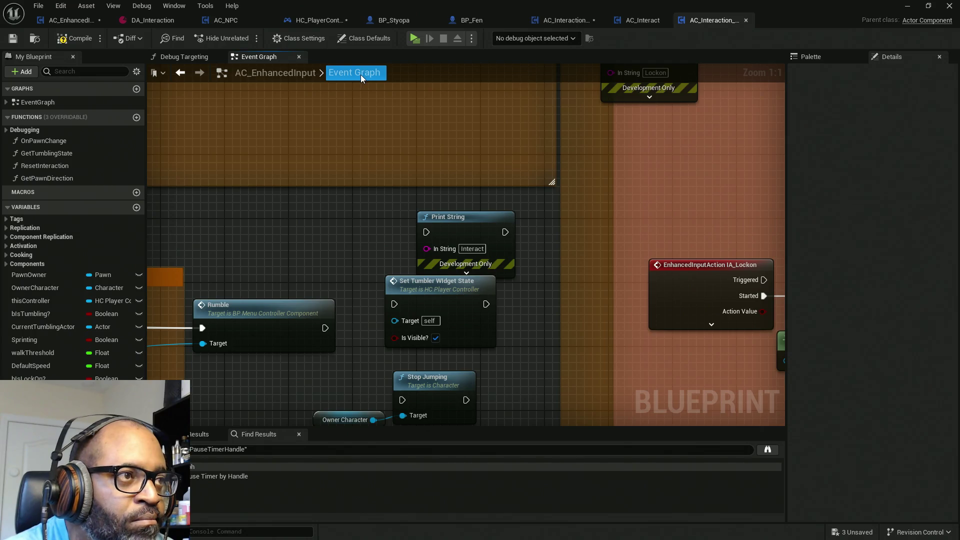
key(Escape)
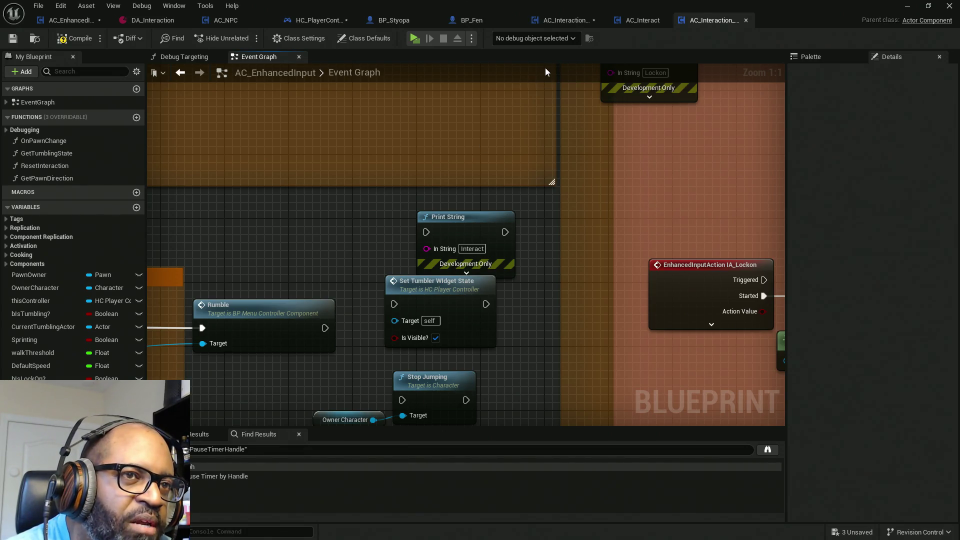
Fit the AC_Interact graph in view, then toggle back to AC_Interaction_CORE.
click(634, 22)
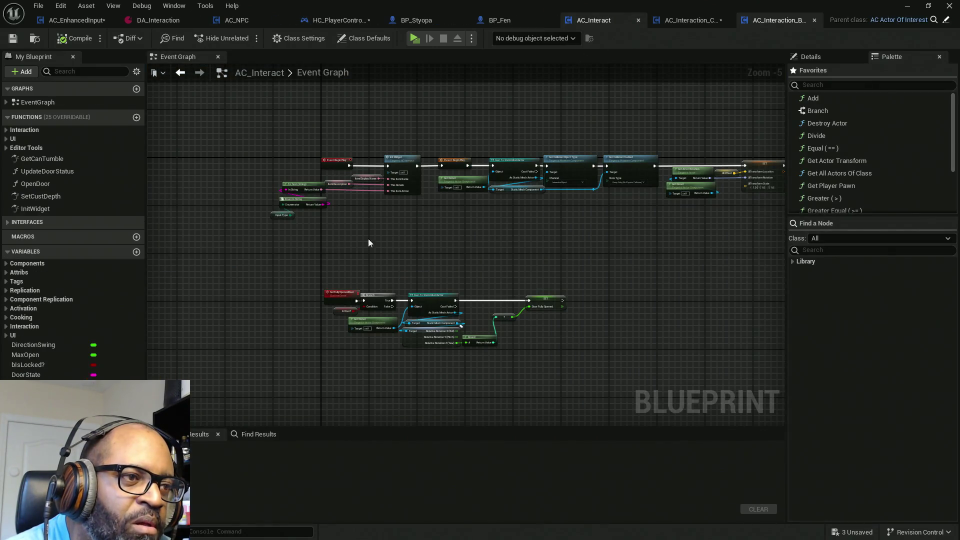
key(Home)
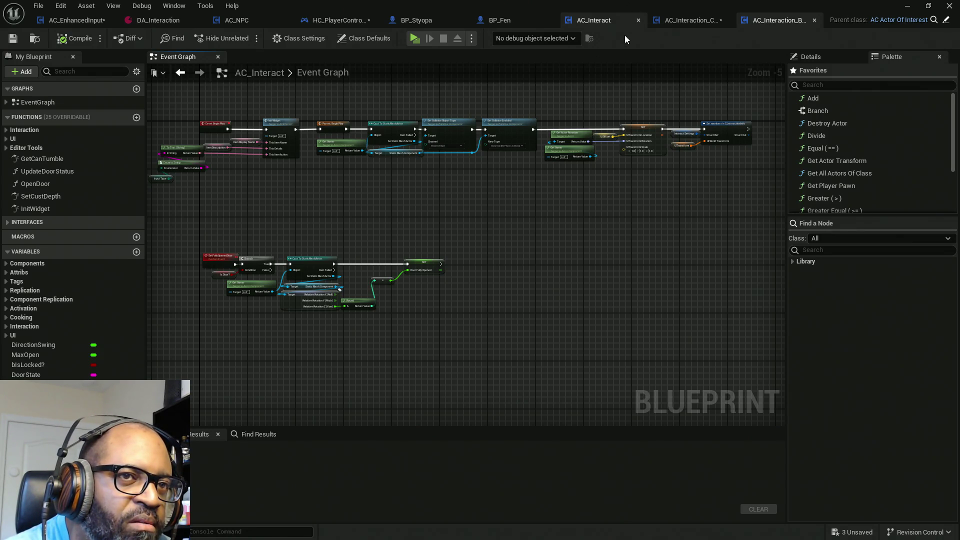
click(693, 25)
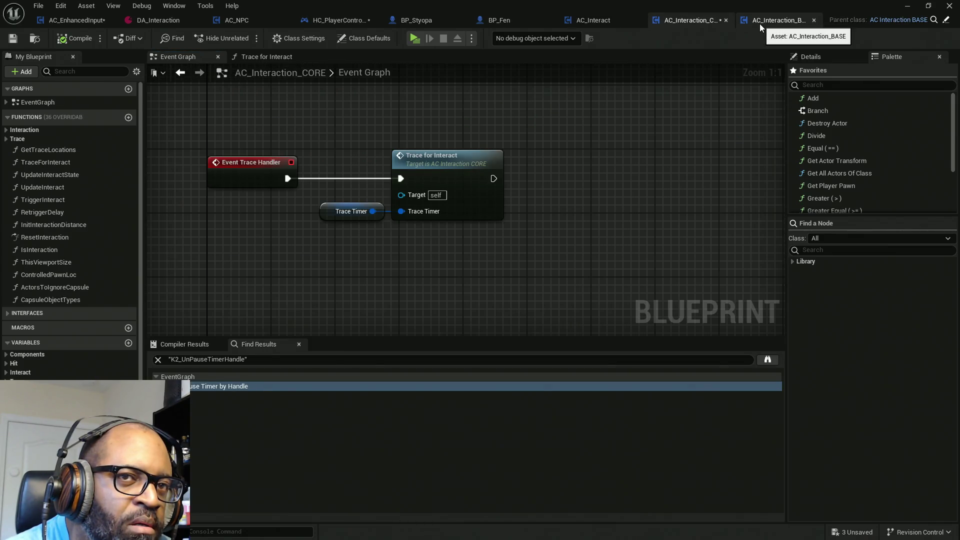
click(613, 23)
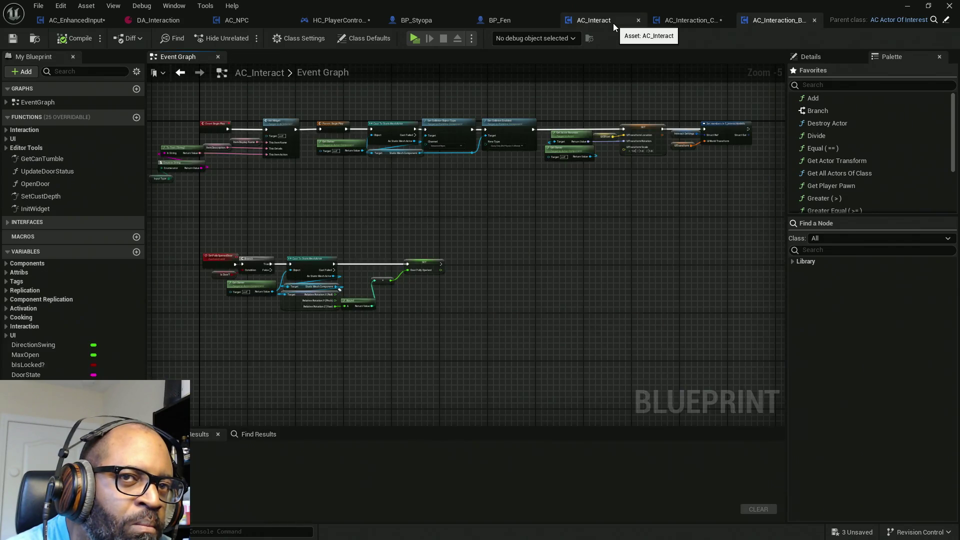
click(686, 20)
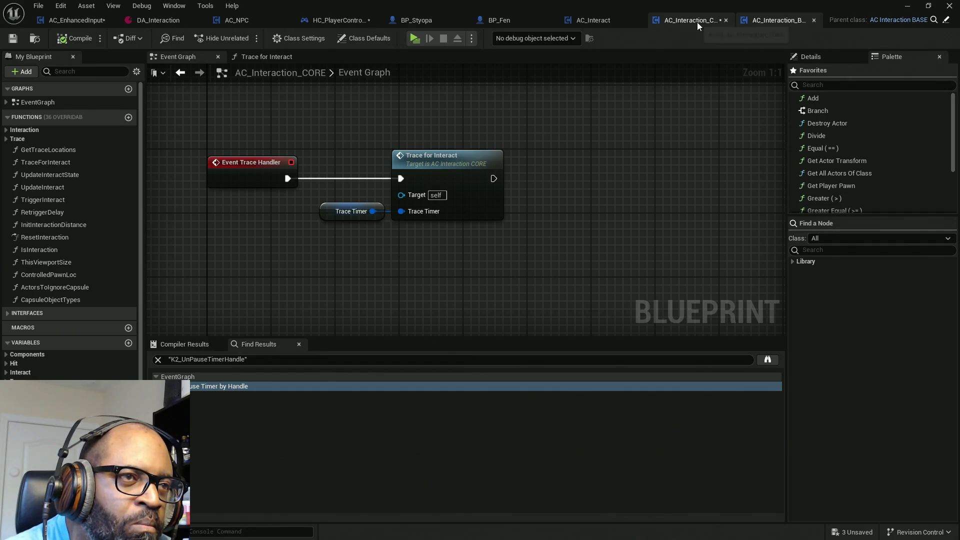
Search AC_Interaction_CORE for Unpause Timer by Handle references, delete the pasted node, then compile and save.
click(552, 210)
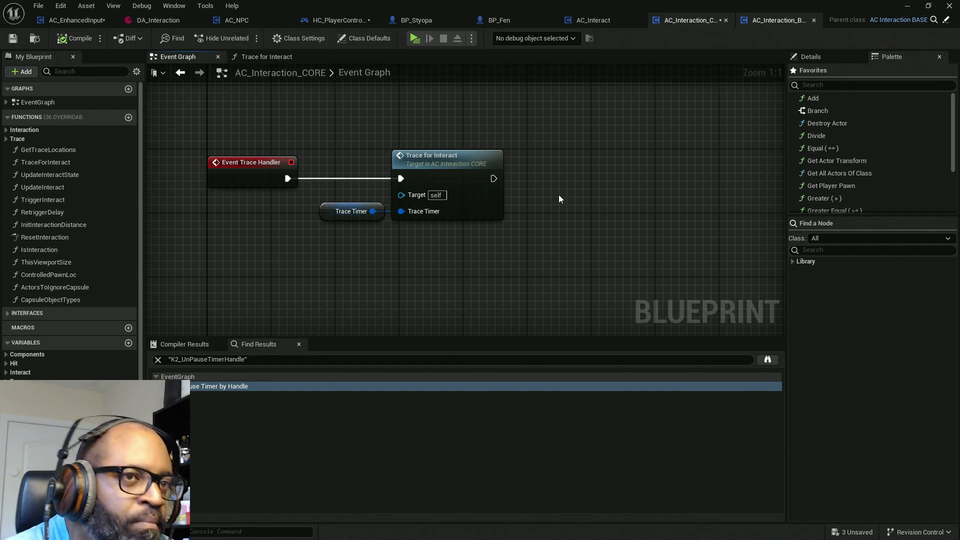
key(ctrl+v)
right_click(590, 203)
mouse_move(665, 313)
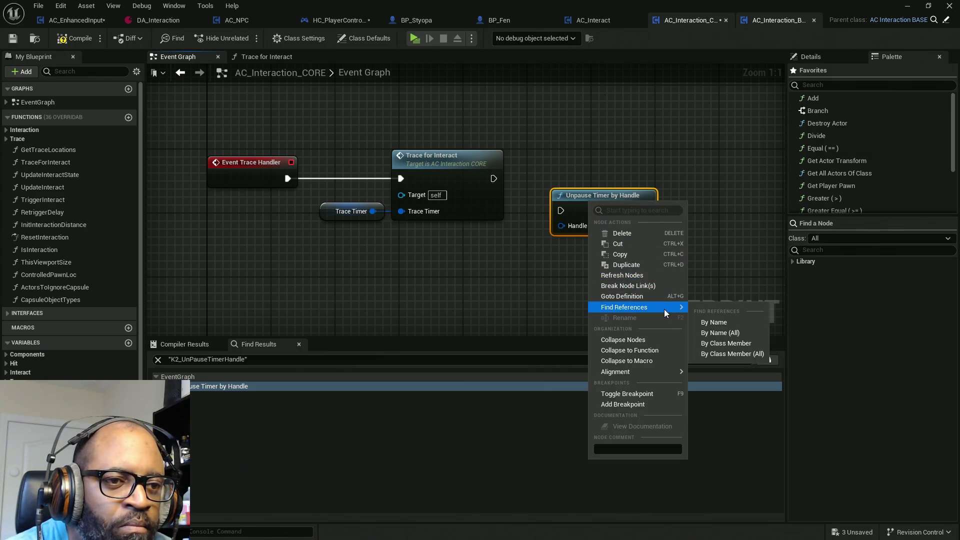
click(720, 324)
mouse_move(695, 161)
mouse_down()
mouse_move(573, 295)
mouse_move(573, 272)
mouse_up()
key(Delete)
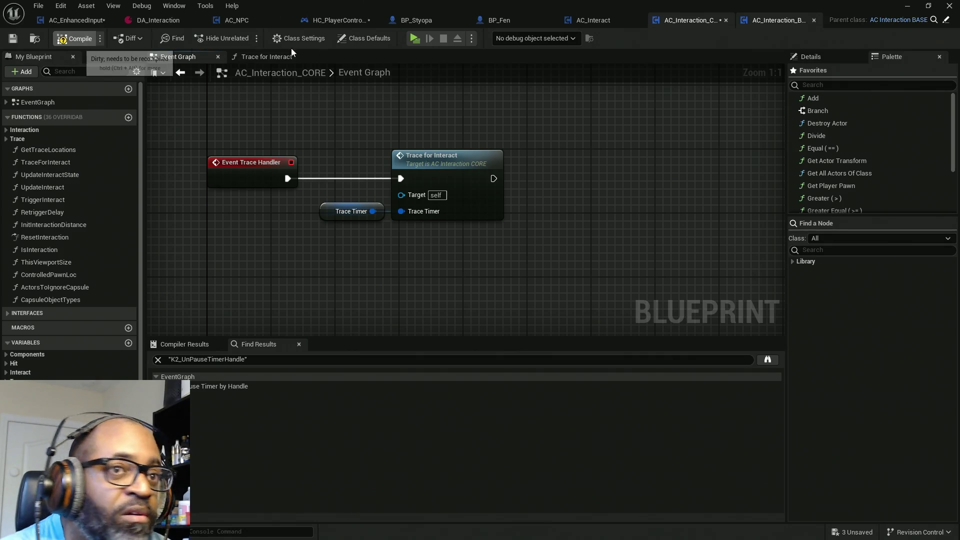
key(F7)
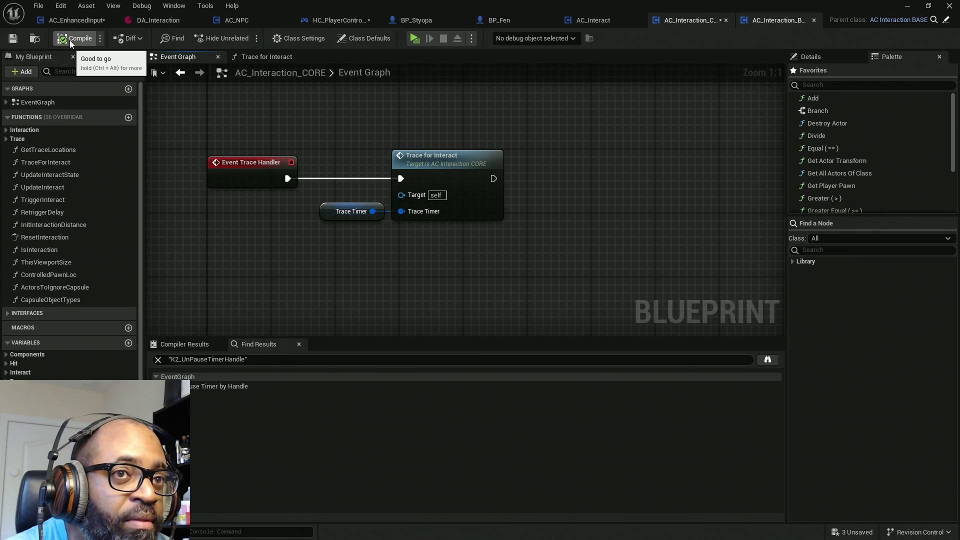
key(ctrl+s)
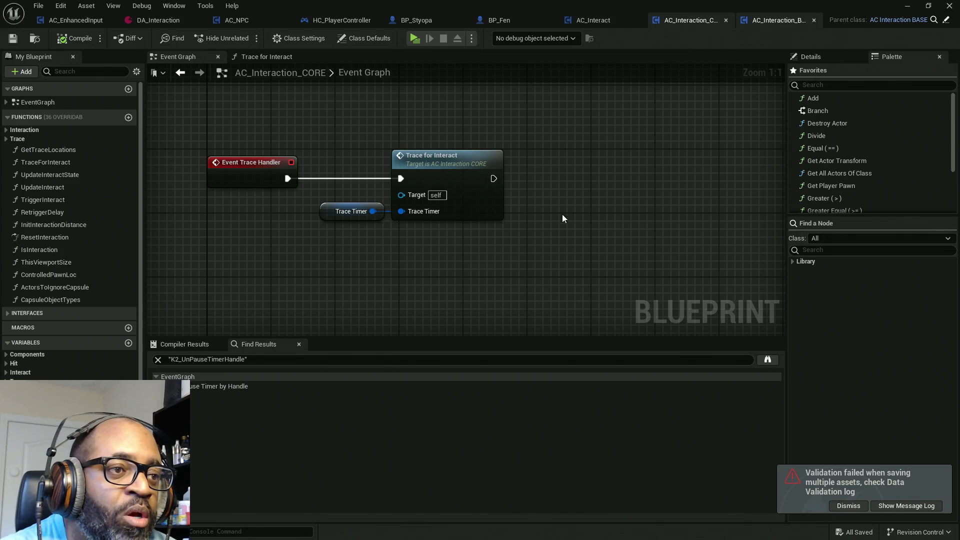
Pan to the Event Begin Play chain, reorder the blueprint tabs, and briefly peek at AC_Interact.
scroll(569, 199, down, 8)
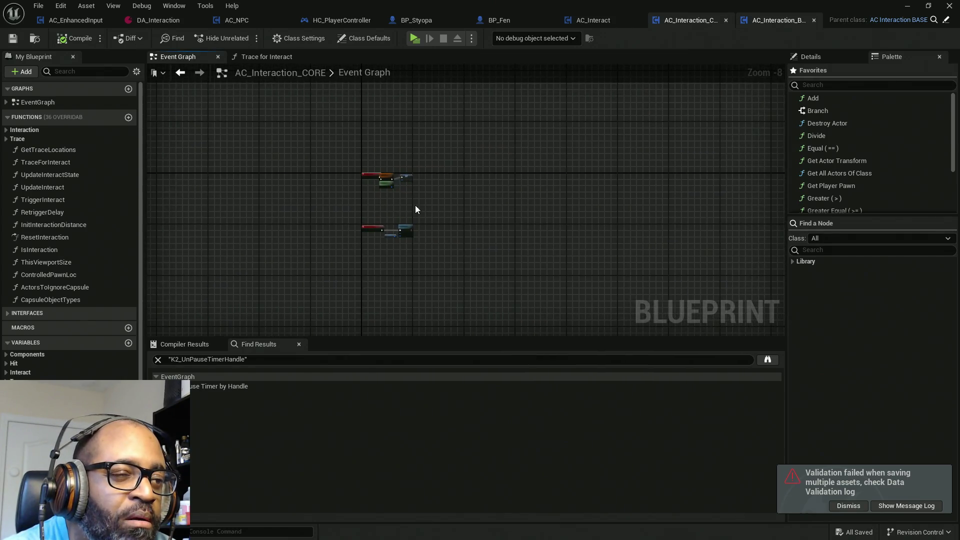
scroll(403, 239, up, 5)
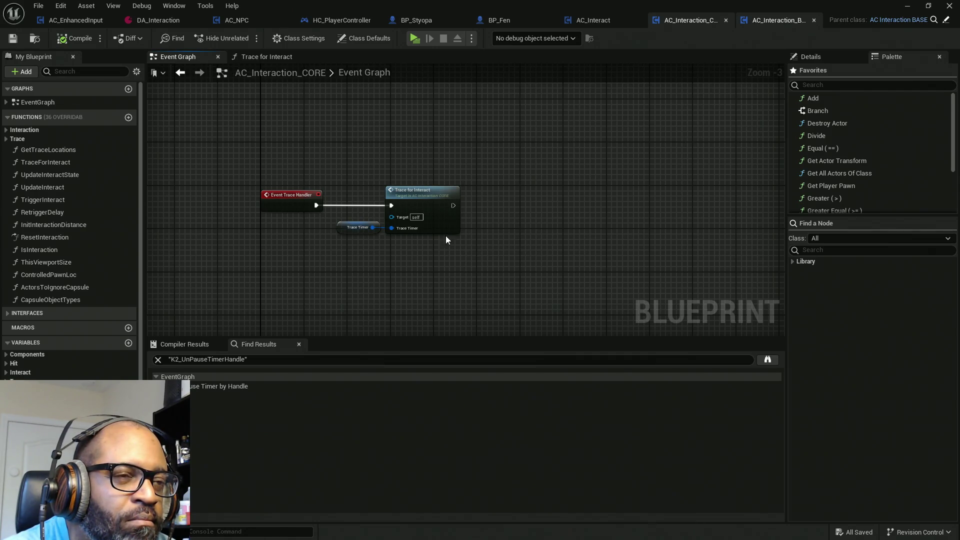
drag(445, 235, 420, 319)
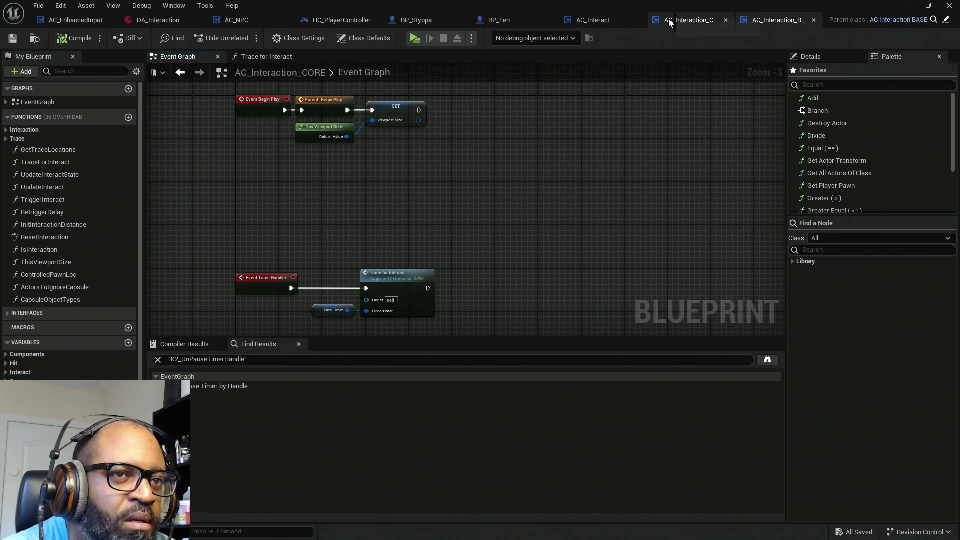
drag(654, 23, 620, 23)
click(578, 25)
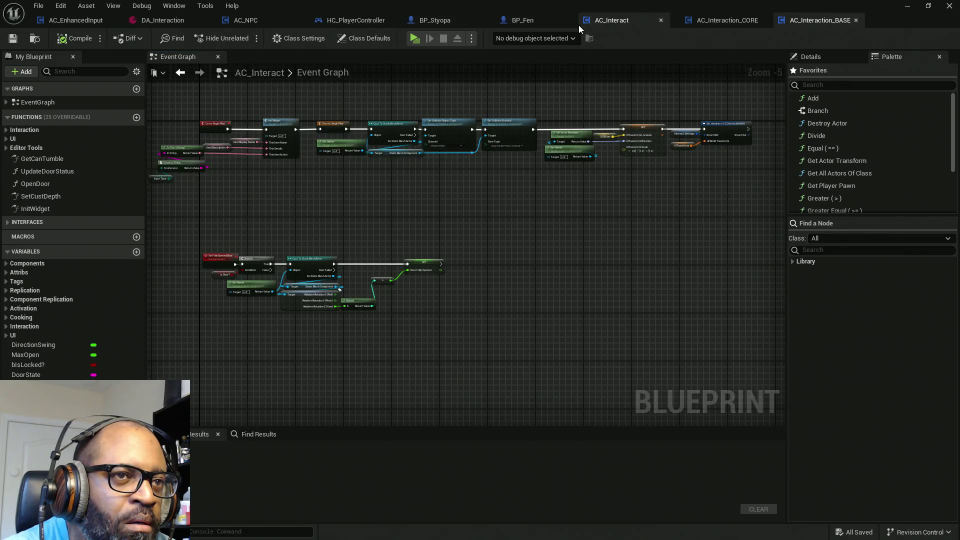
click(683, 20)
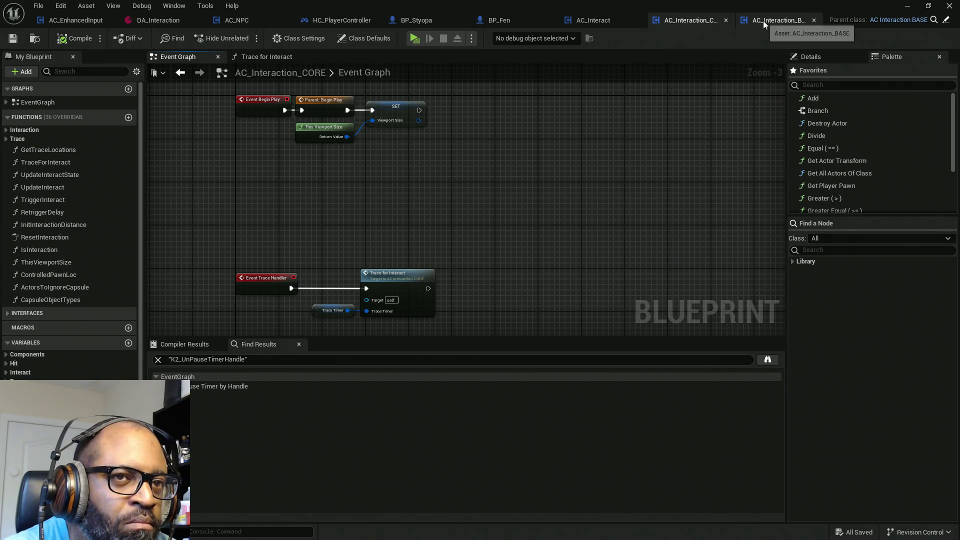
Open AC_Interaction_BASE and zoom to its 'Create trace timer' setup.
click(808, 21)
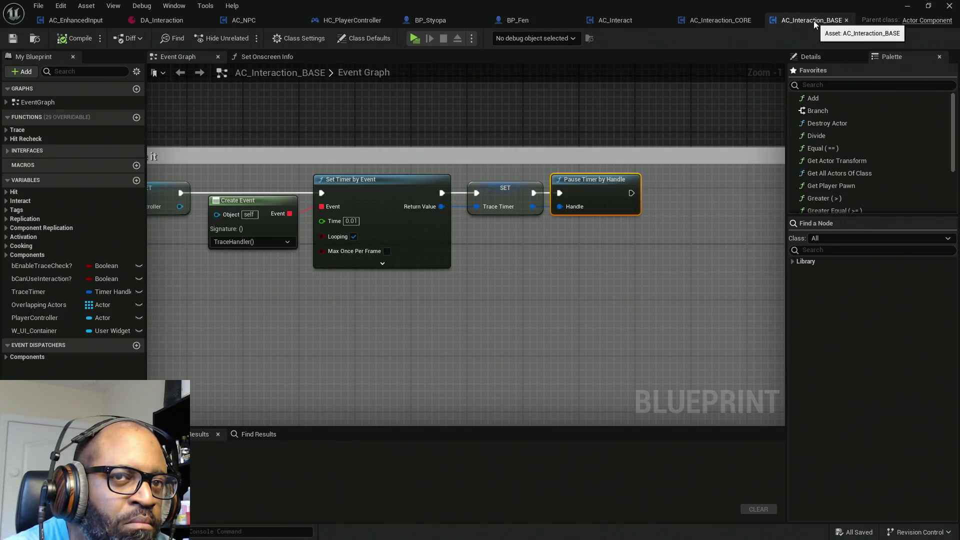
scroll(457, 129, down, 4)
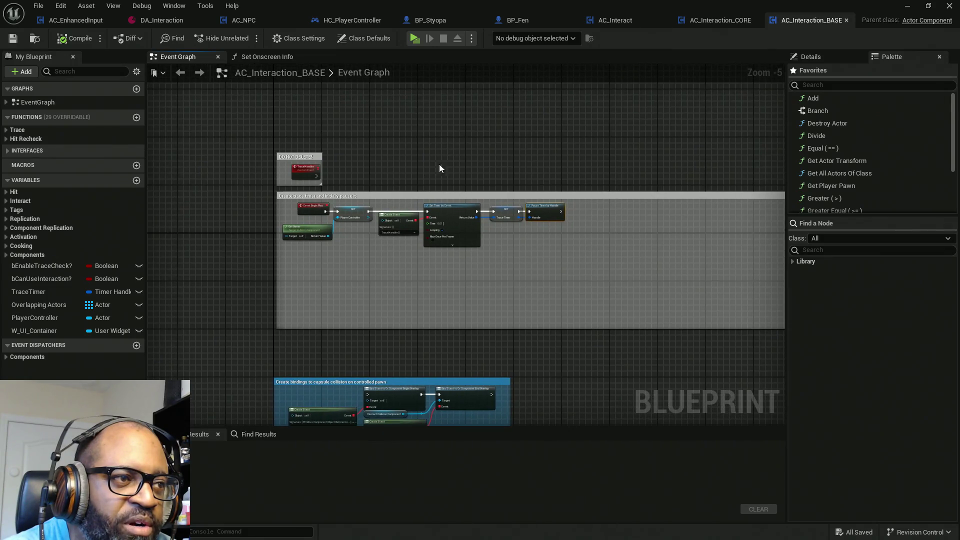
scroll(326, 169, up, 3)
scroll(336, 169, down, 6)
scroll(377, 315, up, 5)
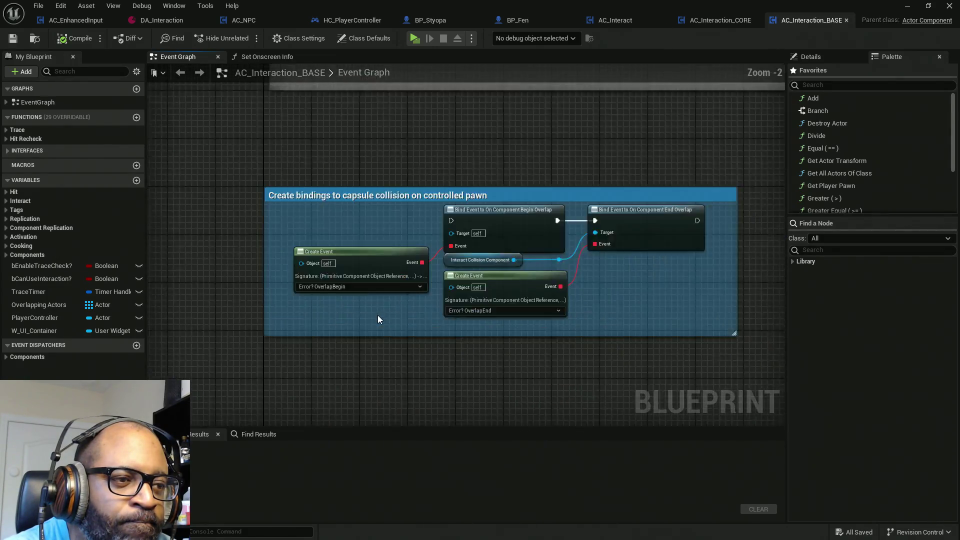
scroll(377, 314, down, 4)
scroll(441, 264, up, 4)
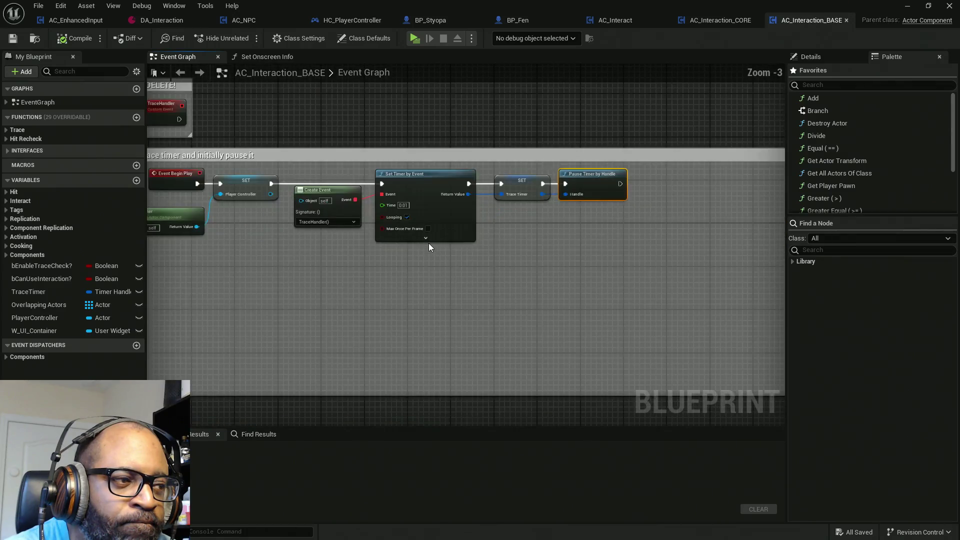
drag(360, 250, 467, 239)
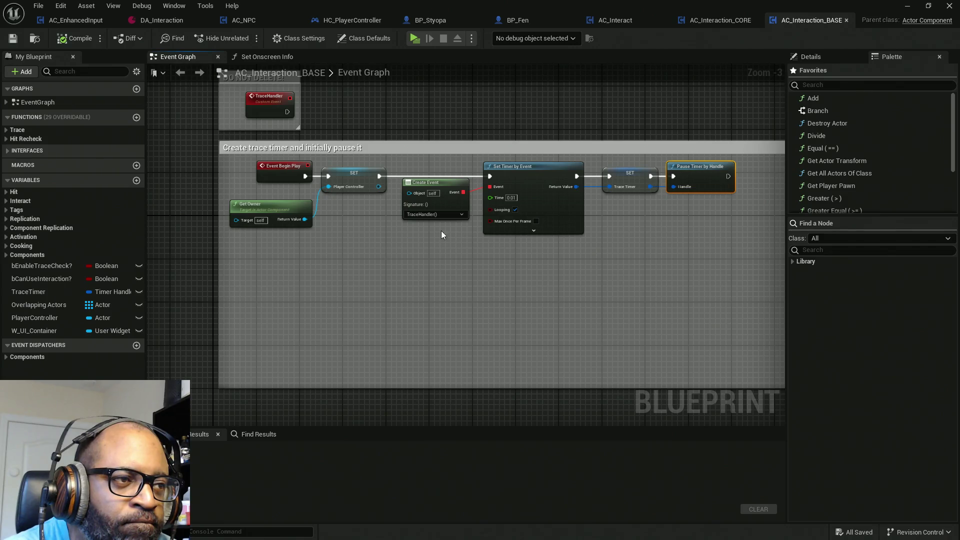
scroll(415, 225, up, 2)
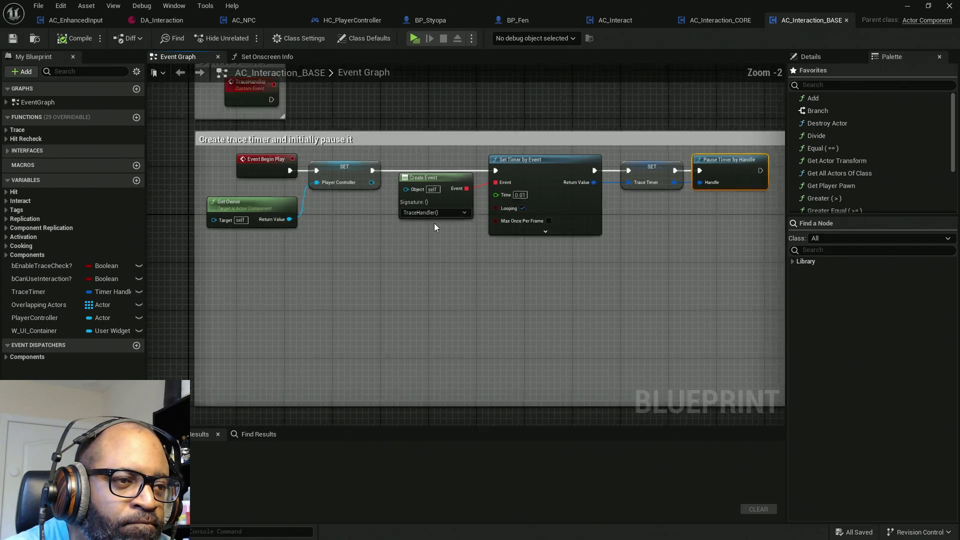
Select the Create Event, Set Timer by Event, Trace Timer and Pause Timer nodes, then jump to TraceHandler.
drag(589, 272, 392, 200)
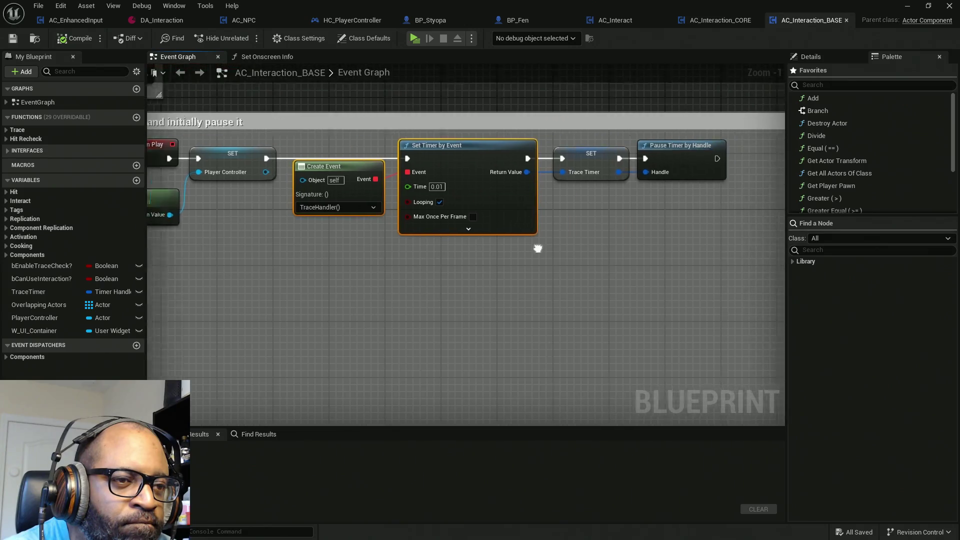
drag(661, 212, 545, 165)
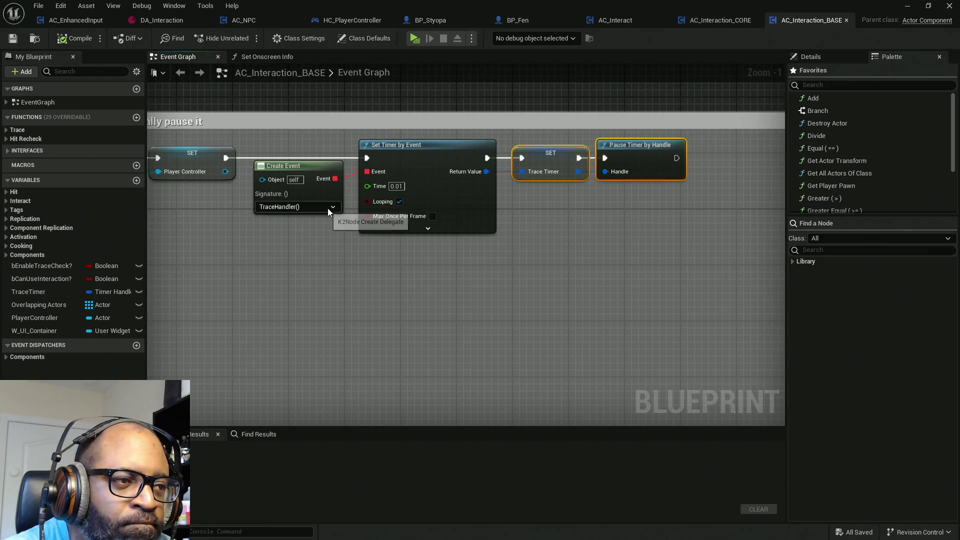
double_click(271, 210)
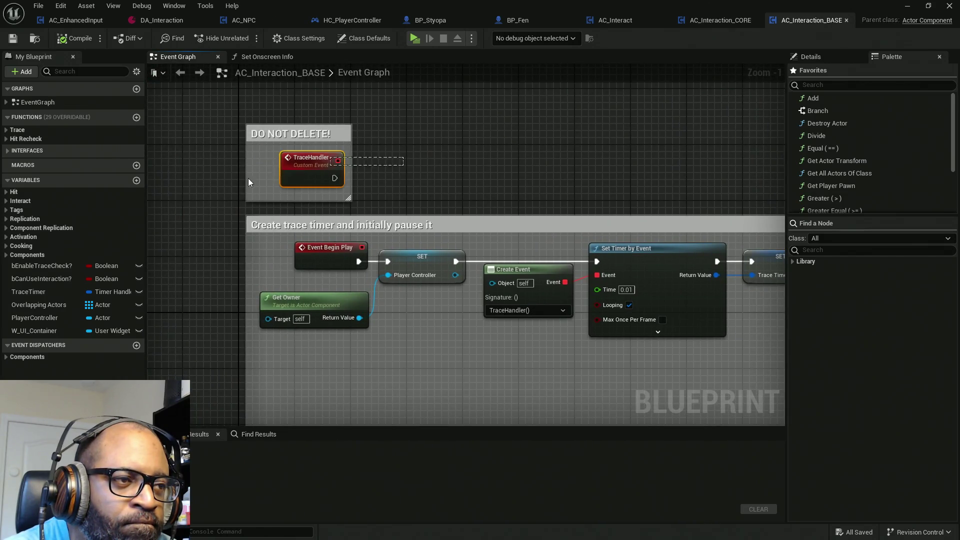
click(712, 22)
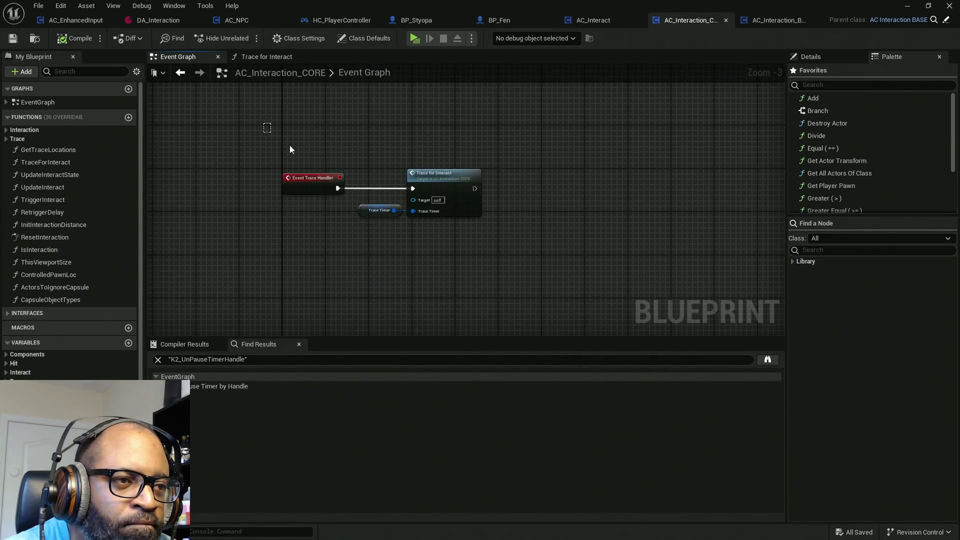
Set the debug object to the spawned AC_Interaction_CORE on the player controller during play.
drag(266, 122, 545, 255)
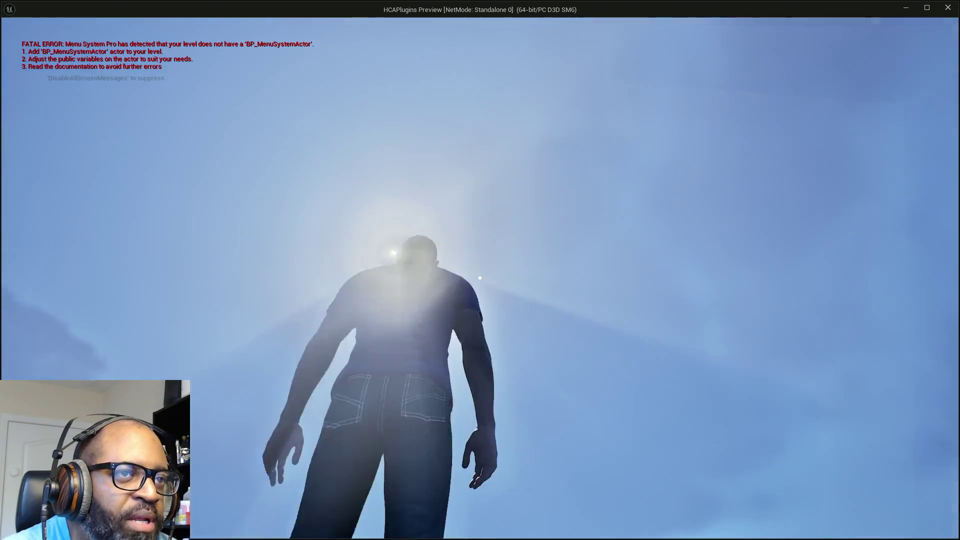
drag(496, 9, 497, 45)
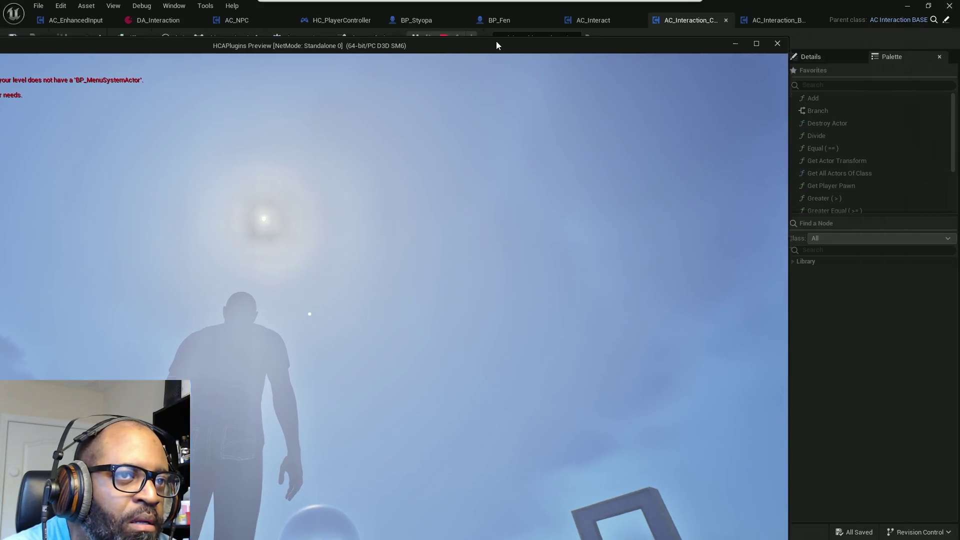
key(alt+Tab)
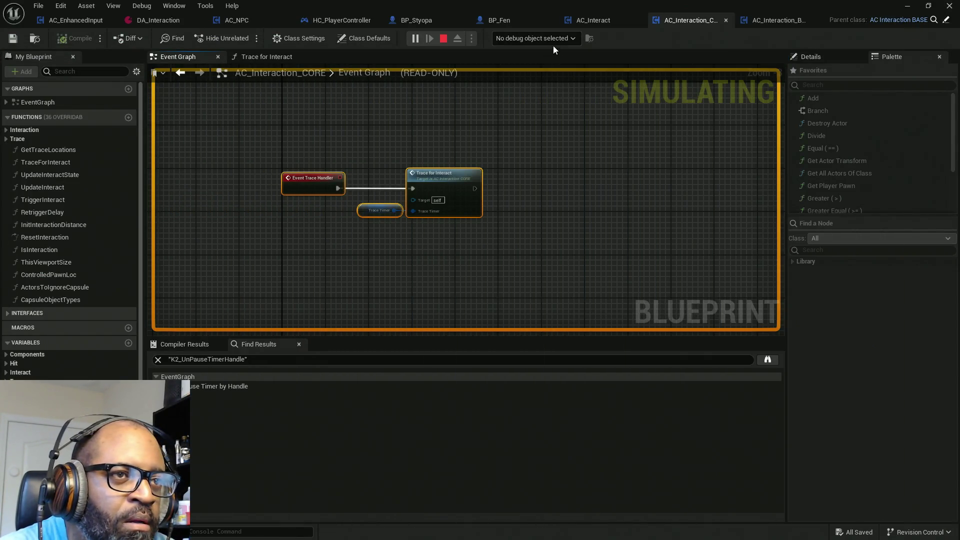
click(552, 39)
click(540, 58)
scroll(305, 189, up, 1)
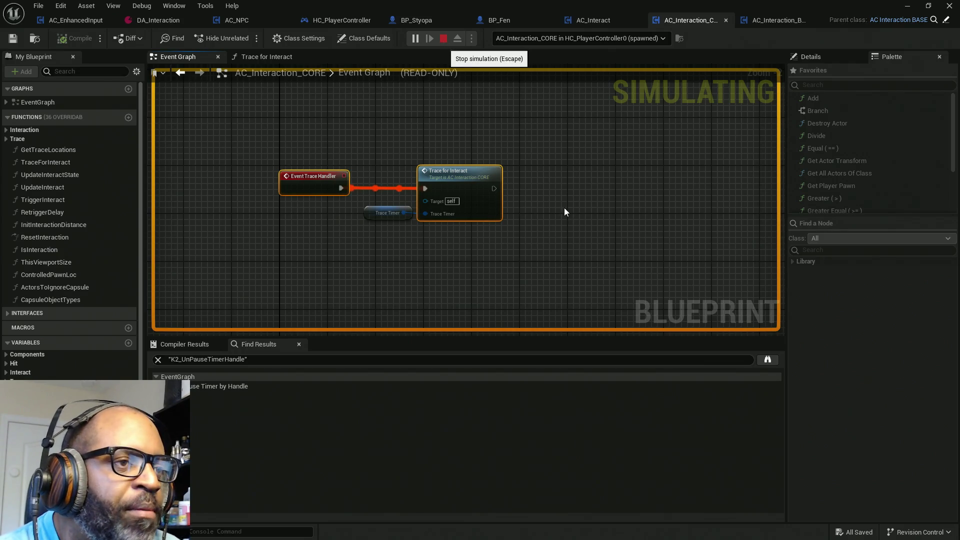
Stop the game simulation and return to the AC_Interaction_CORE editor window.
key(Escape)
key(alt+Tab)
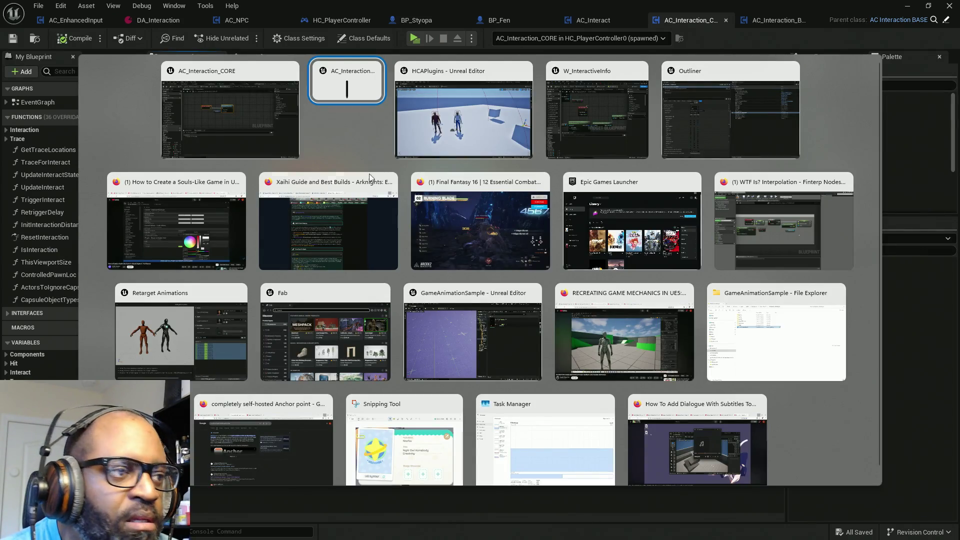
scroll(438, 337, down, 1)
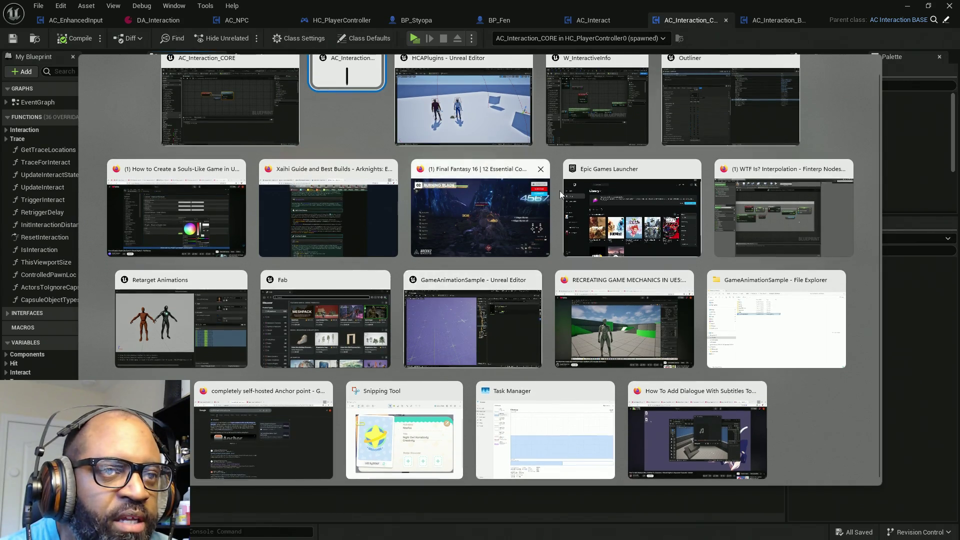
scroll(473, 127, up, 1)
click(353, 85)
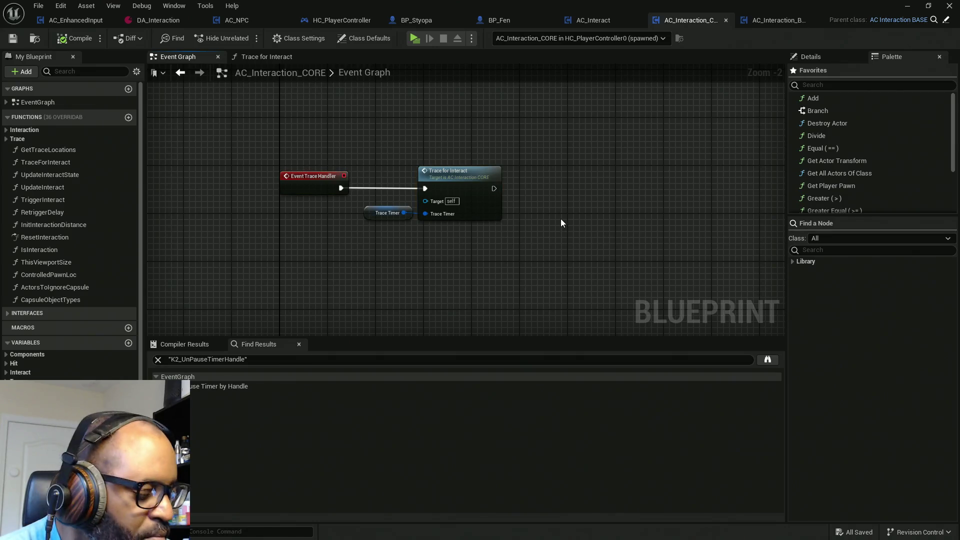
Paste an Unpause Timer by Handle node and search its references by name.
key(ctrl+v)
right_click(595, 232)
mouse_move(652, 339)
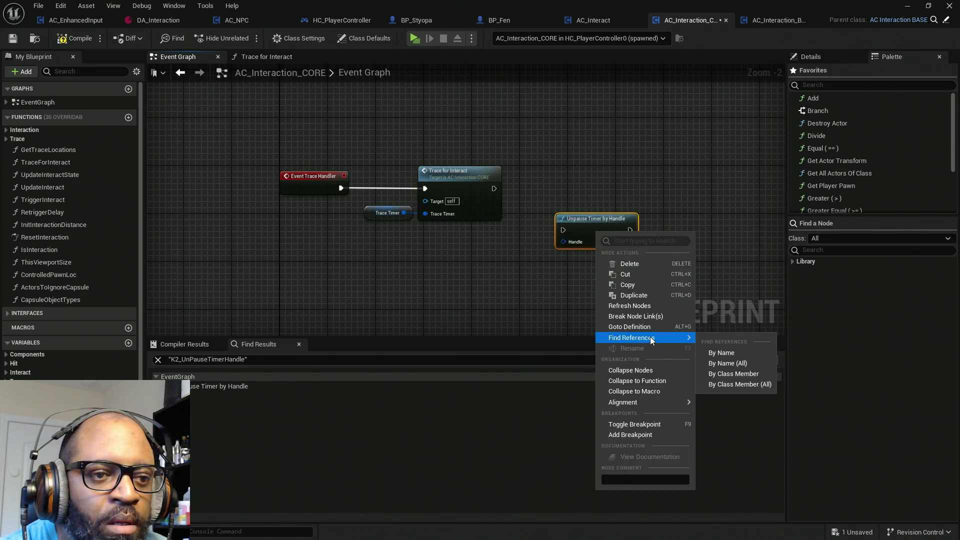
click(740, 351)
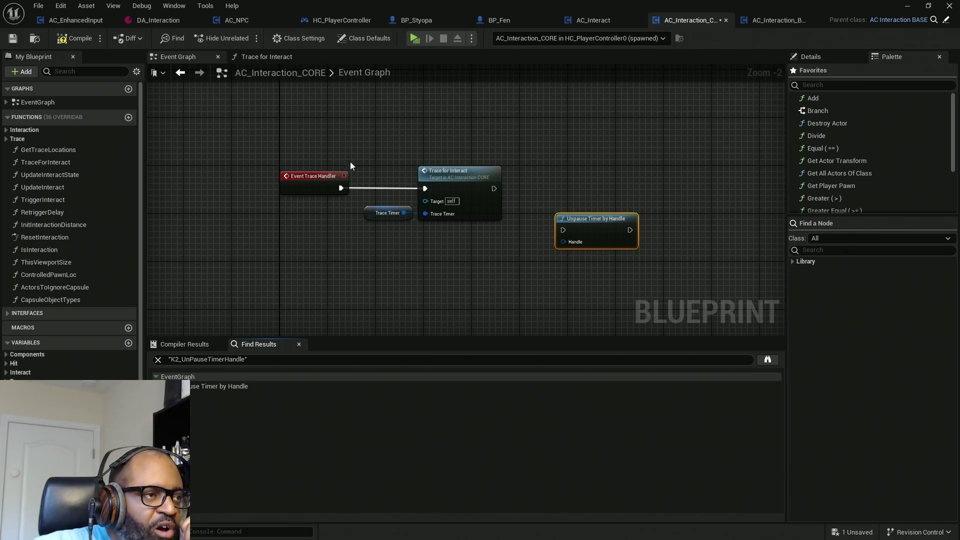
Expand the Trace function group to reveal PauseTrace and delete the Unpause Timer node.
click(6, 102)
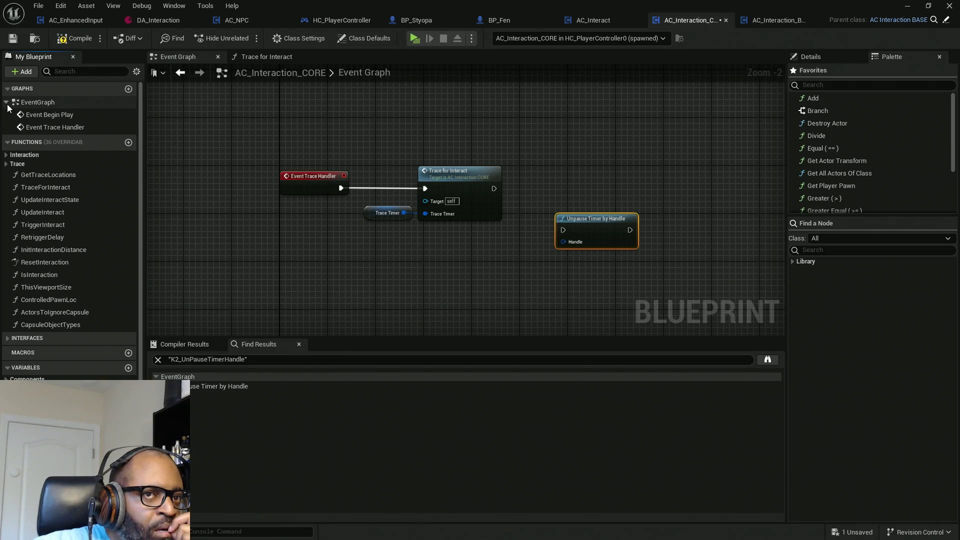
double_click(6, 102)
click(6, 102)
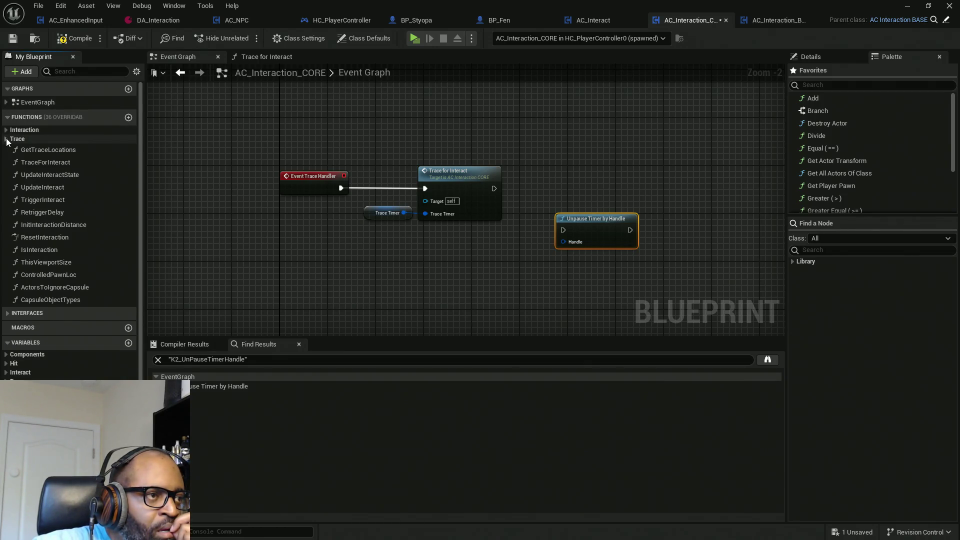
click(62, 149)
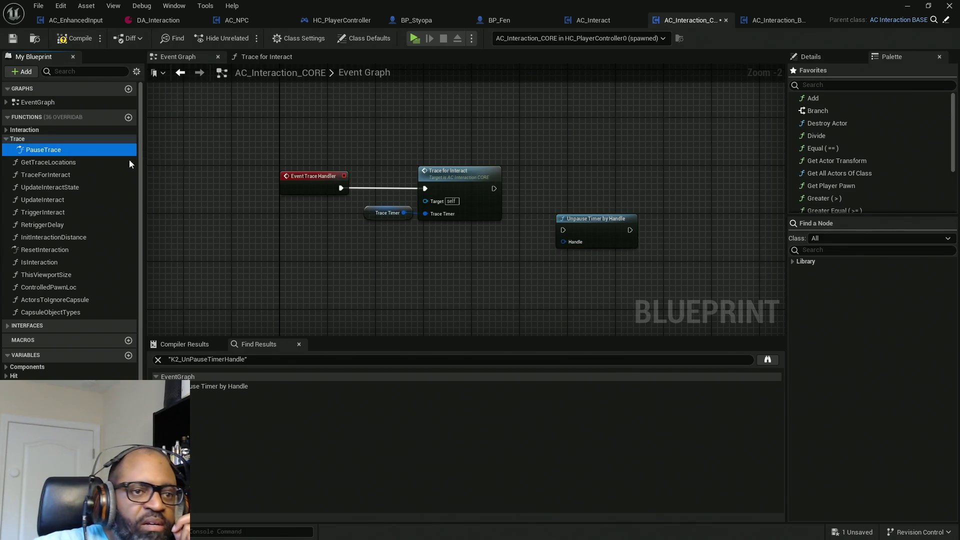
click(615, 235)
key(Delete)
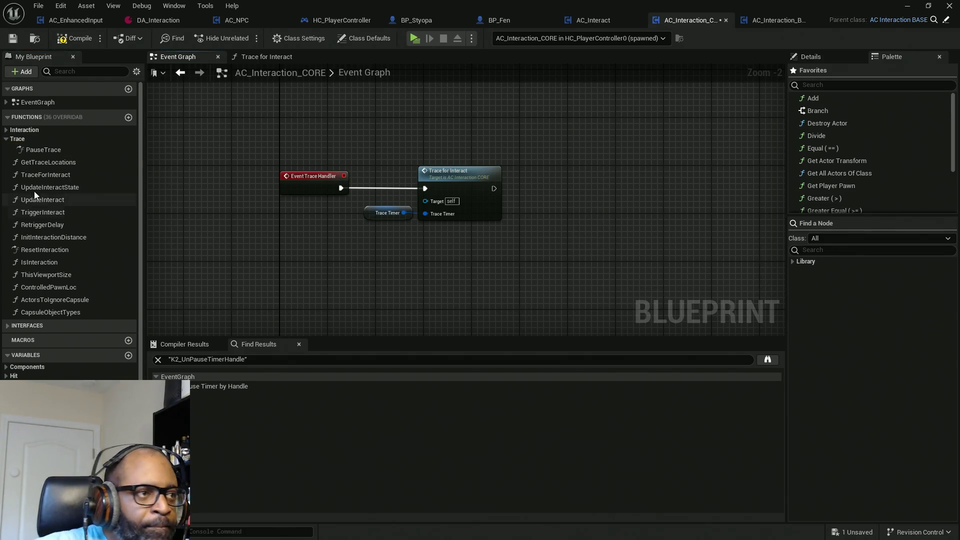
Dismiss the PauseTrace options menu and pan the Event Graph to Event Begin Play.
right_click(44, 150)
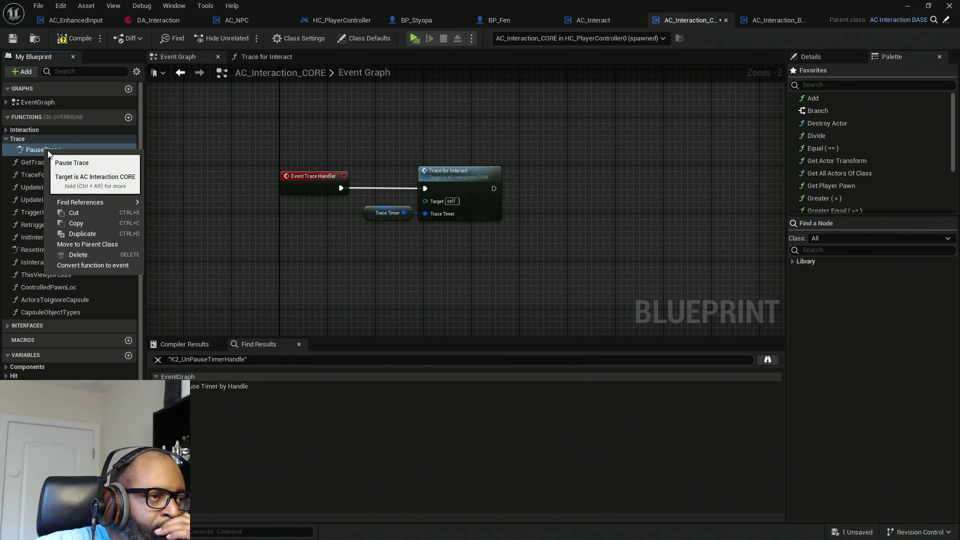
click(562, 112)
drag(562, 112, 552, 233)
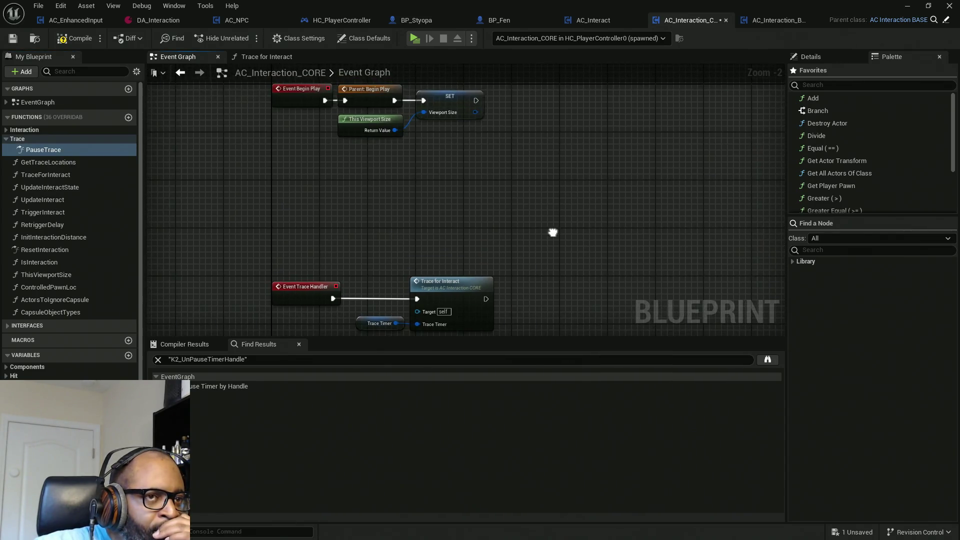
mouse_move(529, 169)
mouse_down()
mouse_move(535, 249)
mouse_move(535, 221)
mouse_up()
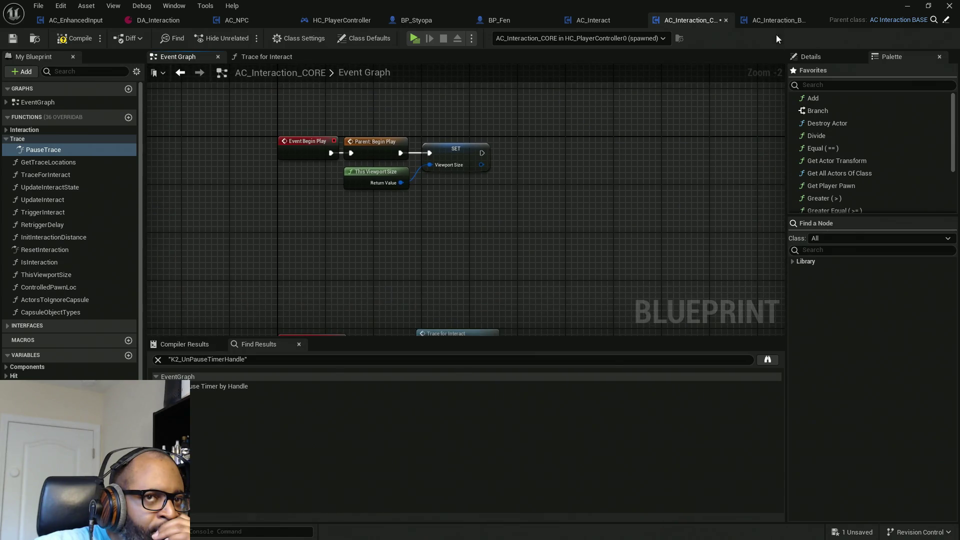
click(771, 22)
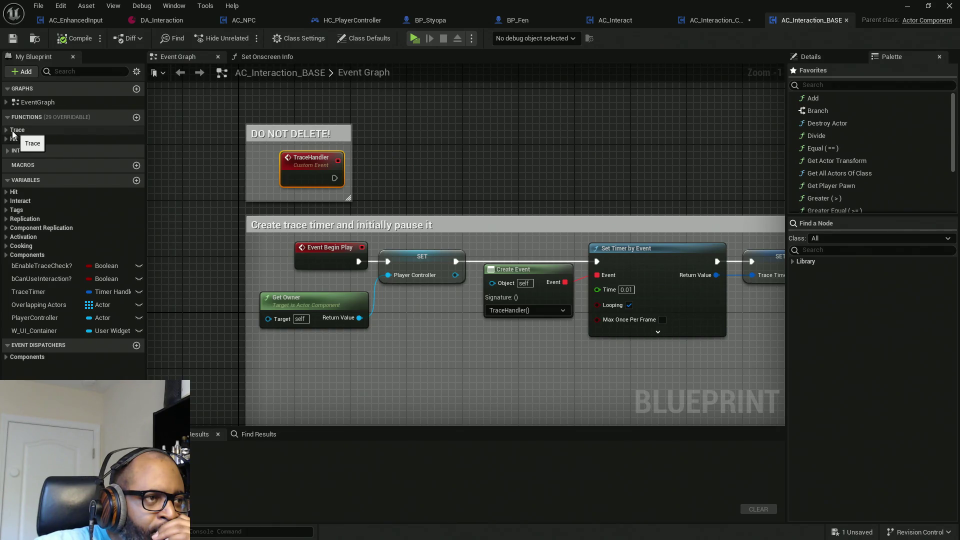
Expand AC_Interaction_BASE's Trace functions and bring the SET Trace Timer and Pause Timer nodes into view.
click(12, 131)
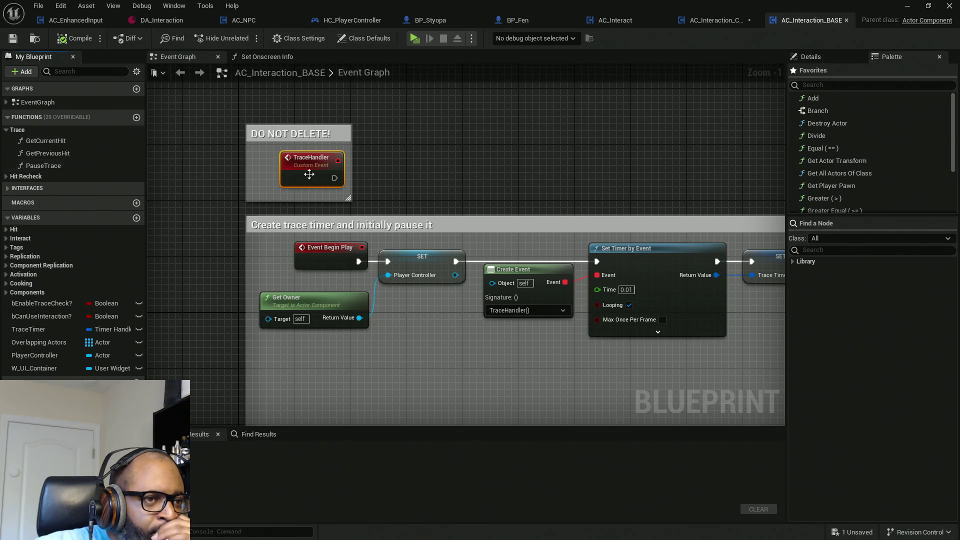
drag(545, 323, 400, 300)
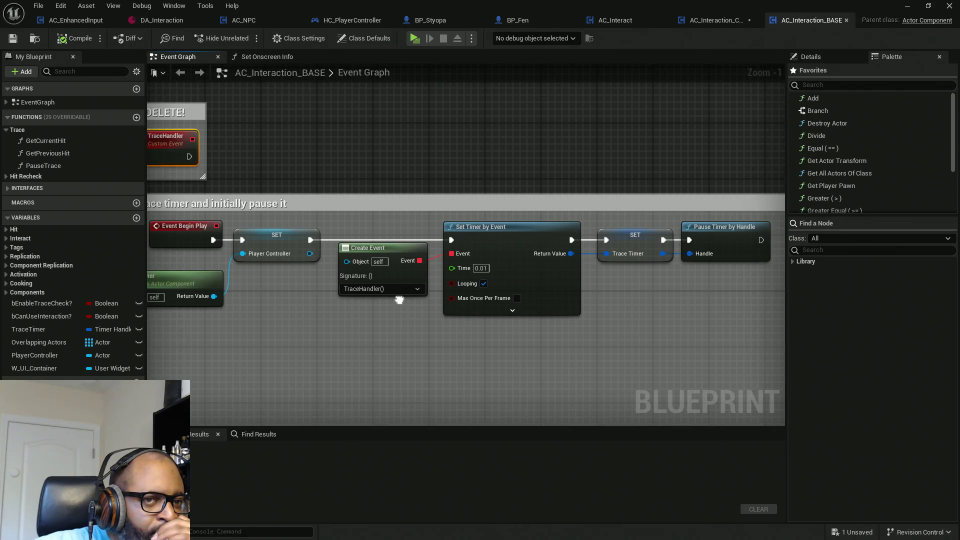
scroll(400, 300, down, 8)
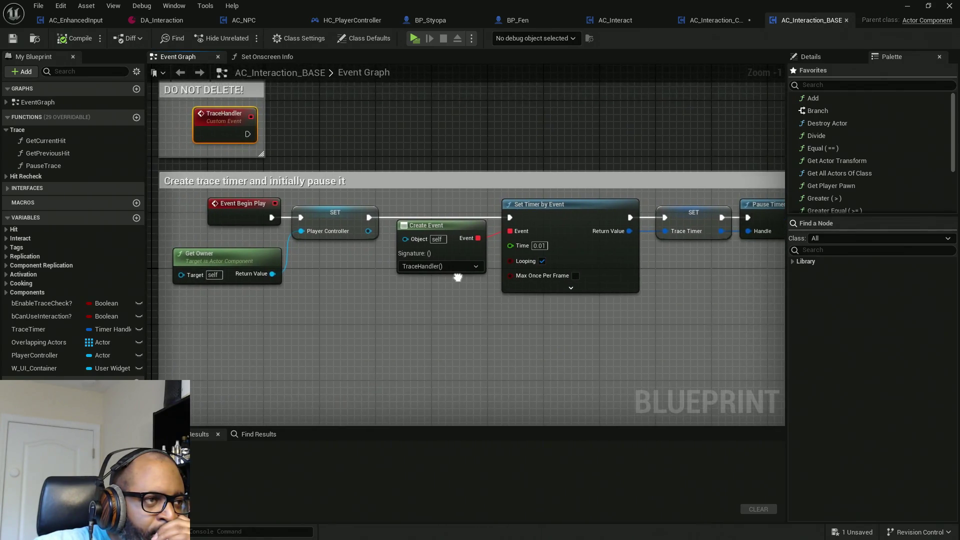
scroll(440, 310, up, 6)
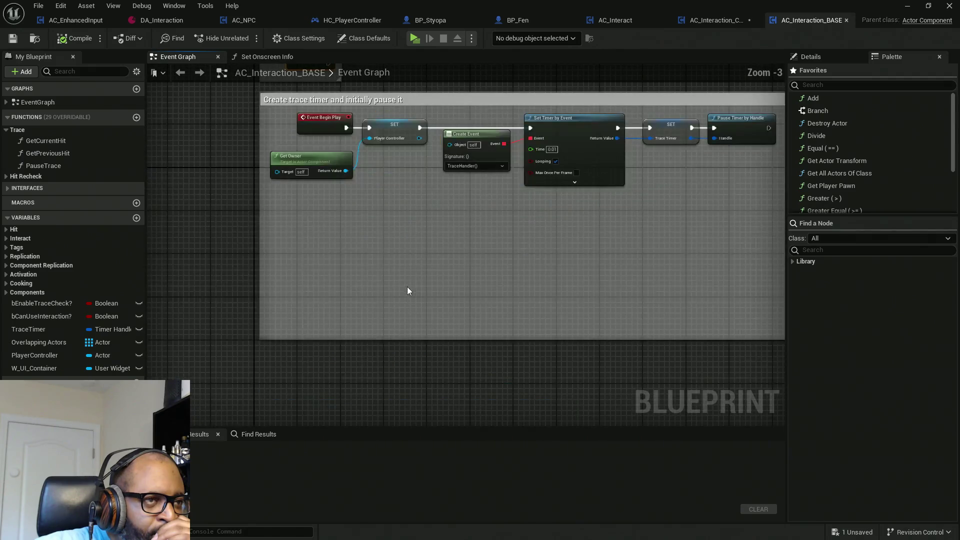
Find PauseTrace references by name and open the Pause Trace function graph from the results.
right_click(43, 166)
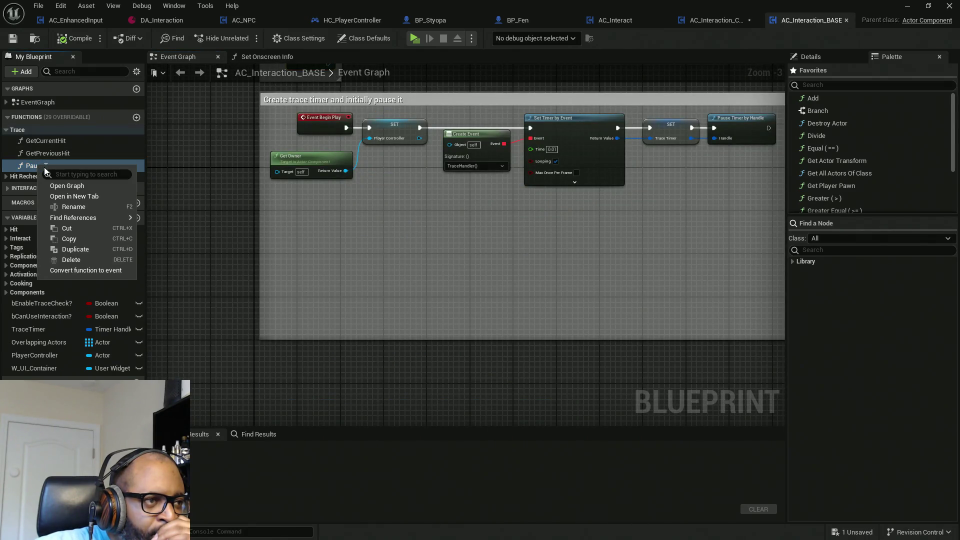
mouse_move(100, 218)
click(191, 231)
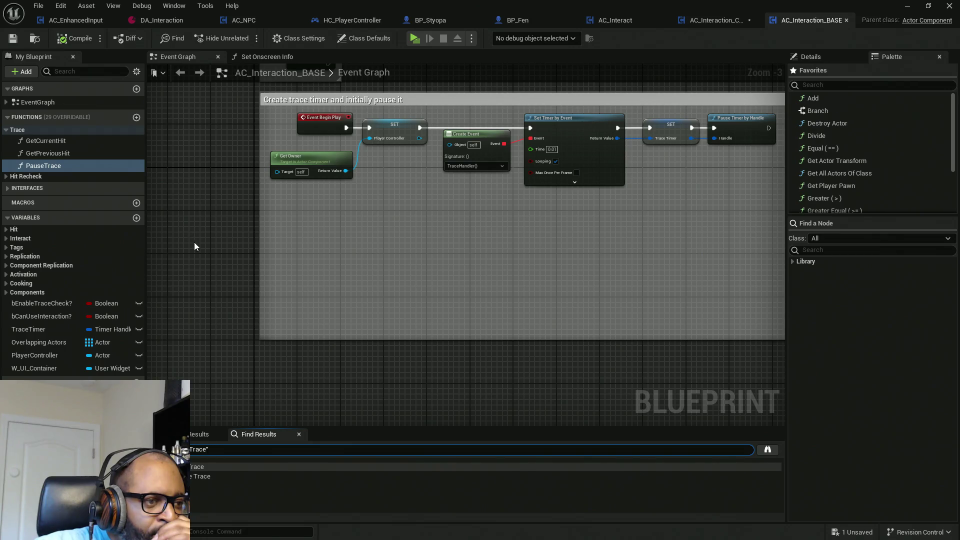
click(201, 477)
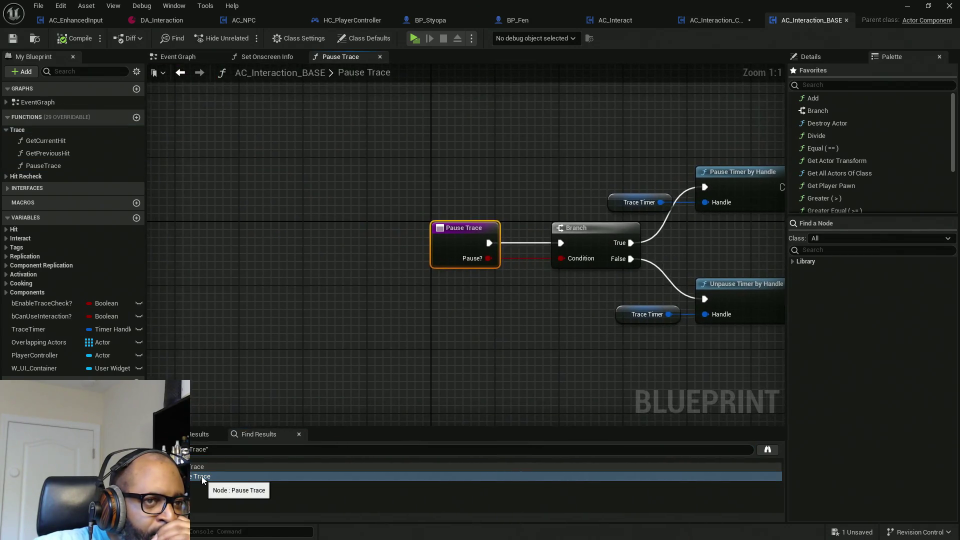
drag(460, 352, 309, 344)
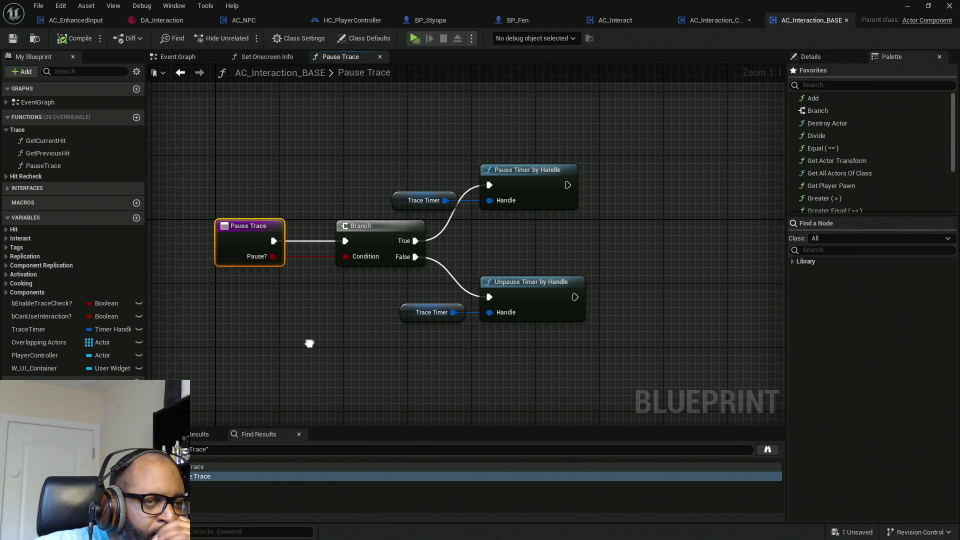
click(708, 22)
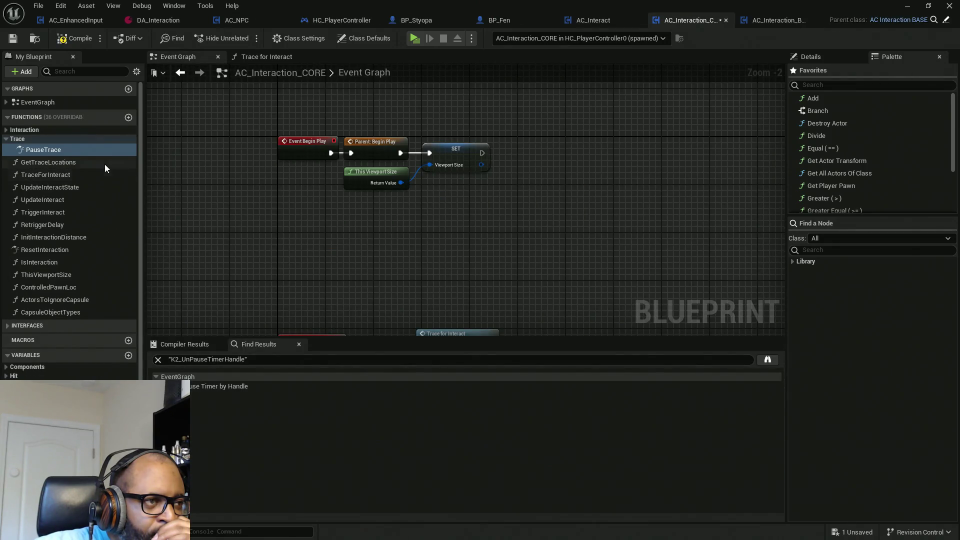
Find PauseTrace references in AC_Interaction_CORE, then open its Pause Trace override and Parent: Pause Trace node.
right_click(61, 151)
mouse_move(118, 208)
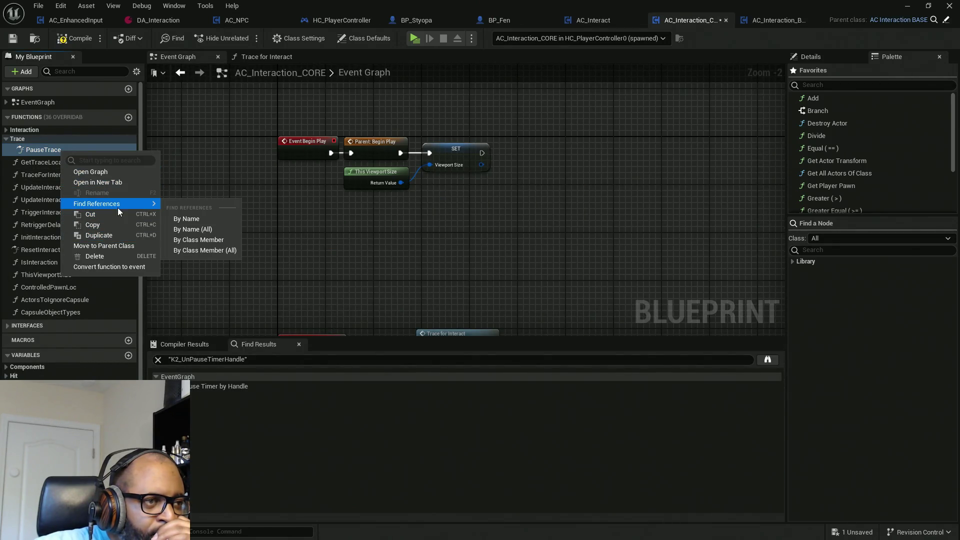
click(190, 216)
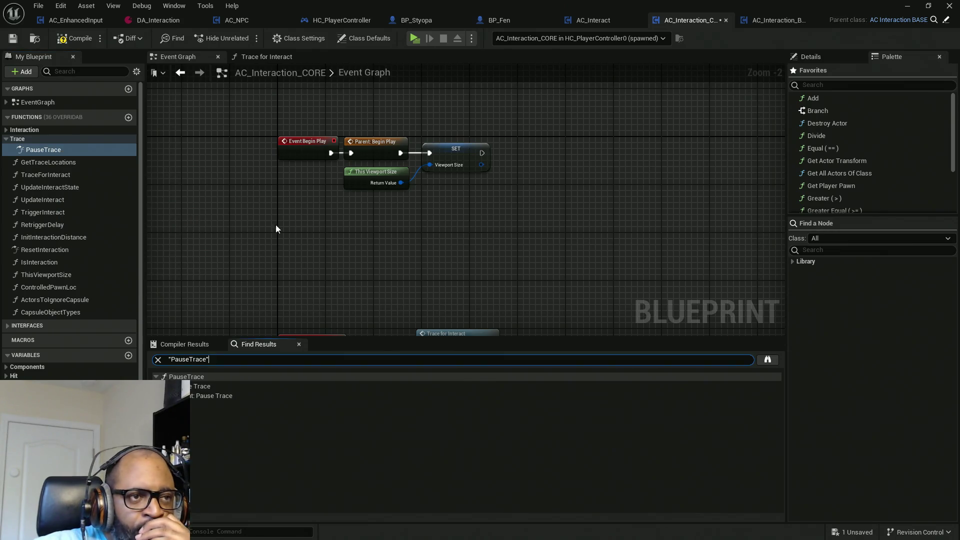
double_click(209, 387)
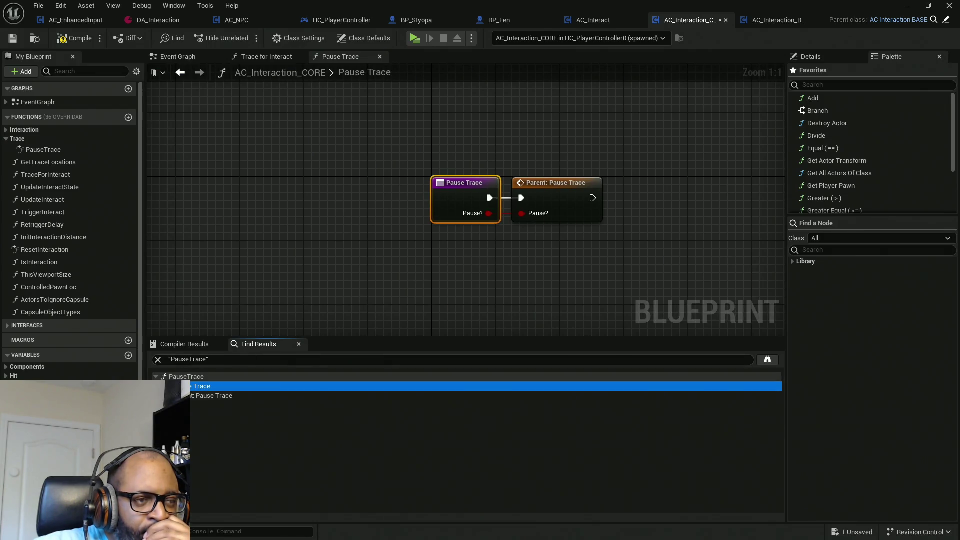
double_click(193, 396)
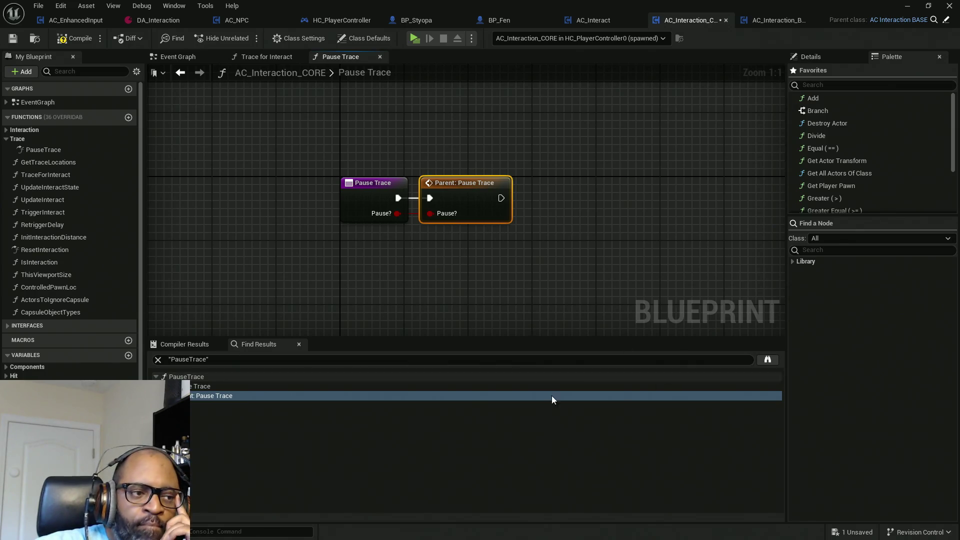
double_click(199, 386)
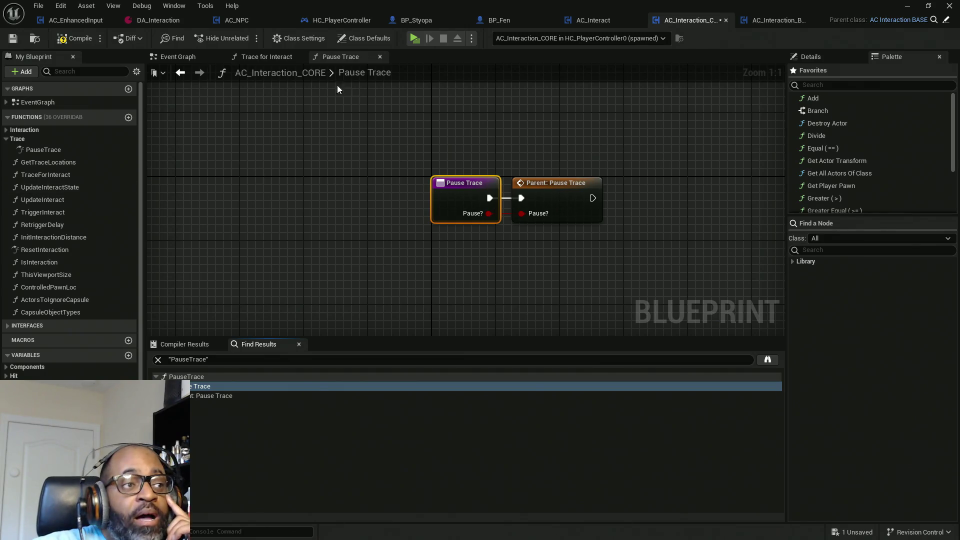
click(326, 22)
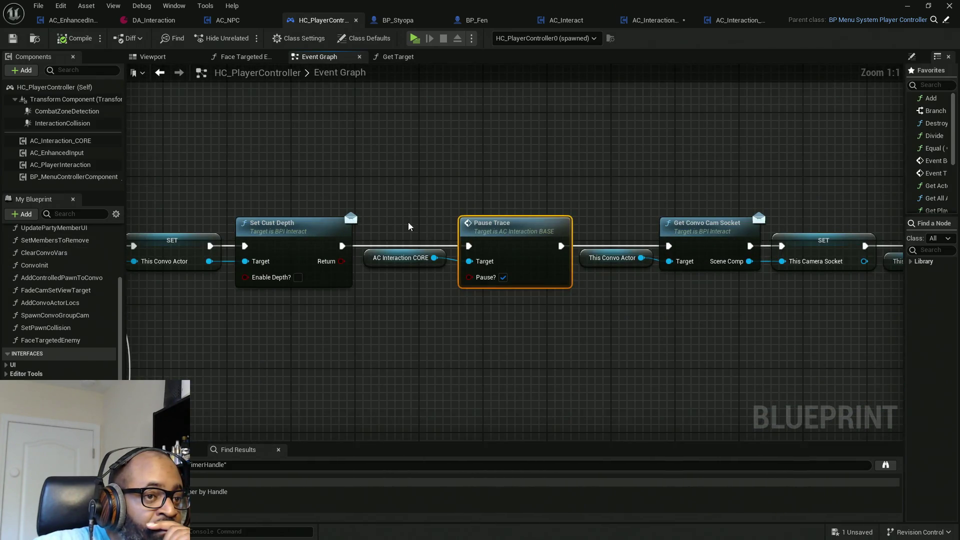
Browse the open blueprints and HC_PlayerController's Trace Pause State and Get Target graphs, ending on its Event Graph.
key(alt+Right)
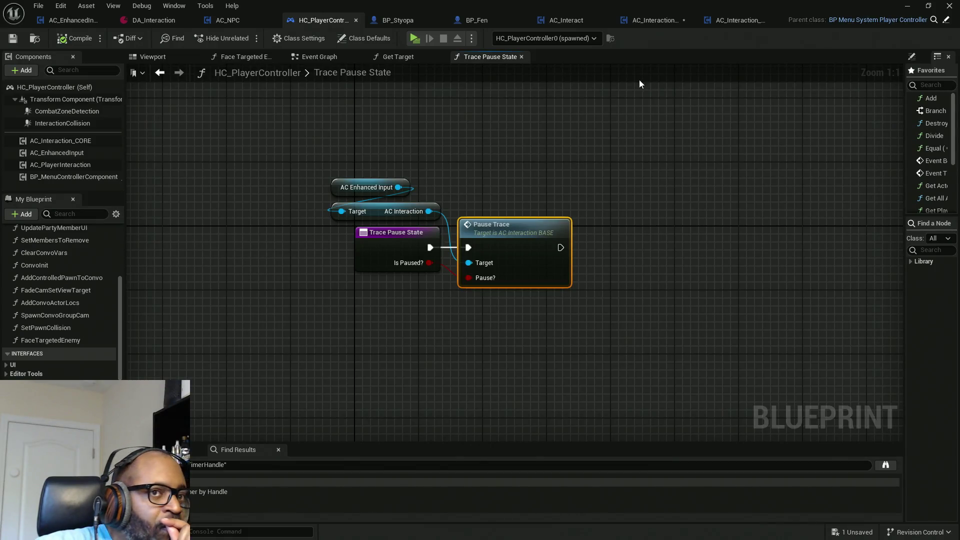
click(748, 23)
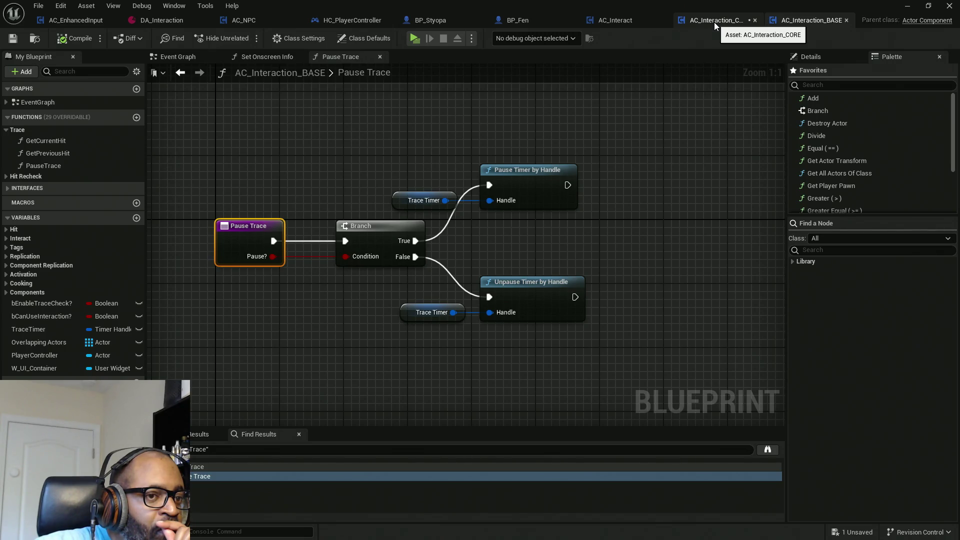
click(714, 22)
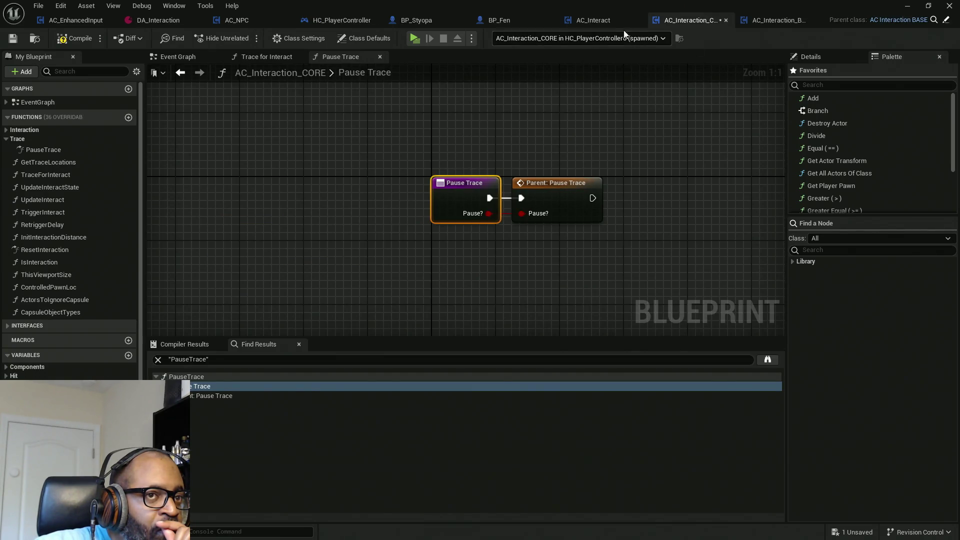
click(605, 20)
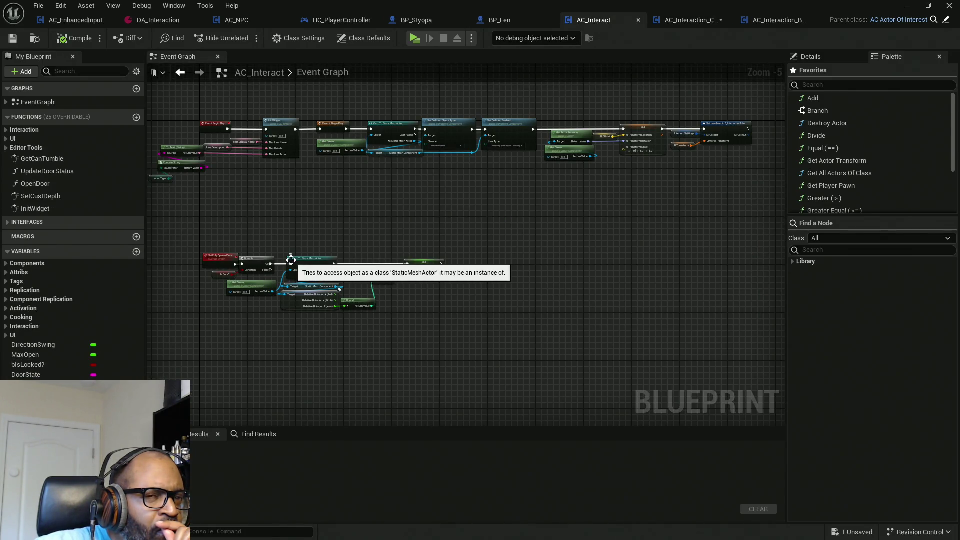
click(326, 21)
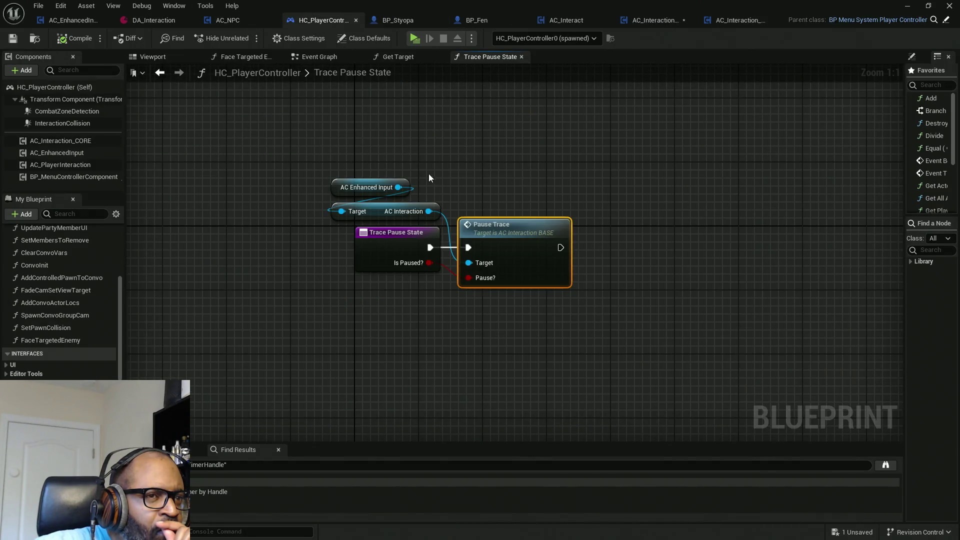
click(407, 57)
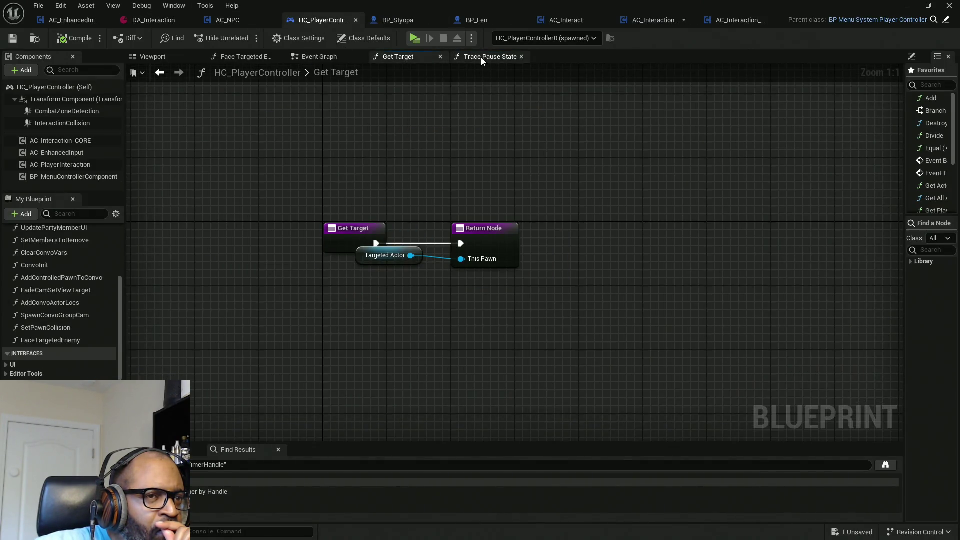
click(487, 56)
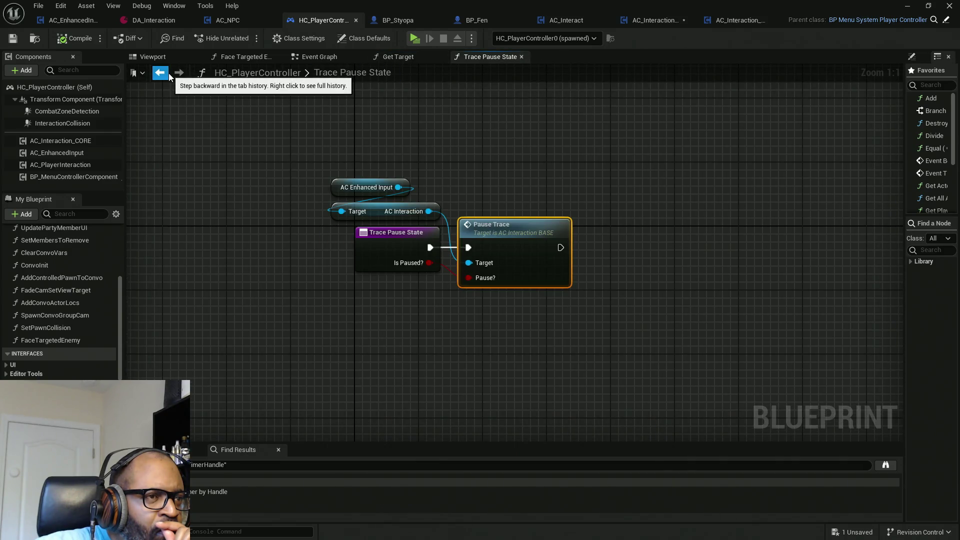
click(319, 56)
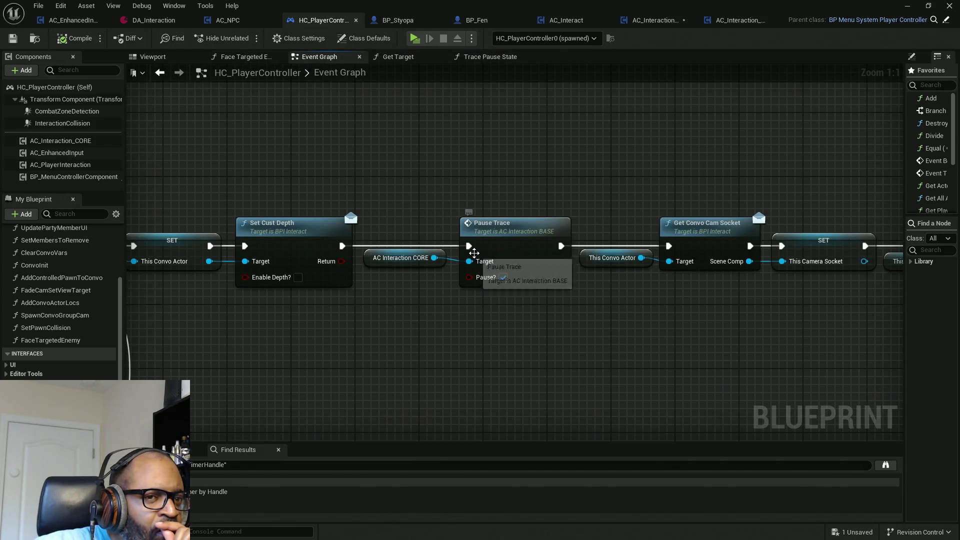
Open AC_Interaction_BASE's Pause Trace function from HC_PlayerController's call node and save all assets.
mouse_move(405, 133)
mouse_down()
mouse_move(560, 402)
mouse_move(585, 400)
mouse_move(536, 386)
mouse_up()
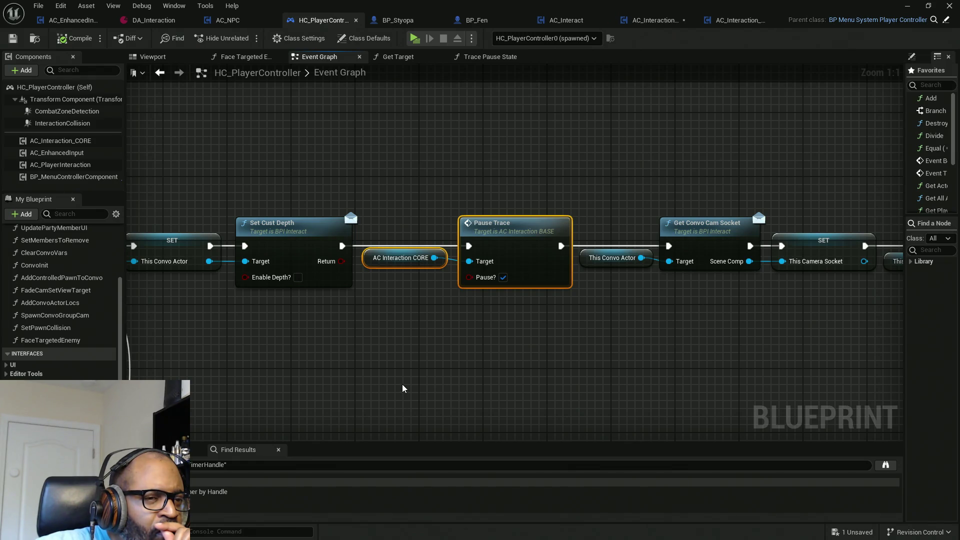
double_click(515, 253)
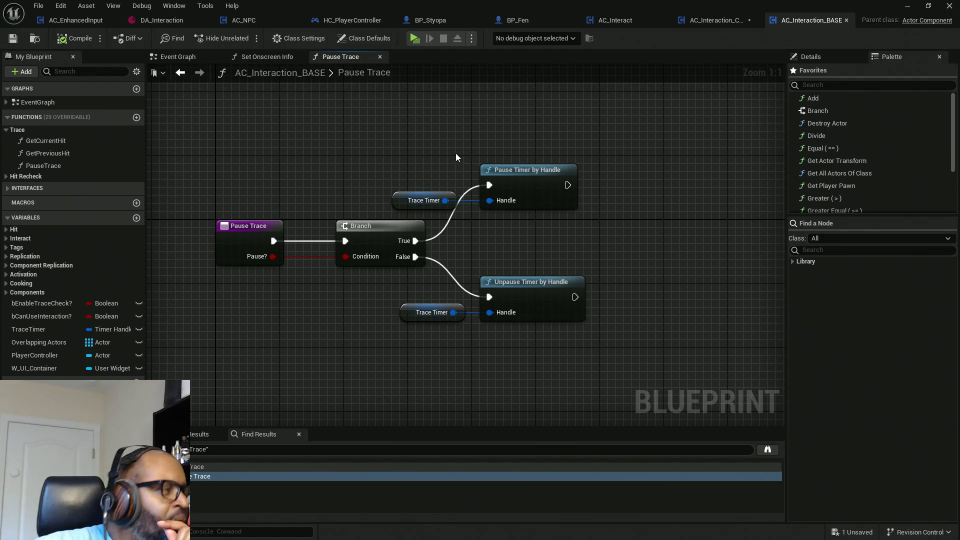
key(ctrl+s)
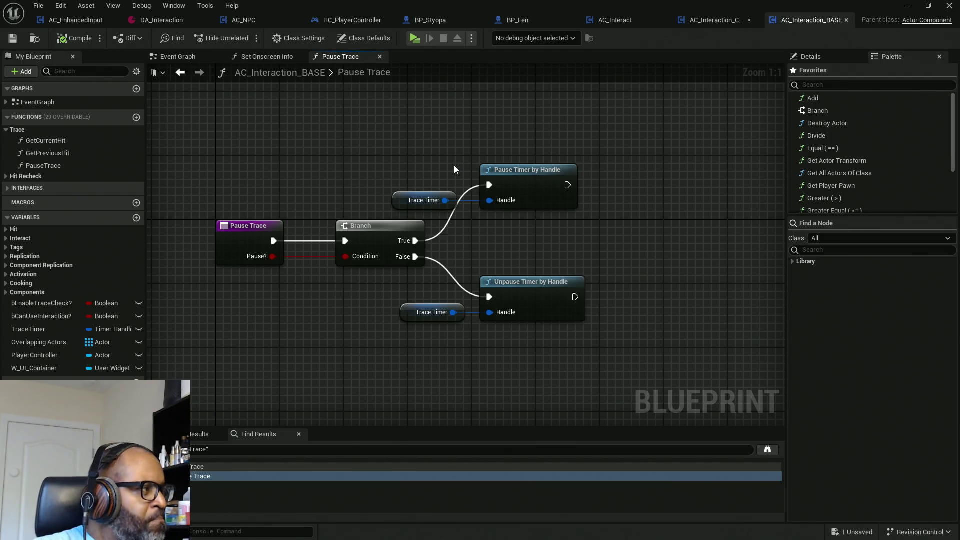
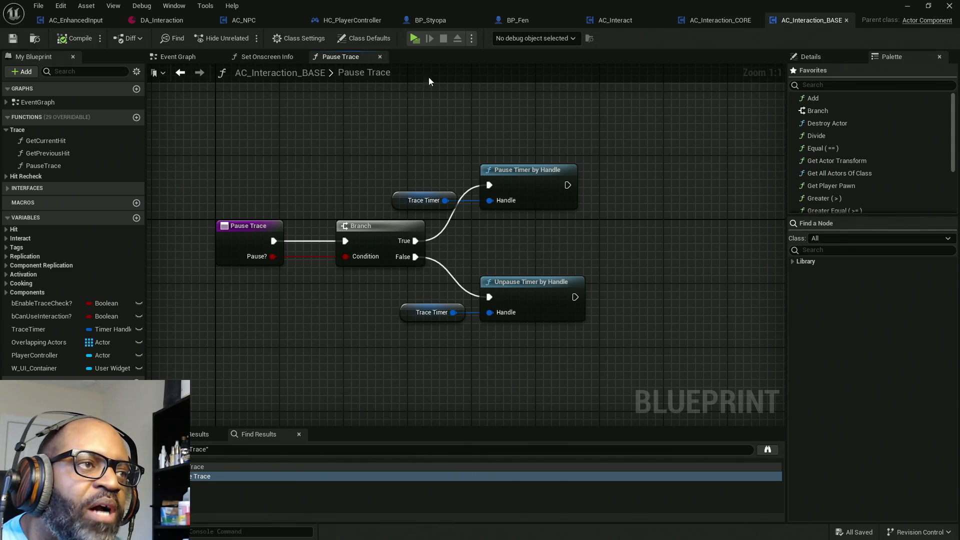
In HC_PlayerController's Event Graph, select the nodes around the Pause Trace call, including This Convo Actor.
click(348, 20)
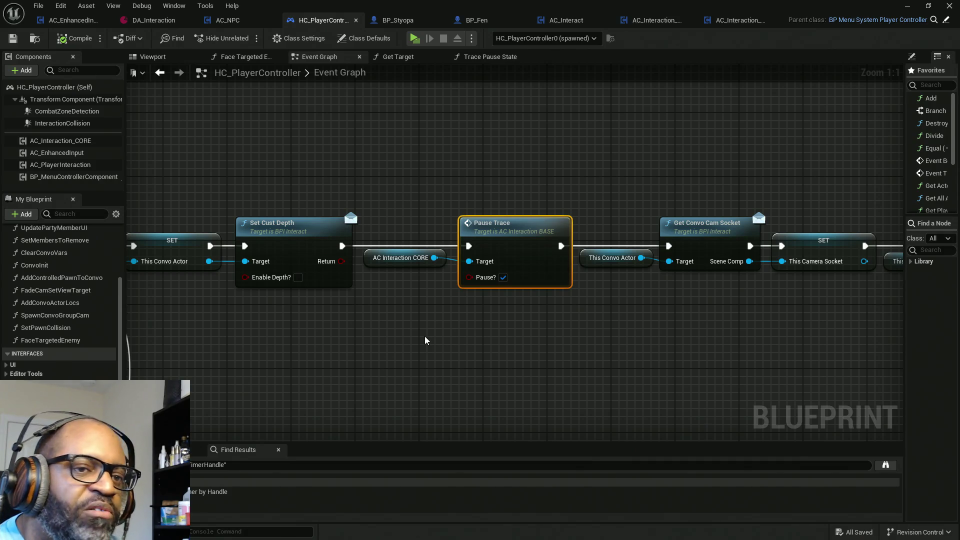
drag(414, 165, 539, 383)
drag(386, 138, 559, 361)
drag(411, 199, 548, 384)
drag(398, 175, 532, 375)
mouse_move(390, 195)
mouse_down()
mouse_move(499, 382)
mouse_move(522, 399)
mouse_up()
drag(403, 199, 548, 356)
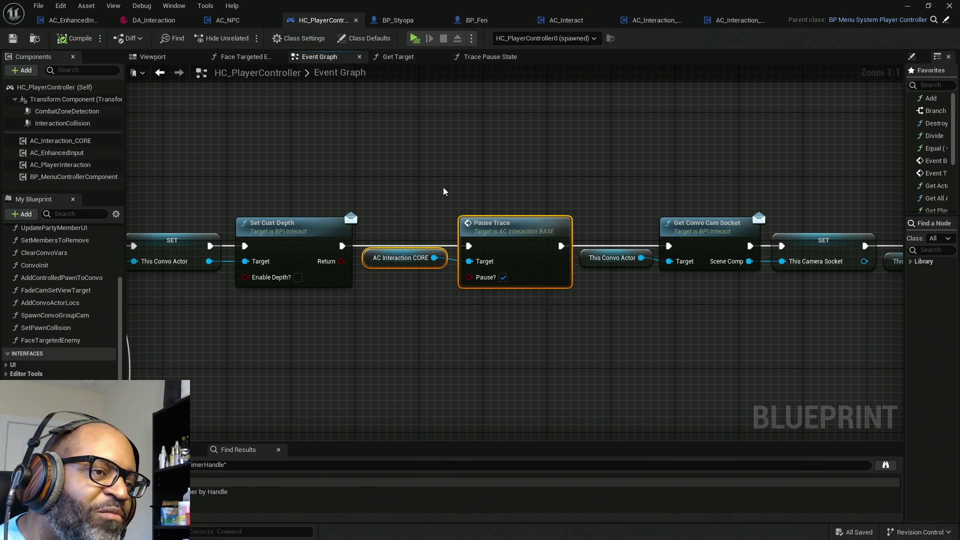
mouse_move(414, 176)
mouse_down()
mouse_move(638, 428)
mouse_move(589, 396)
mouse_move(570, 363)
mouse_up()
drag(388, 129, 577, 327)
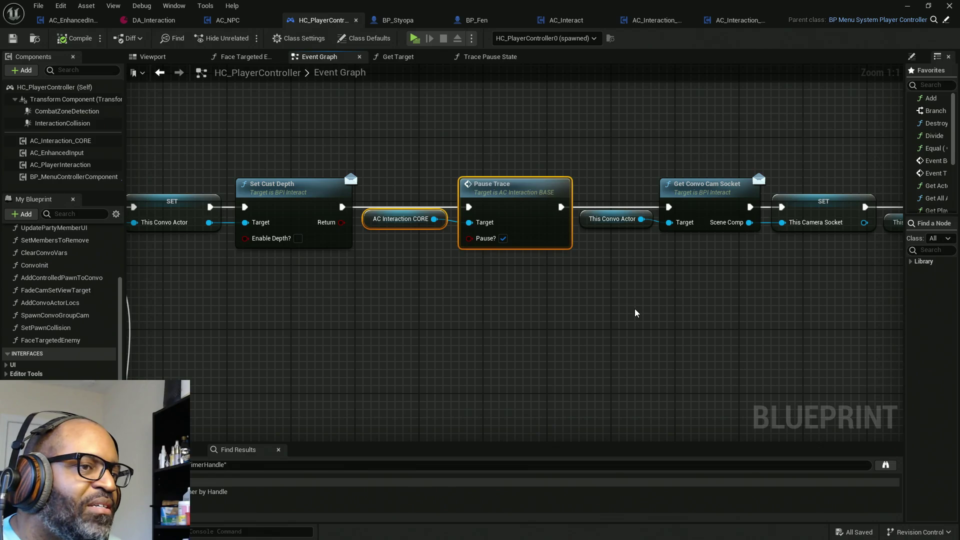
Open Pause Trace's definition in AC_Interaction_BASE and list PauseTimerHandle references by name.
double_click(531, 222)
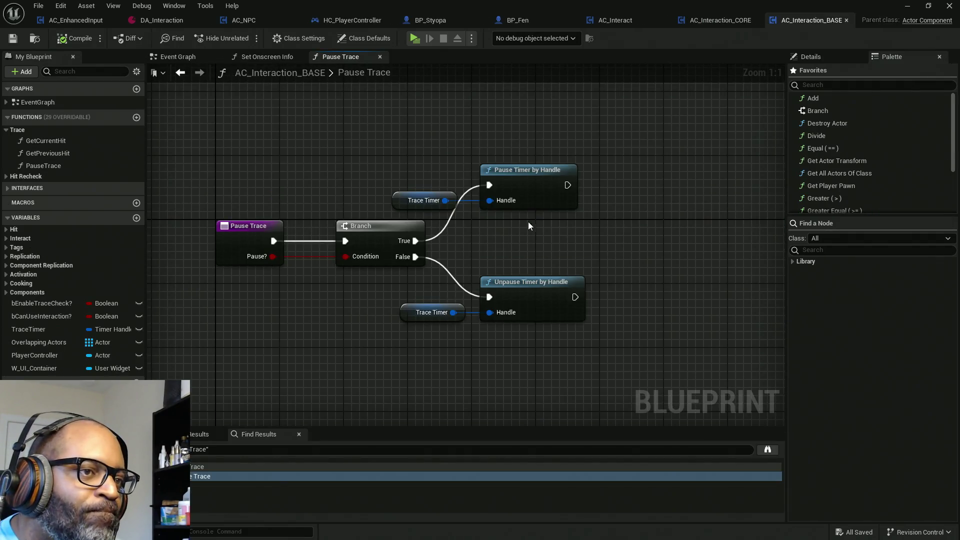
right_click(533, 289)
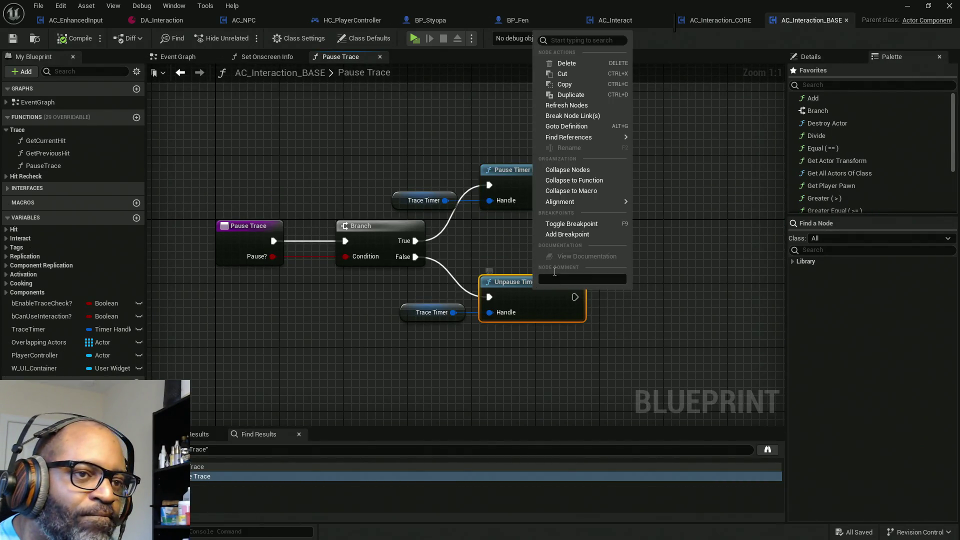
mouse_move(595, 137)
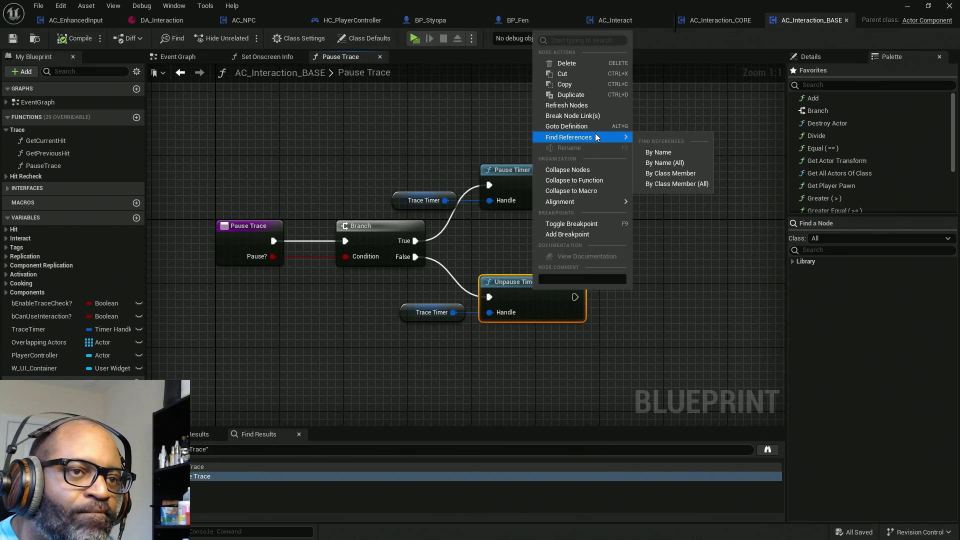
click(654, 152)
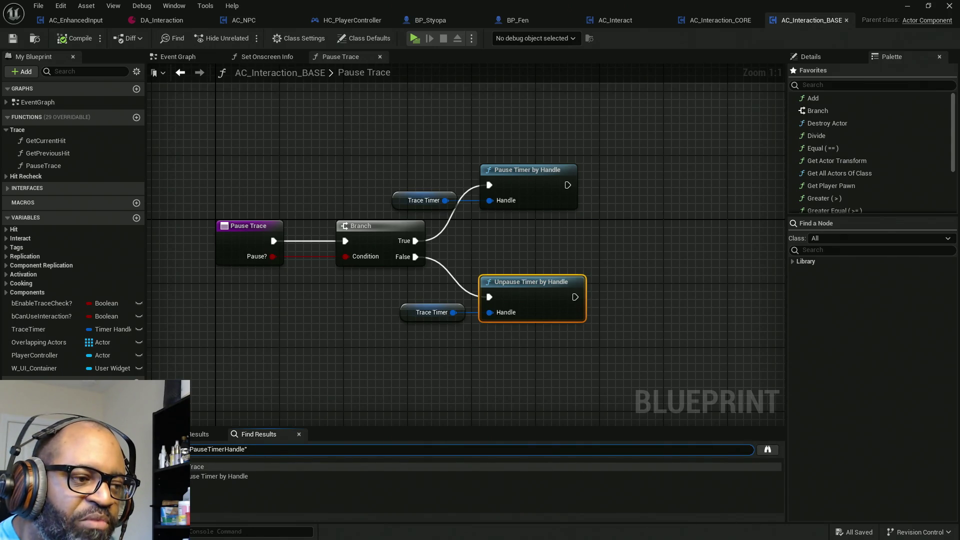
key(BackSpace)
key(BackSpace)
key(BackSpace)
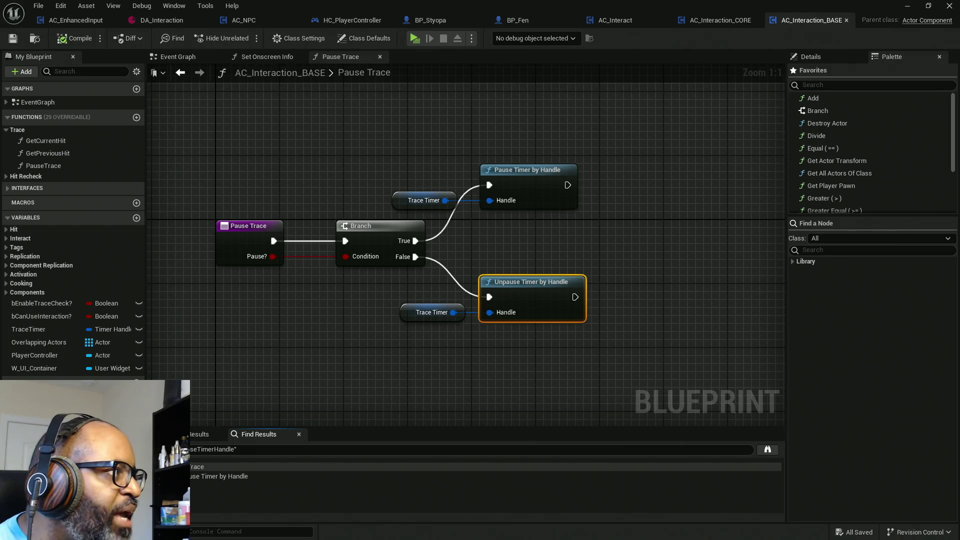
Rearrange the Unpause Timer by Handle nodes, then reselect HC_PlayerController's Pause Trace call.
mouse_move(660, 297)
mouse_down()
mouse_move(529, 215)
mouse_move(411, 206)
mouse_up()
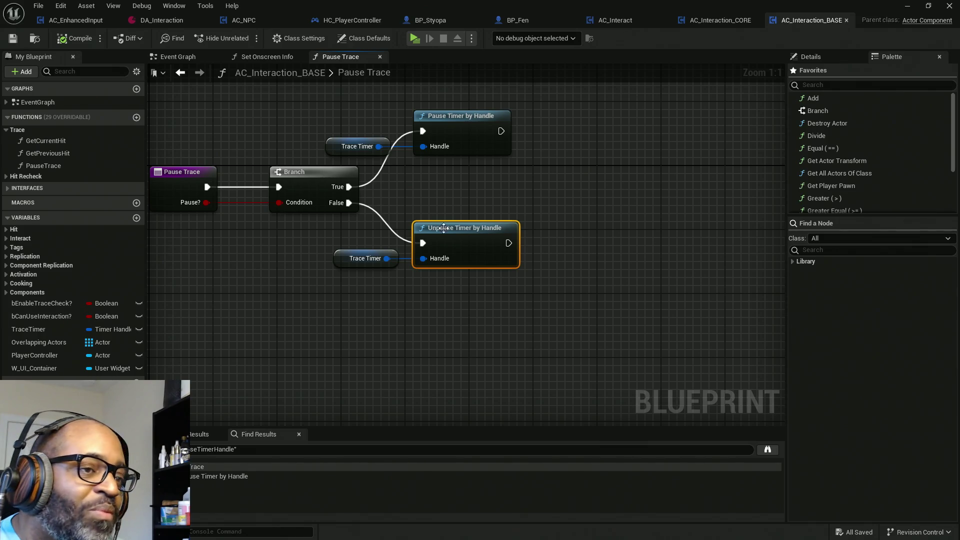
drag(577, 208, 407, 331)
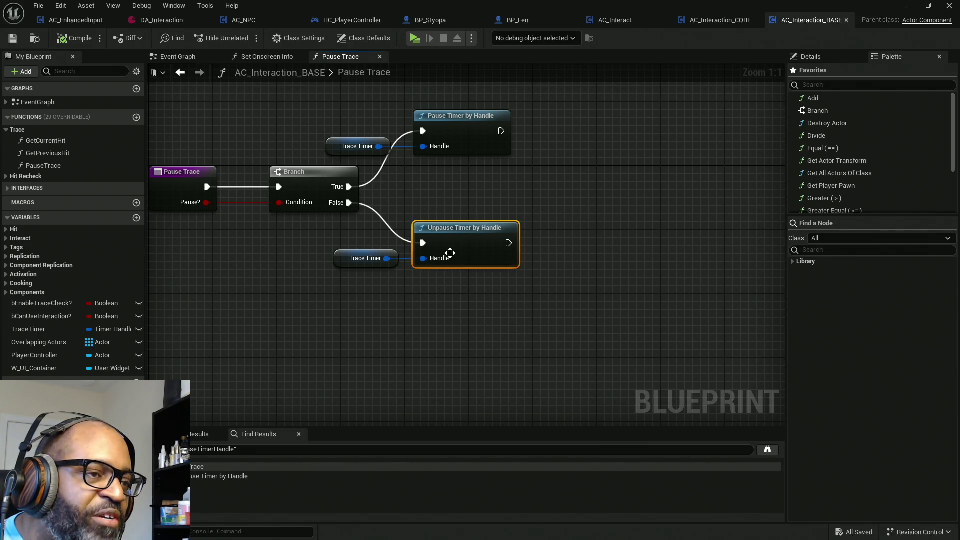
drag(226, 273, 407, 295)
mouse_move(303, 167)
mouse_down()
mouse_move(407, 297)
mouse_move(401, 290)
mouse_up()
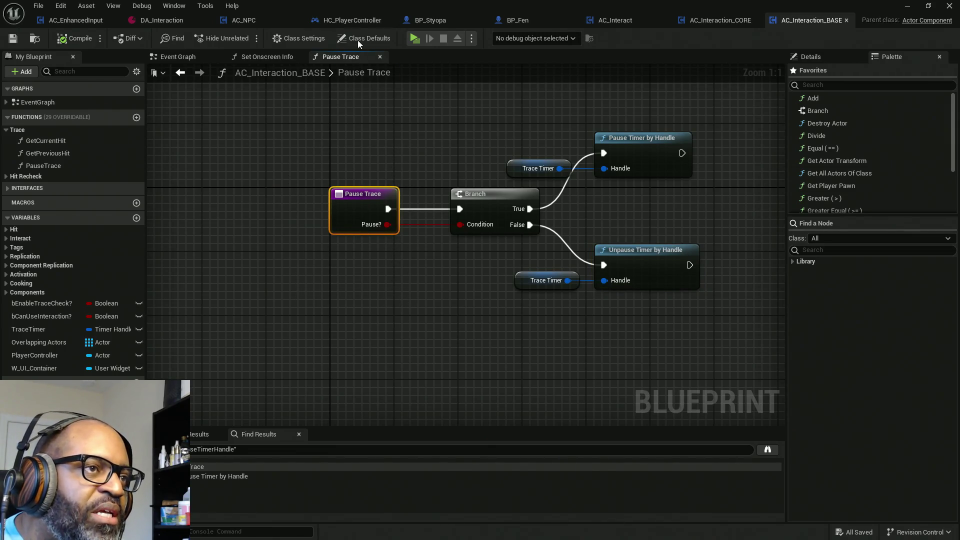
click(350, 20)
click(503, 238)
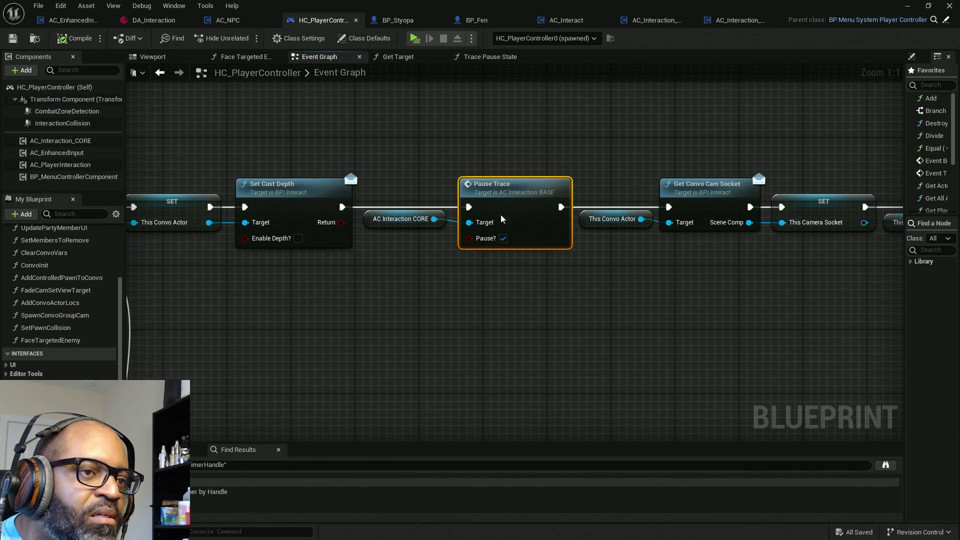
Find references to Pause Trace by name and make the Find Results panel taller.
right_click(508, 199)
mouse_move(580, 379)
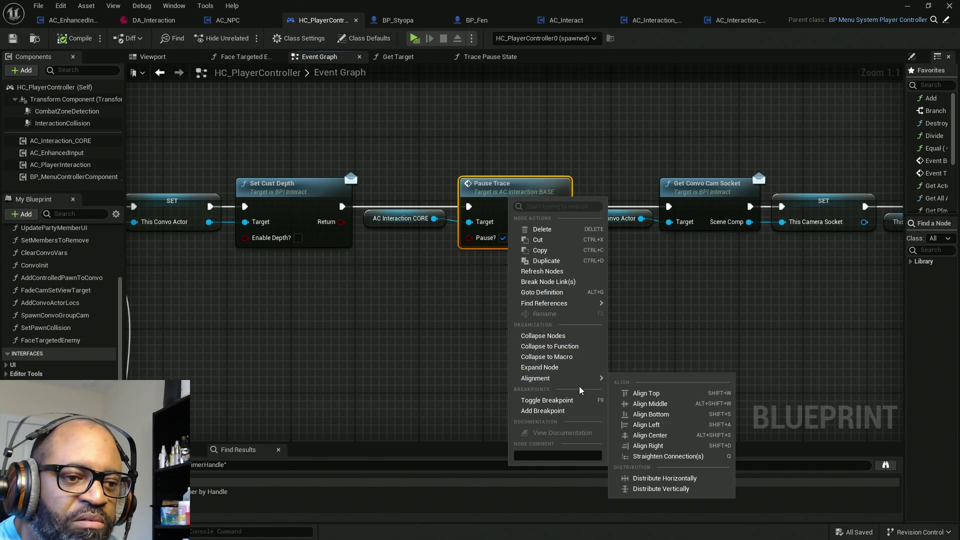
mouse_move(587, 304)
click(645, 319)
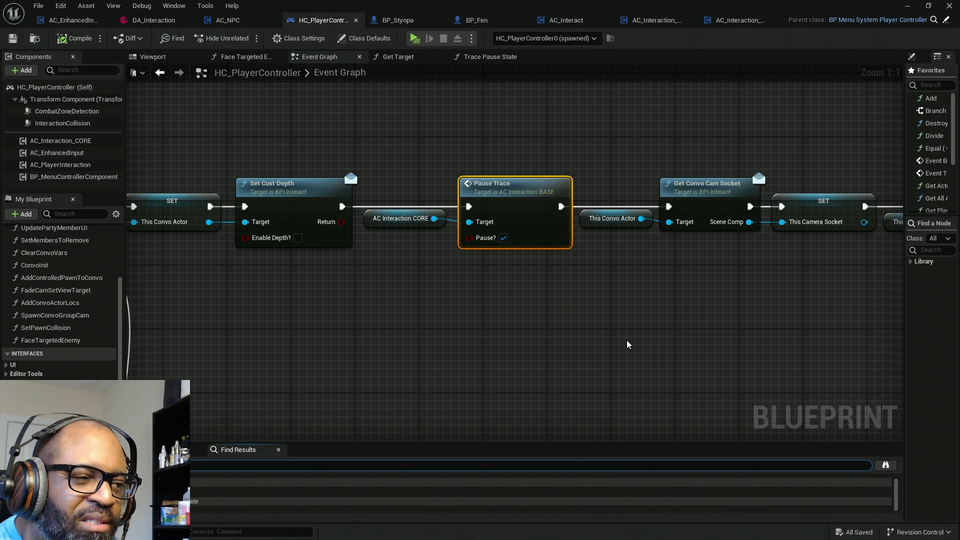
mouse_move(803, 444)
mouse_down()
mouse_move(808, 355)
mouse_move(800, 383)
mouse_up()
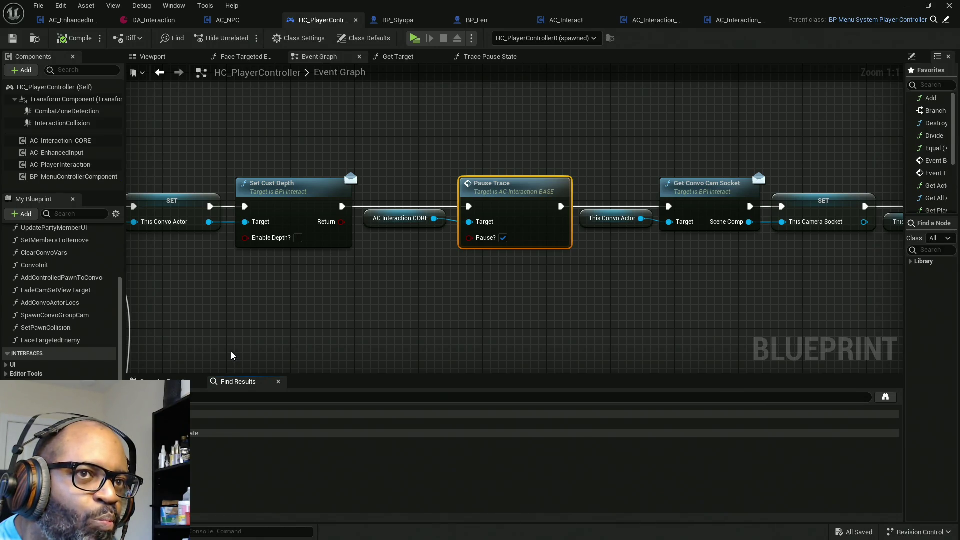
Close the Get Target graph, view Trace Pause State, and open the Pause Trace override in AC_Interaction_CORE.
click(441, 58)
click(415, 58)
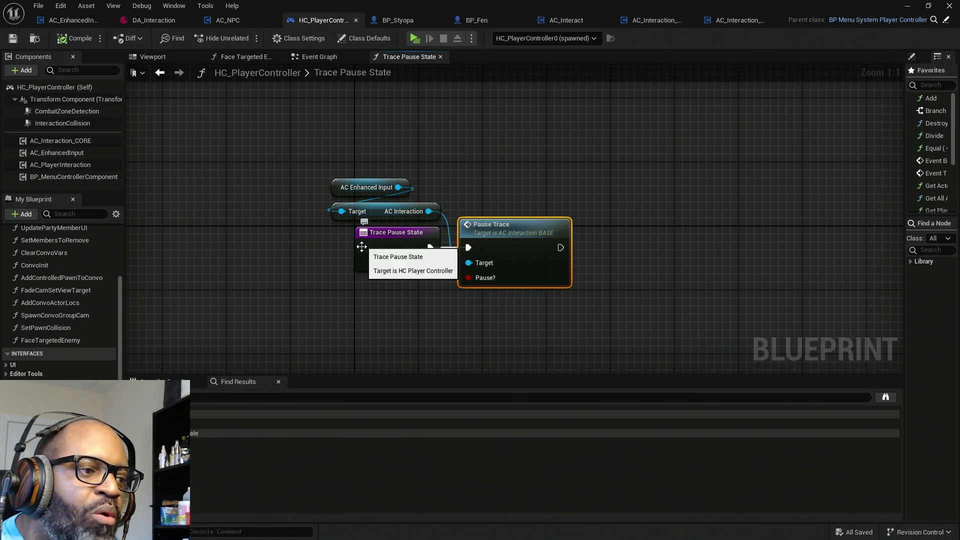
click(393, 244)
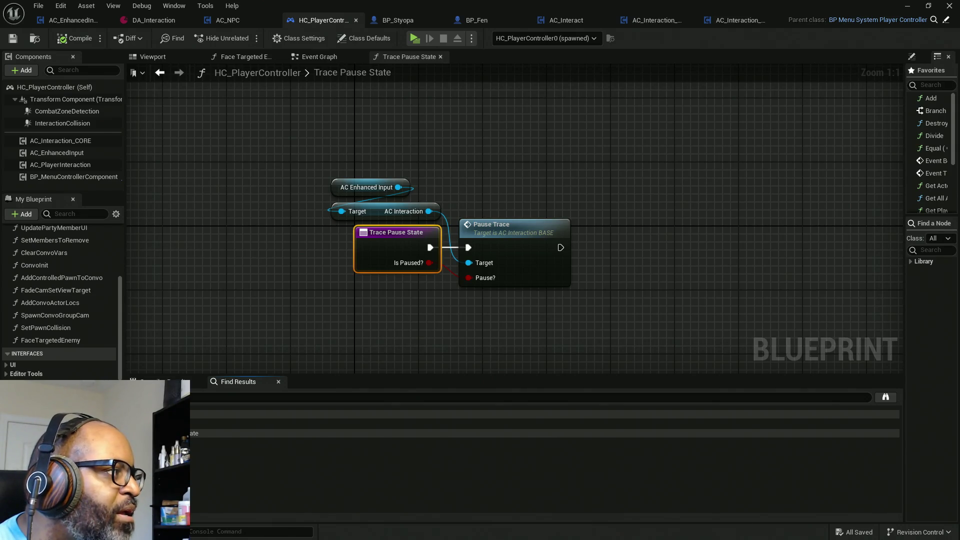
click(514, 200)
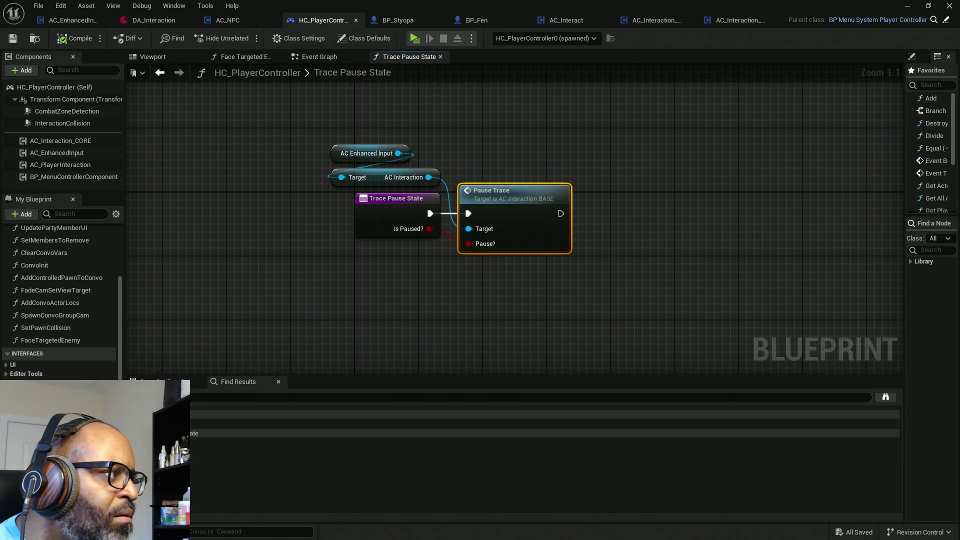
key(Escape)
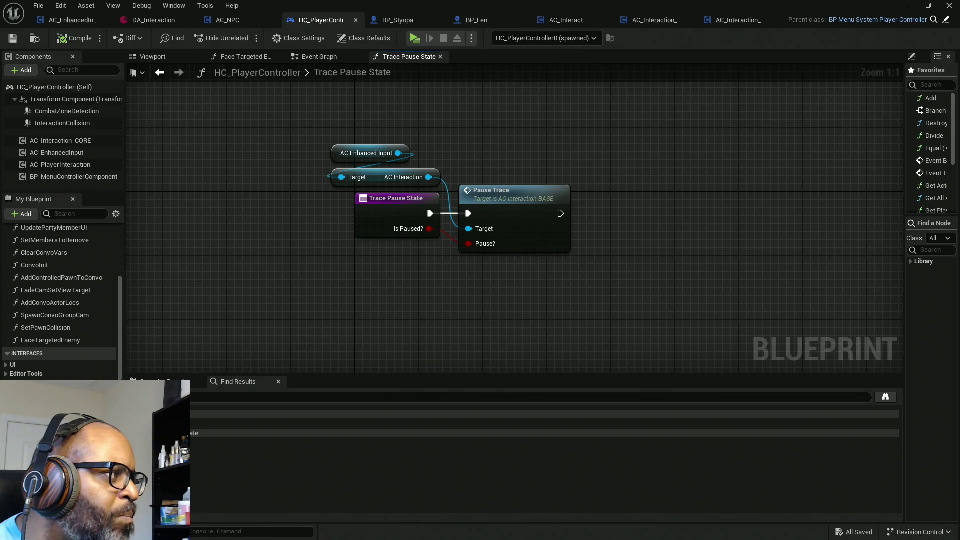
double_click(514, 200)
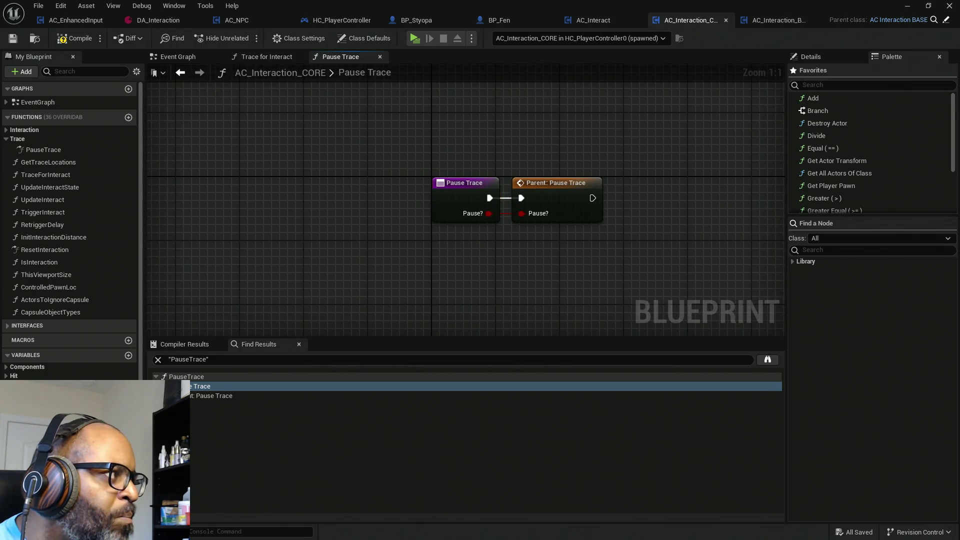
View the parent Pause Trace in AC_Interaction_BASE, then return to HC_PlayerController's Trace Pause State.
double_click(555, 200)
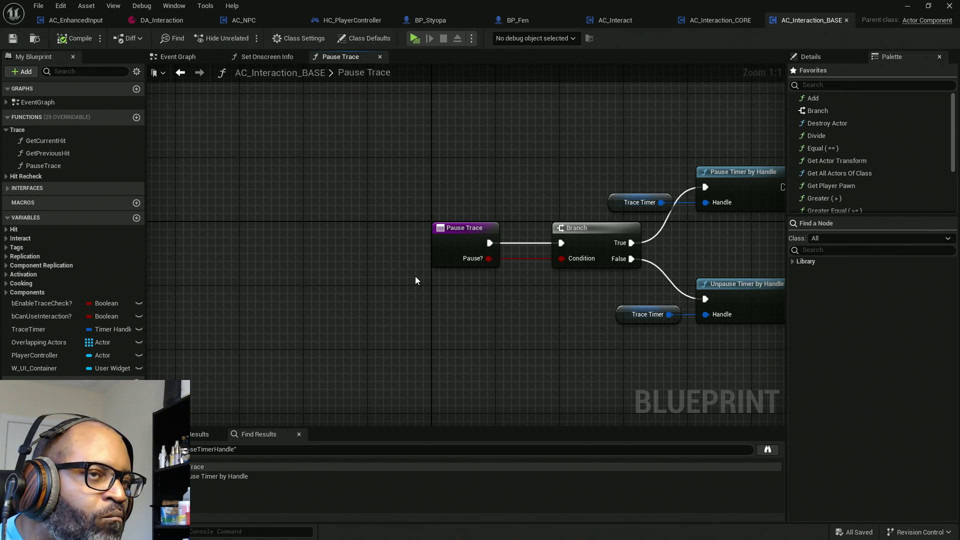
click(364, 24)
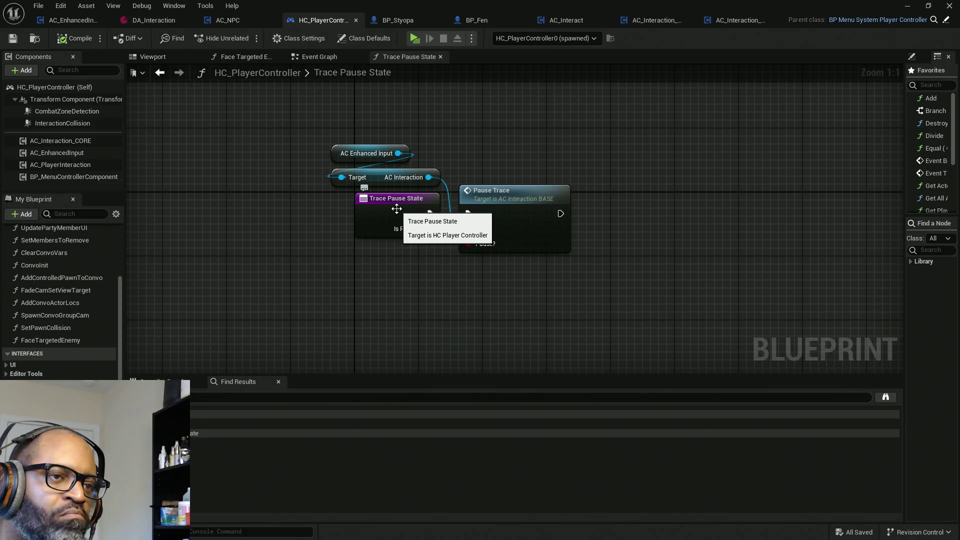
click(397, 209)
Find Trace Pause State references by name and jump to its call in AC_EnhancedInput.
right_click(397, 210)
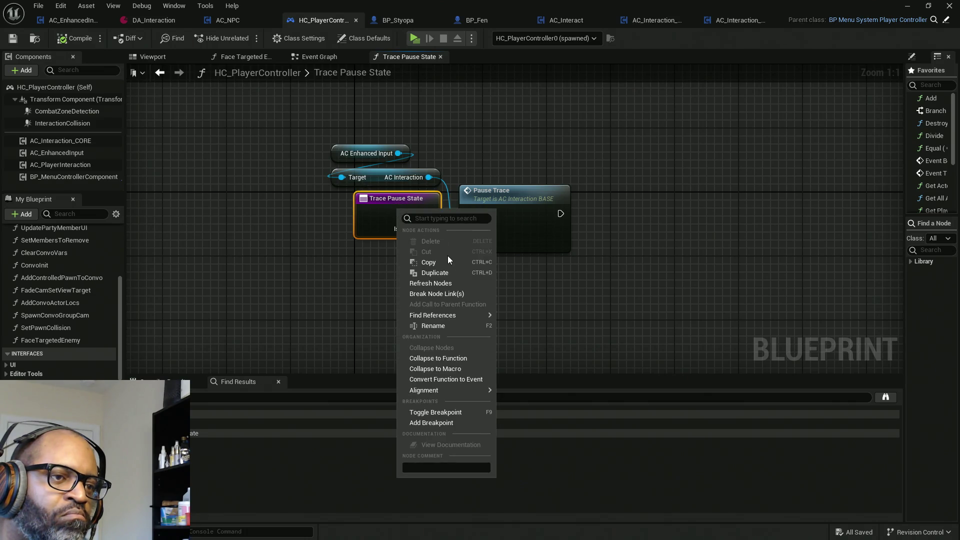
mouse_move(476, 313)
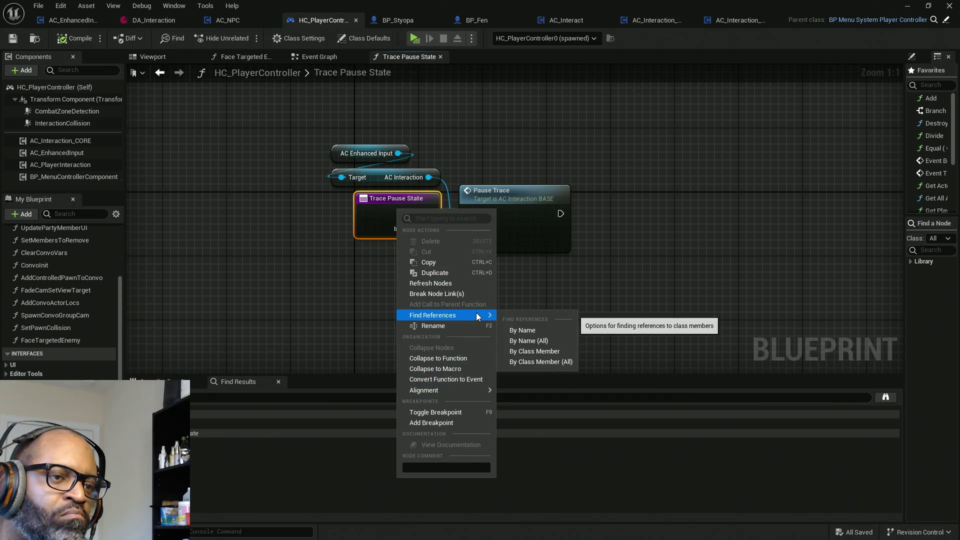
click(524, 331)
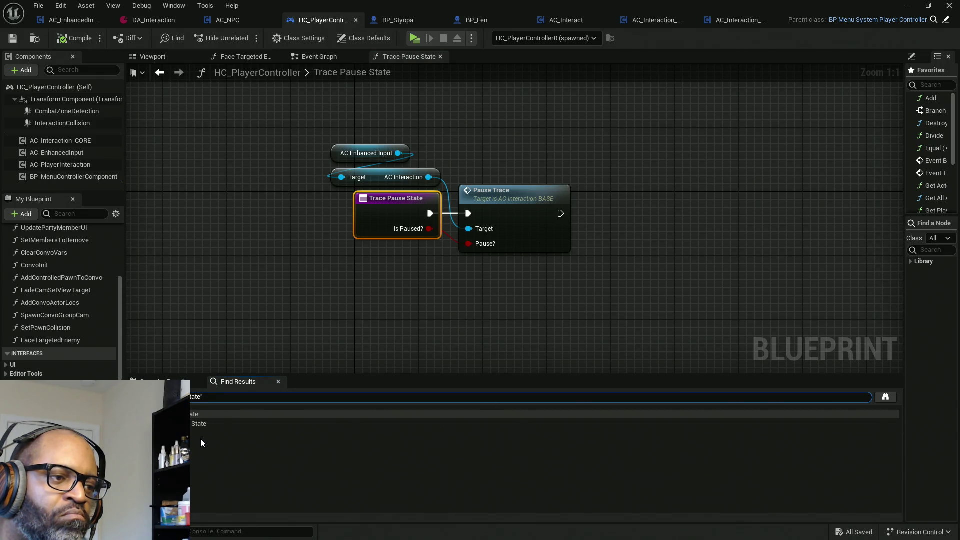
click(886, 398)
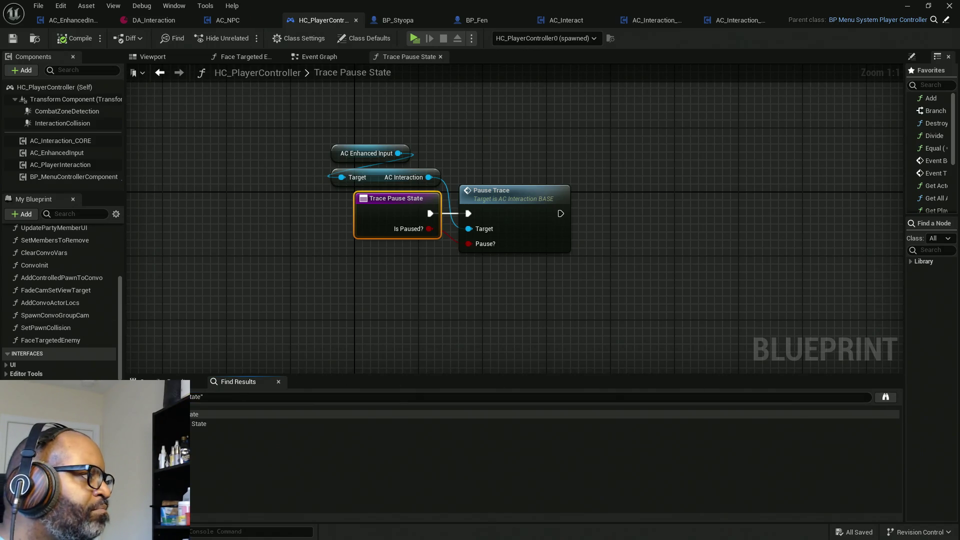
double_click(165, 424)
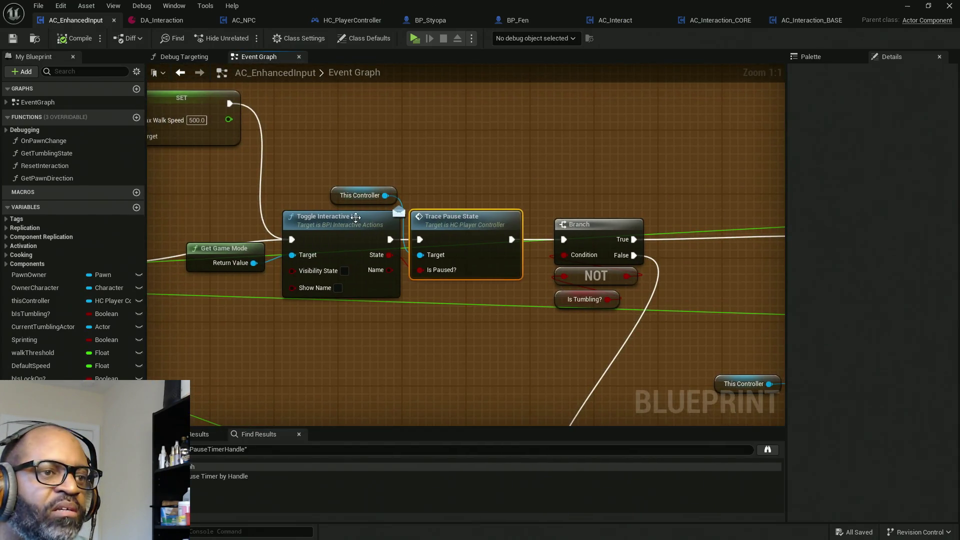
Move the Toggle Interactive UI and Trace Pause State group after the Max Walk Speed SET and rewire the Branch.
scroll(450, 184, down, 3)
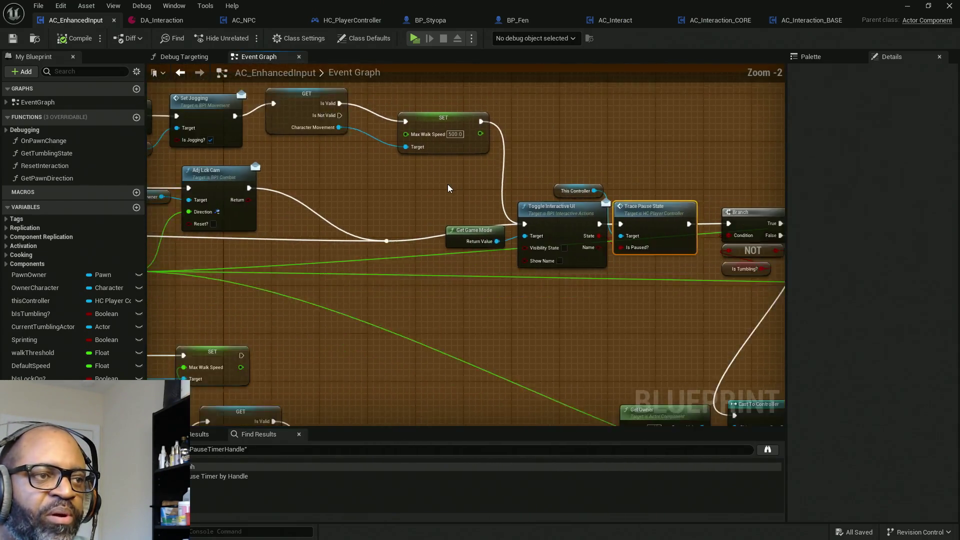
scroll(296, 188, up, 2)
click(296, 187)
drag(712, 231, 381, 237)
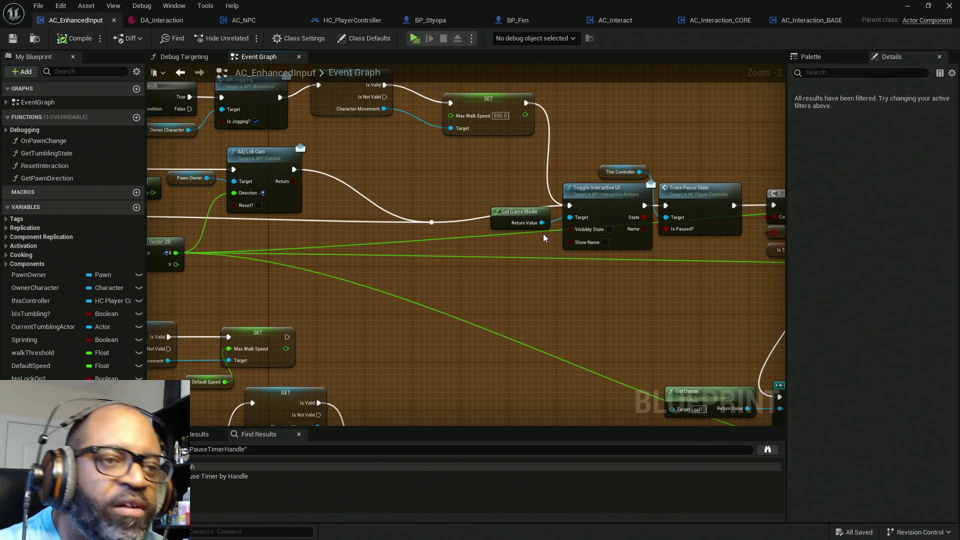
mouse_move(506, 265)
mouse_down()
mouse_move(601, 287)
mouse_move(351, 289)
mouse_up()
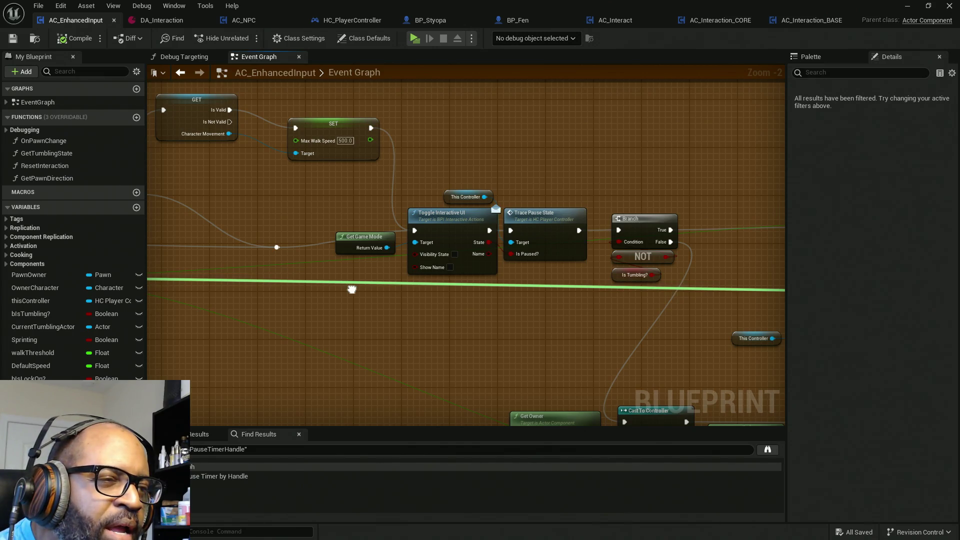
drag(352, 289, 351, 289)
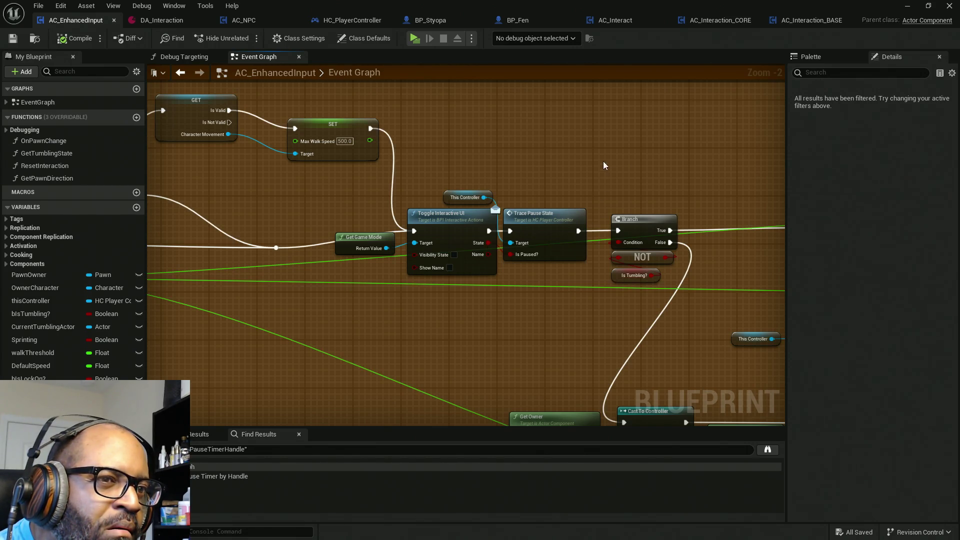
mouse_move(598, 149)
mouse_down()
mouse_move(418, 283)
mouse_move(376, 285)
mouse_up()
drag(467, 230, 509, 128)
drag(616, 230, 277, 248)
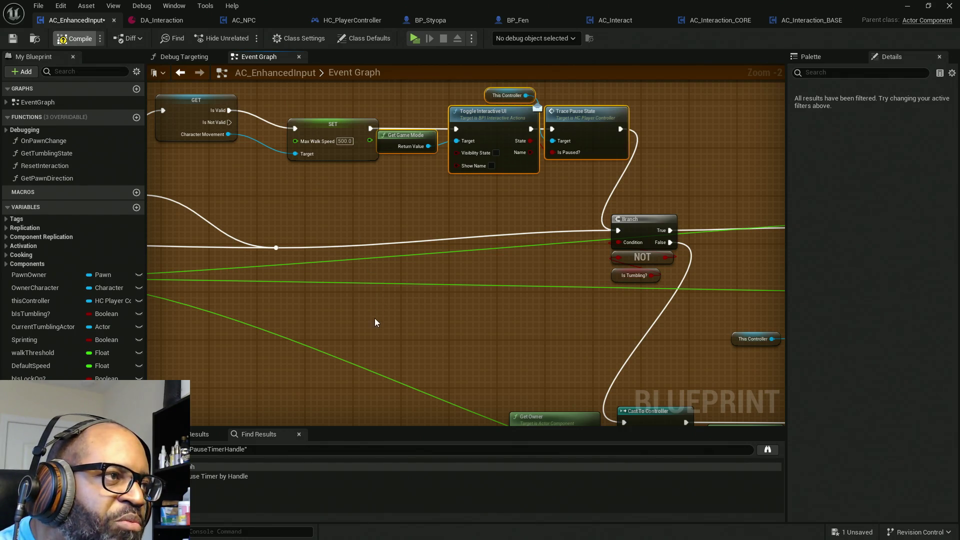
scroll(375, 319, down, 5)
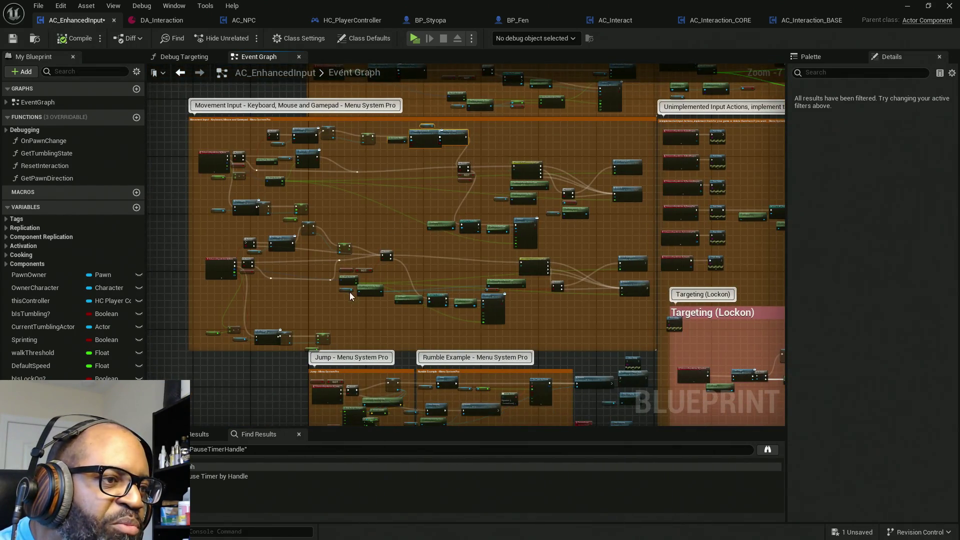
In the IA_Look chain, wire Toggle Interactive UI straight to the Branch and disconnect Trace Pause State.
scroll(385, 232, up, 3)
drag(376, 255, 396, 248)
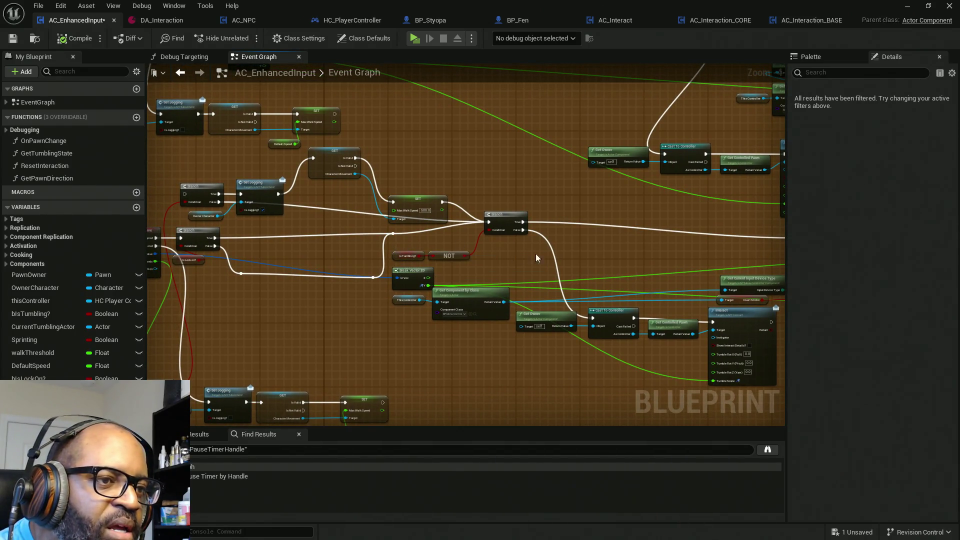
drag(498, 254, 600, 255)
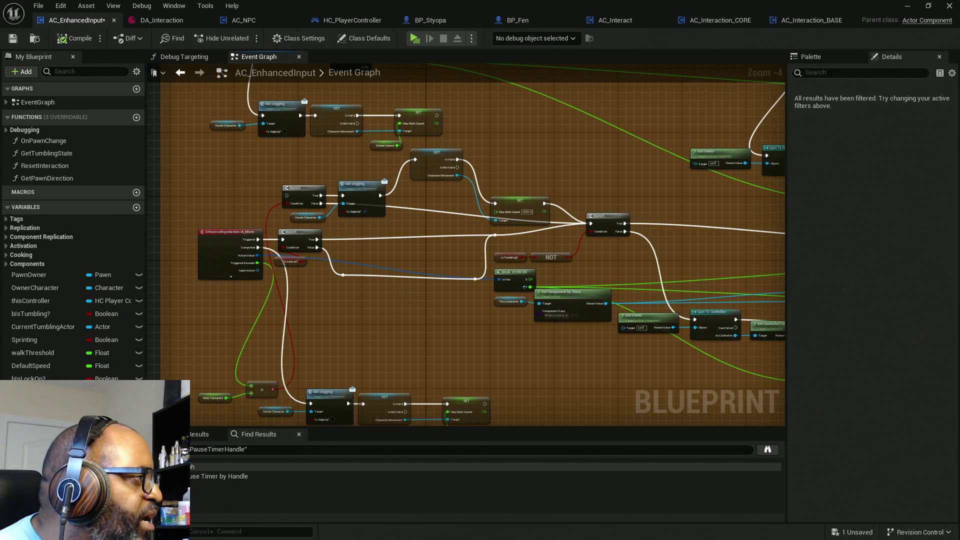
drag(304, 96, 212, 212)
scroll(418, 314, up, 3)
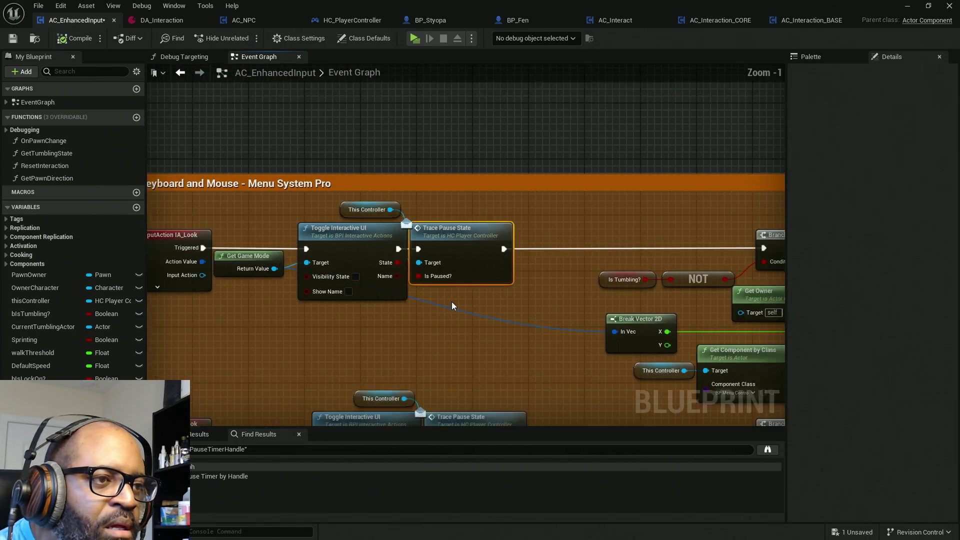
scroll(385, 310, down, 1)
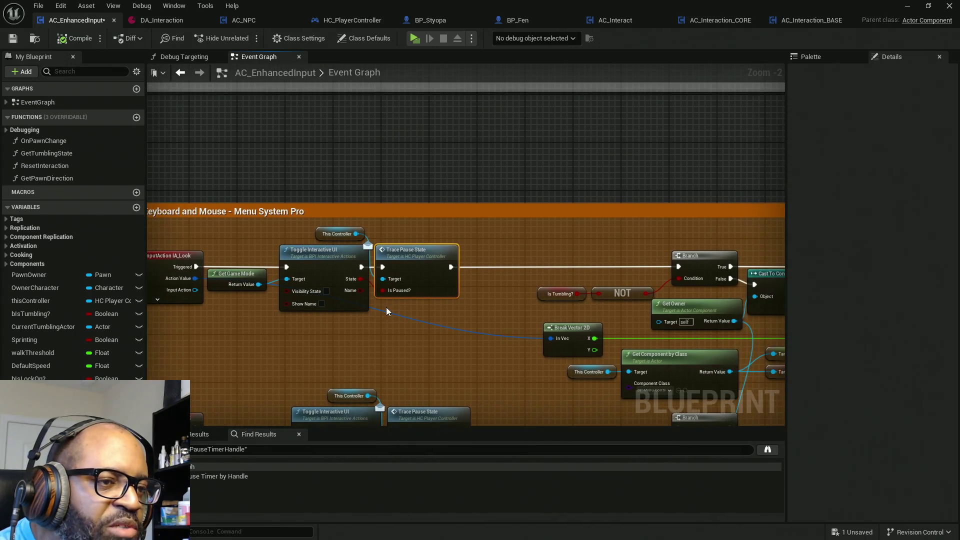
scroll(420, 272, up, 1)
scroll(400, 280, down, 1)
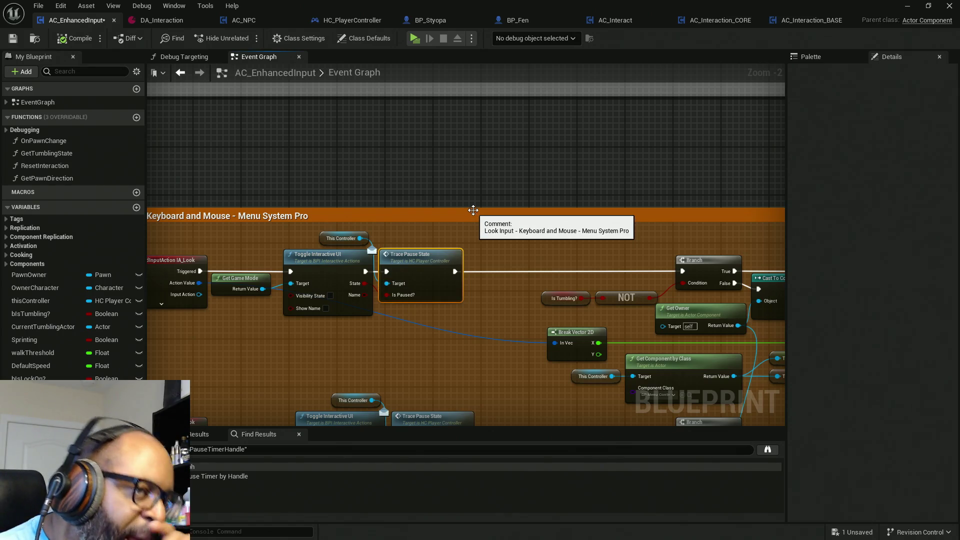
drag(473, 209, 477, 185)
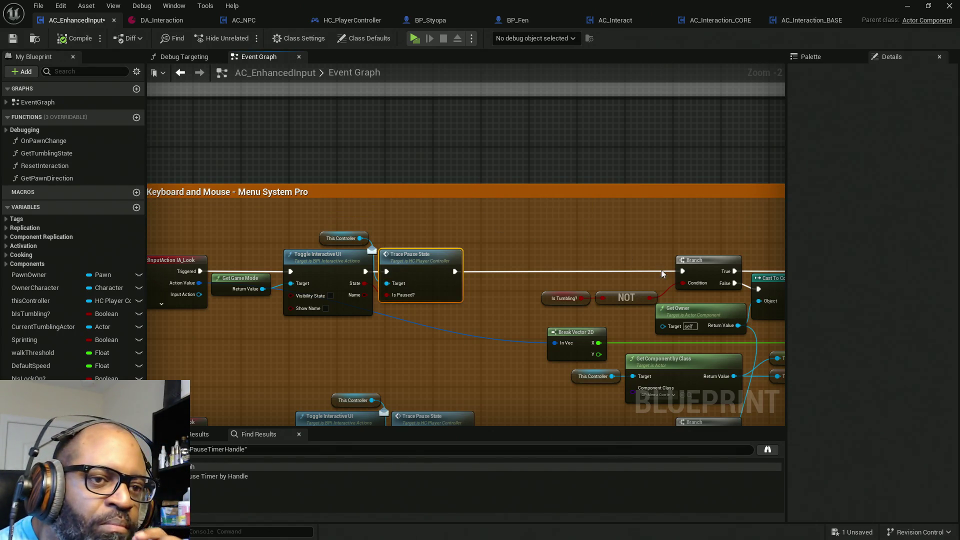
drag(683, 271, 365, 277)
drag(433, 281, 433, 233)
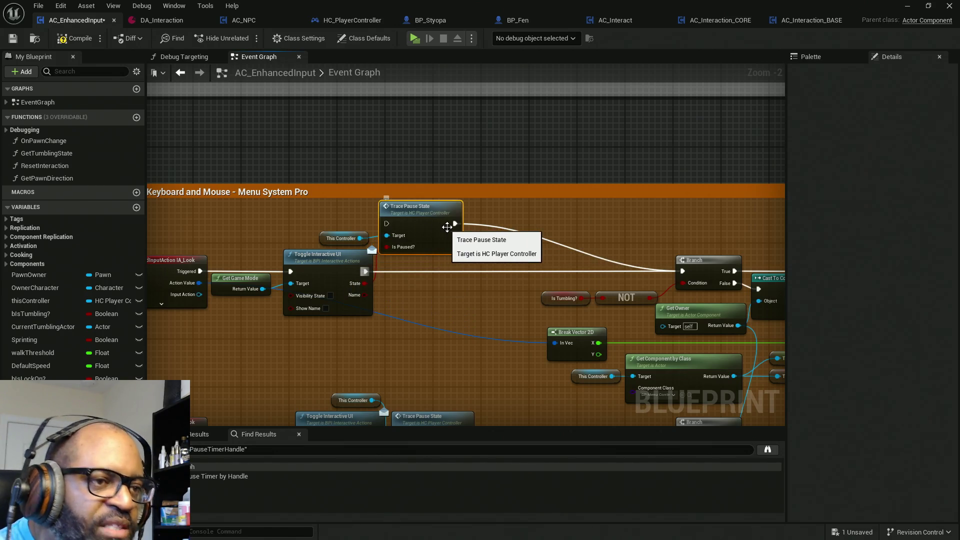
alt+click(455, 223)
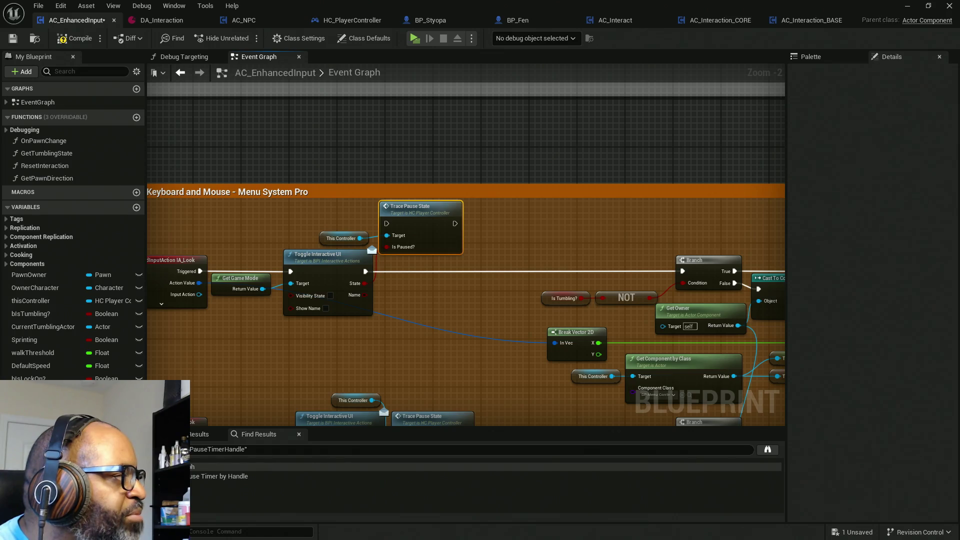
Detach the second, lower Trace Pause State node from the chain.
click(425, 417)
key(Home)
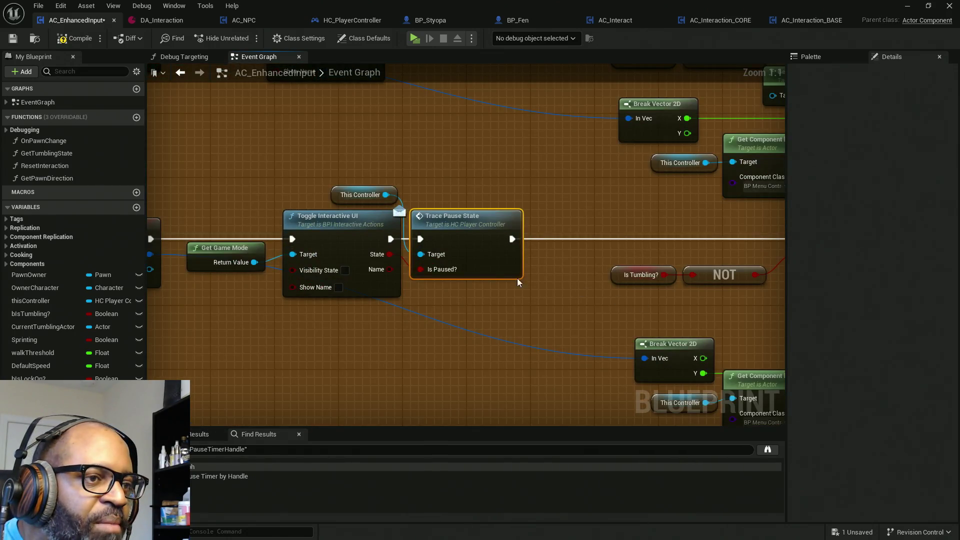
mouse_move(482, 236)
mouse_down()
mouse_move(641, 260)
mouse_move(407, 227)
mouse_move(416, 163)
mouse_up()
mouse_move(489, 178)
ctrl+mouse_down()
mouse_move(377, 244)
mouse_move(360, 243)
ctrl+mouse_up()
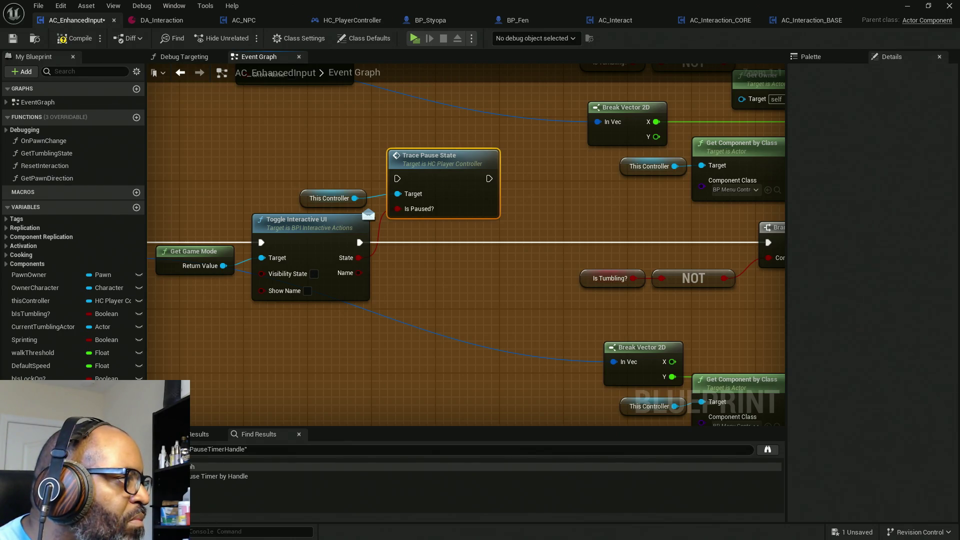
Save all blueprints, then show AC_Interaction_CORE's Event Graph alone with the Event Trace Handler nodes selected.
double_click(429, 155)
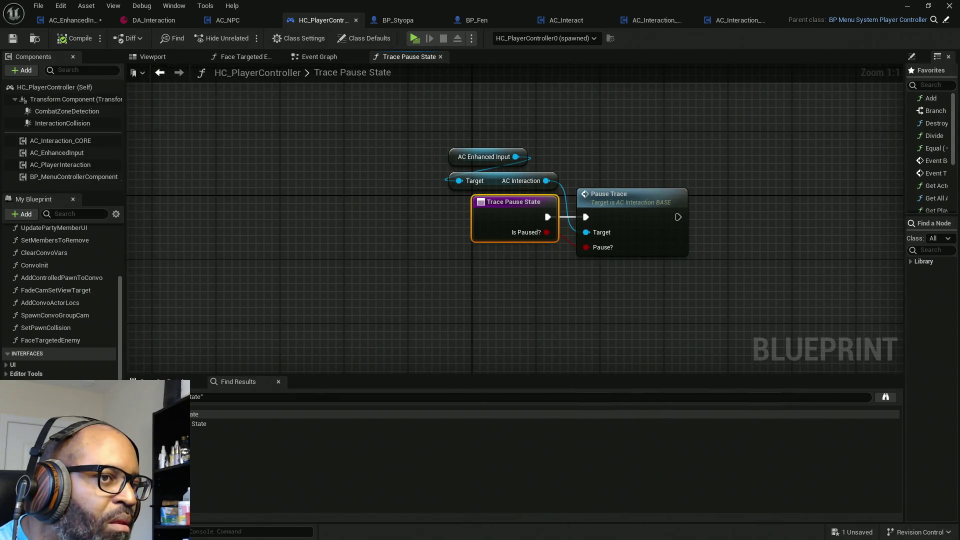
key(ctrl+shift+s)
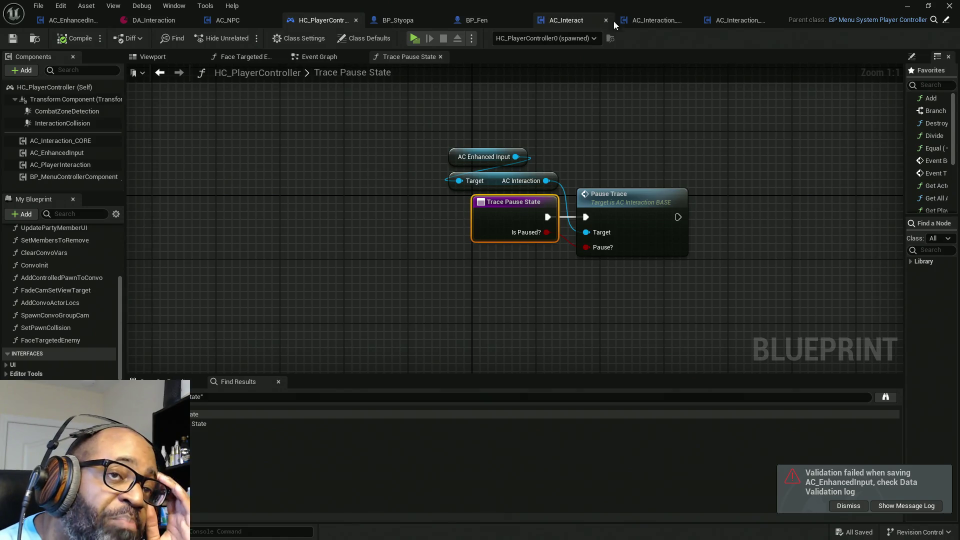
click(658, 21)
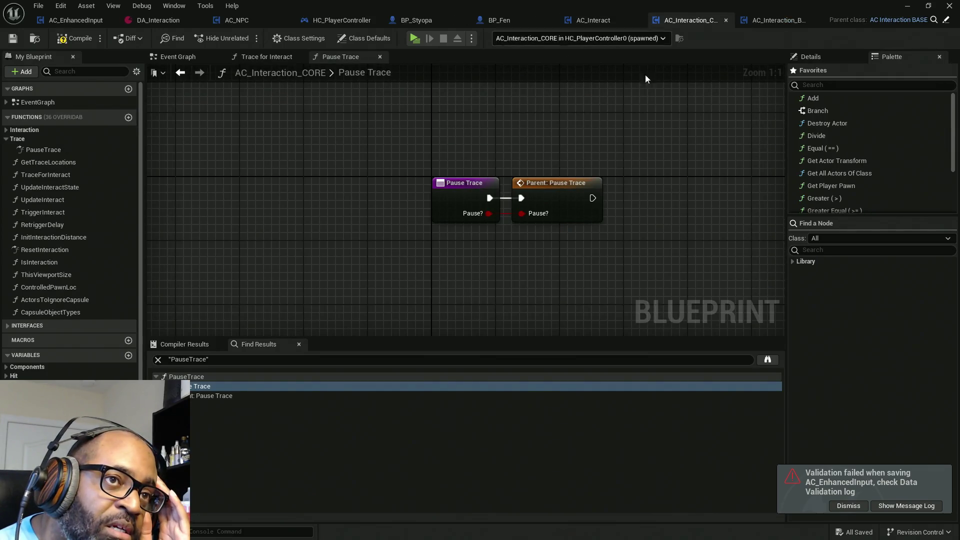
right_click(190, 57)
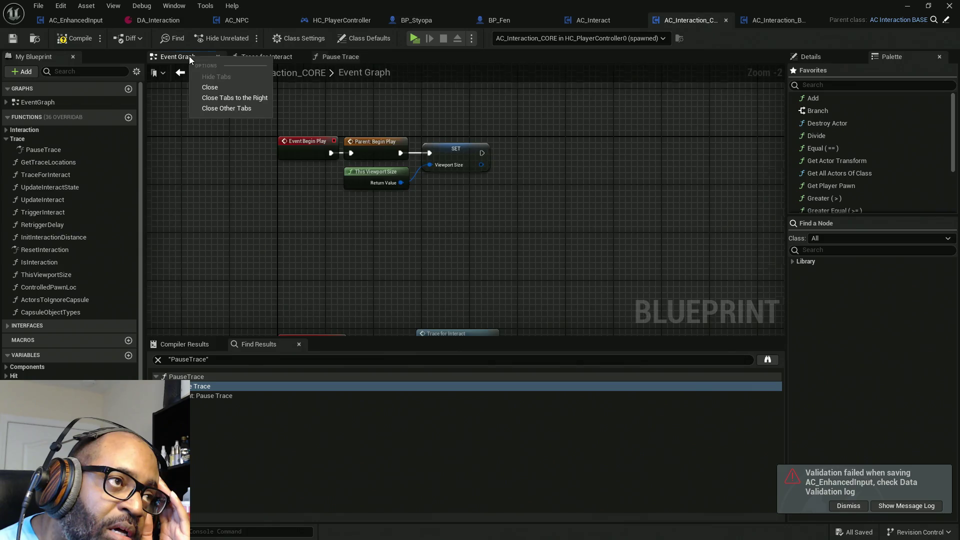
click(251, 103)
scroll(251, 104, down, 2)
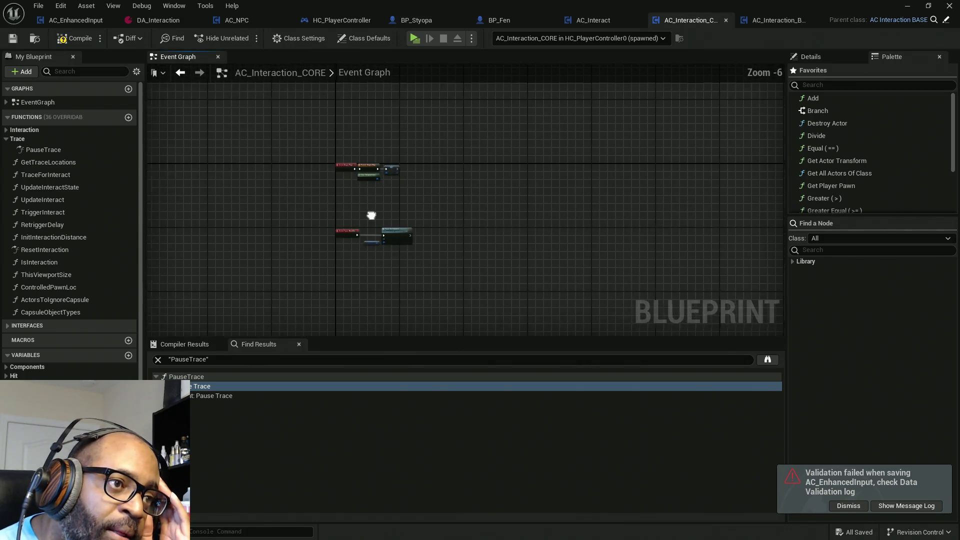
scroll(244, 152, up, 4)
mouse_move(244, 157)
mouse_down()
mouse_move(508, 224)
mouse_move(604, 260)
mouse_up()
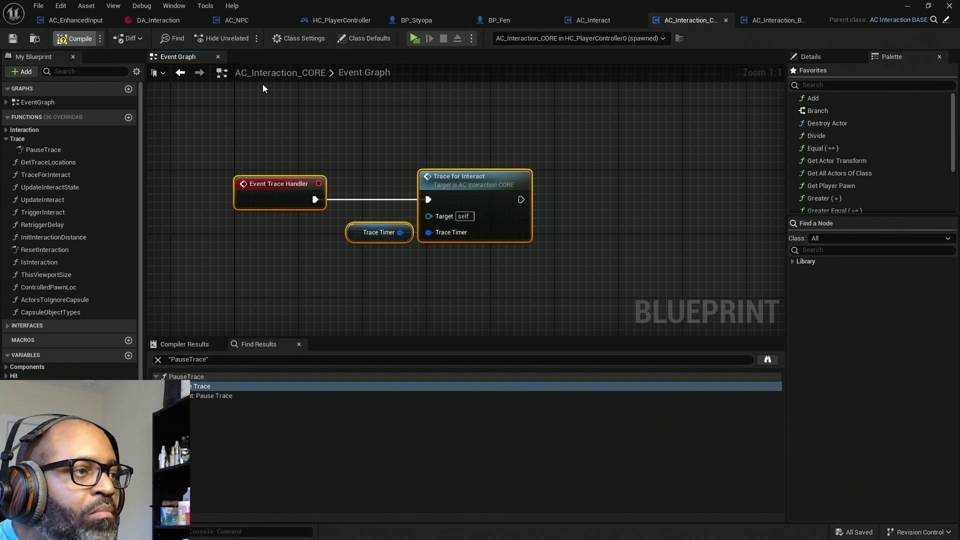
Select the Event Trace Handler's trace nodes and bring the running game preview window to the front.
drag(282, 190, 299, 197)
drag(235, 137, 545, 289)
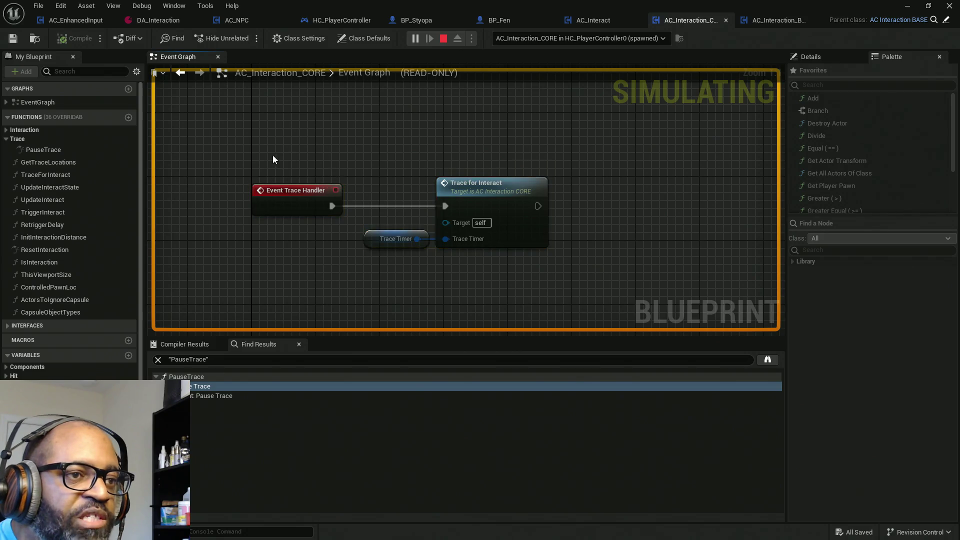
drag(236, 131, 568, 262)
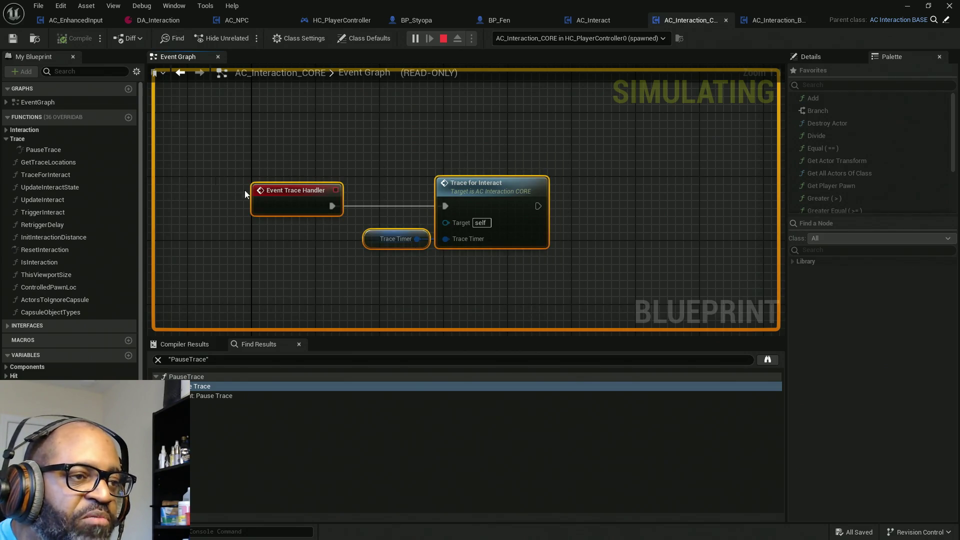
key(alt+Tab)
key(Escape)
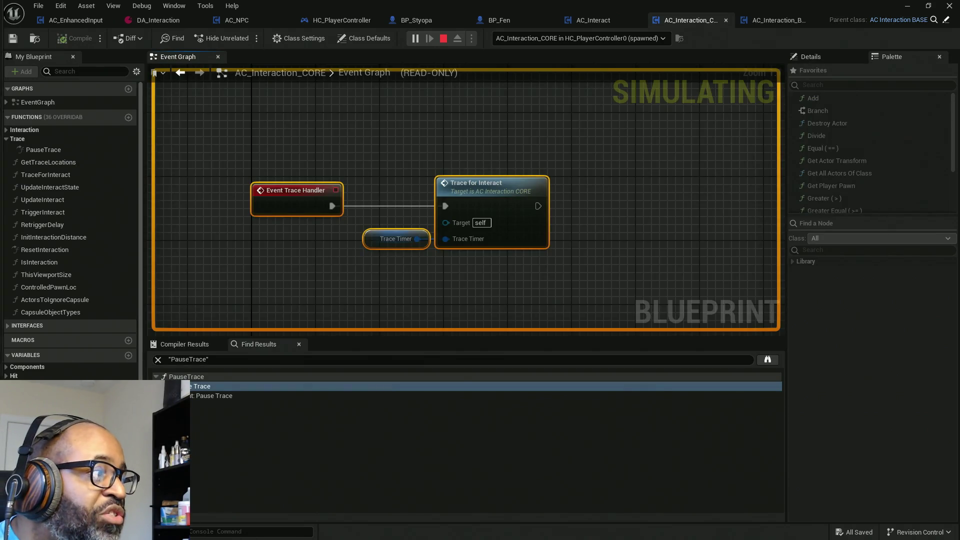
key(alt+Tab)
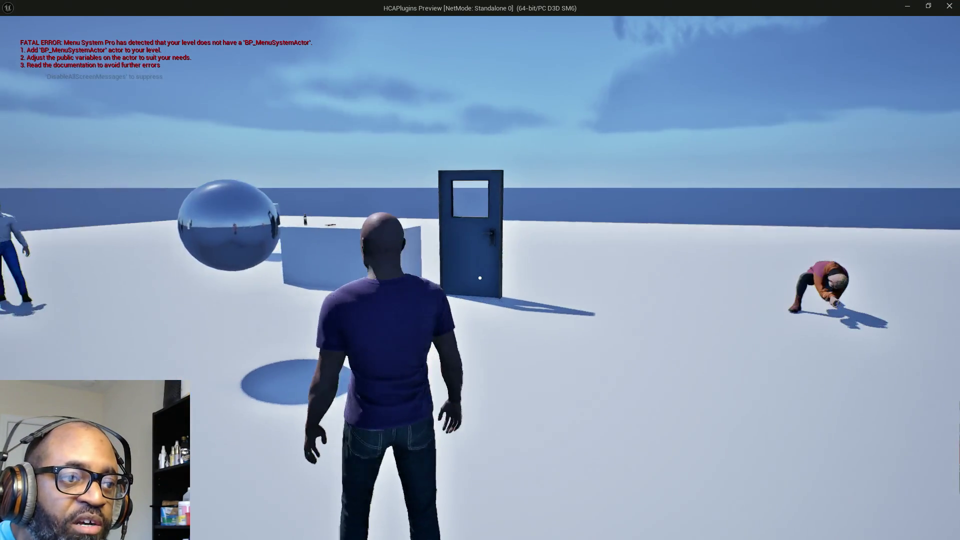
Run the character past the two NPCs up to the door to check its outline, then stop play.
key(w)
key(w)
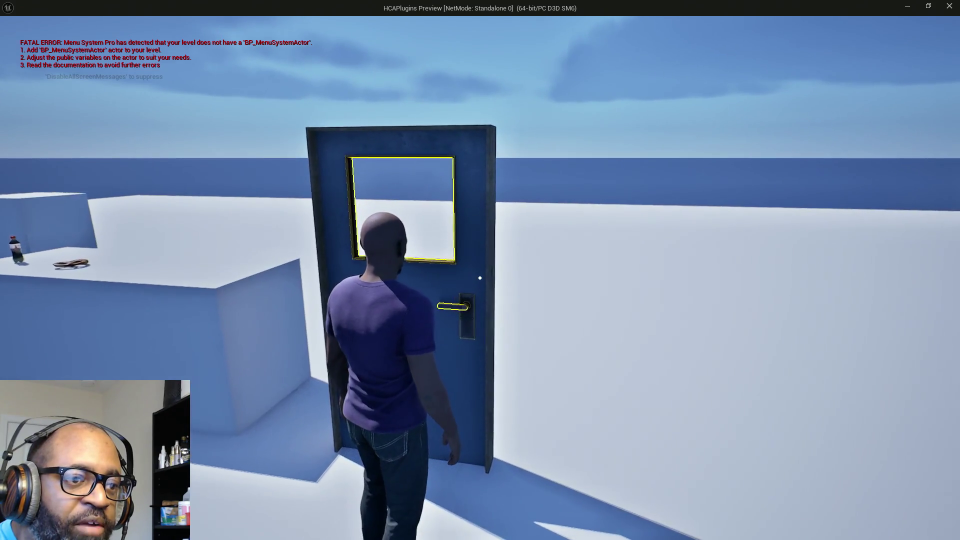
key(a)
key(w)
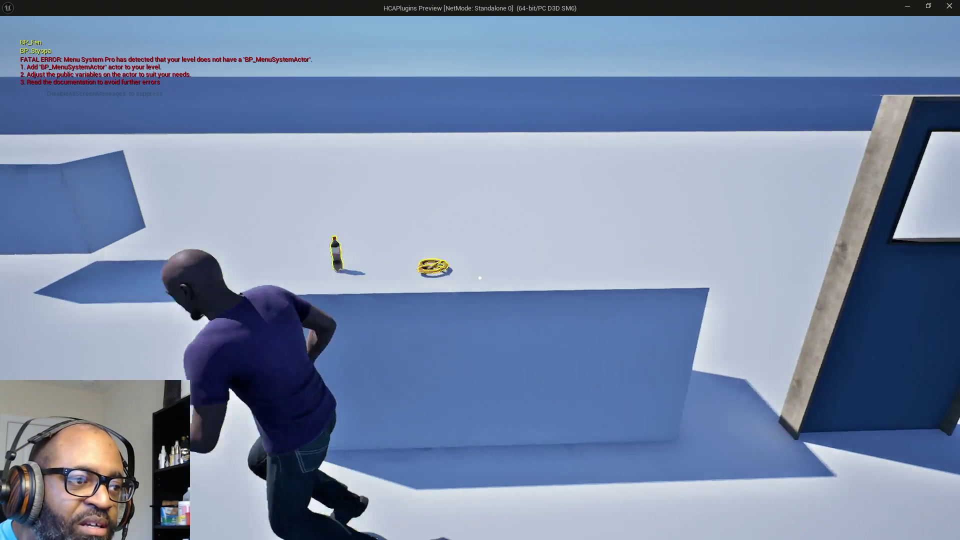
key(w)
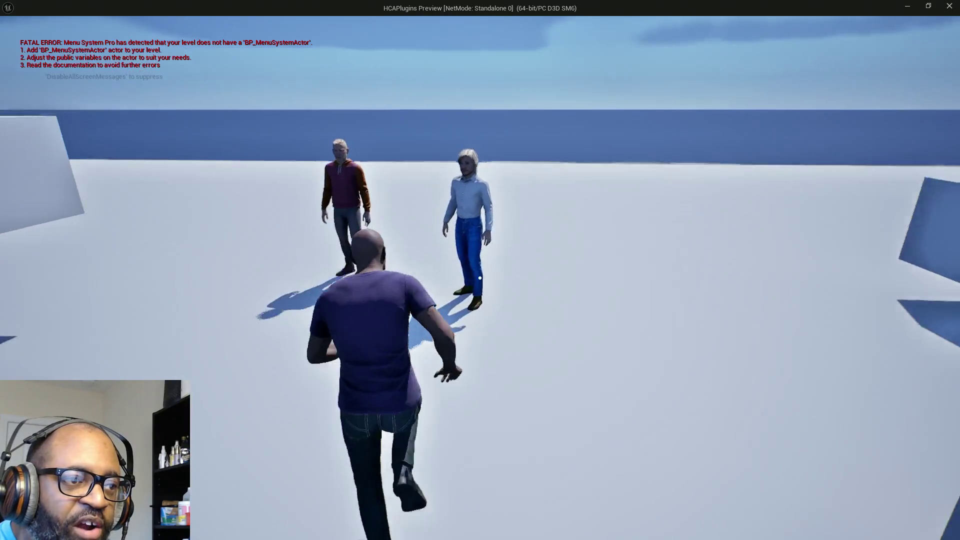
key(d)
key(w)
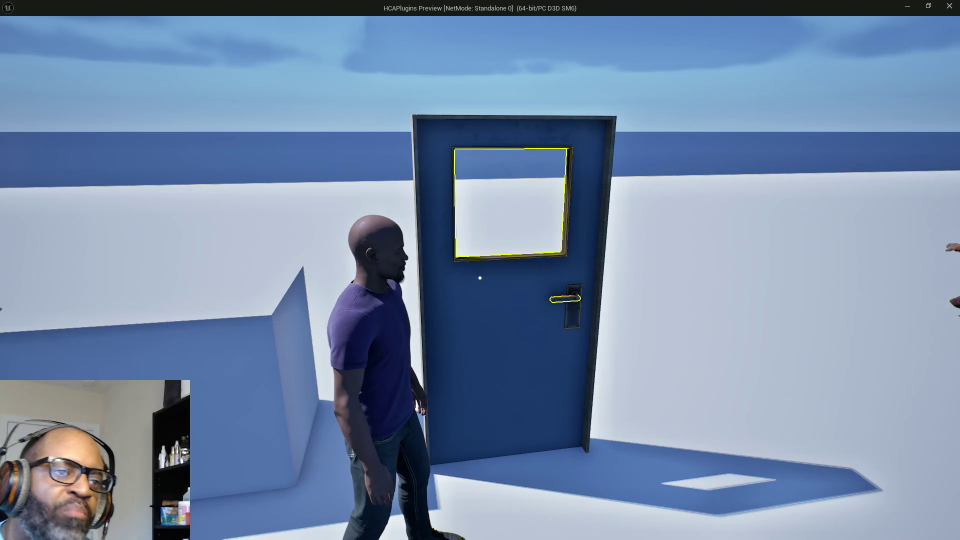
key(Escape)
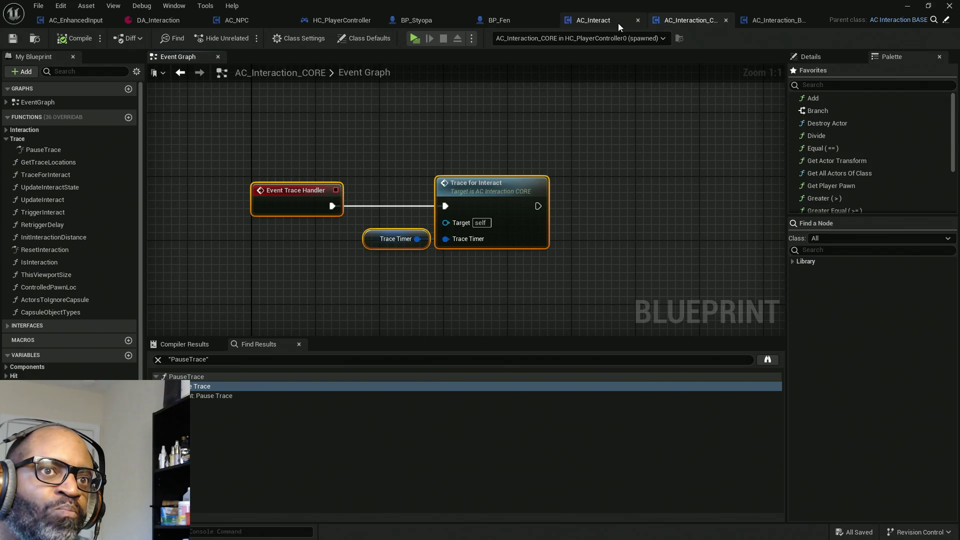
Switch to HC_PlayerController and close its Trace Pause State graph tab.
click(318, 21)
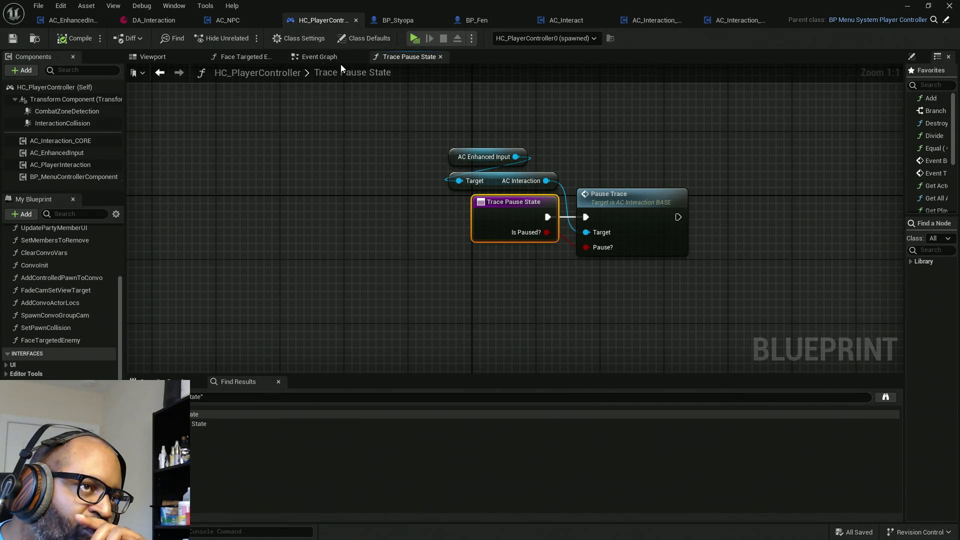
click(440, 56)
scroll(471, 135, down, 8)
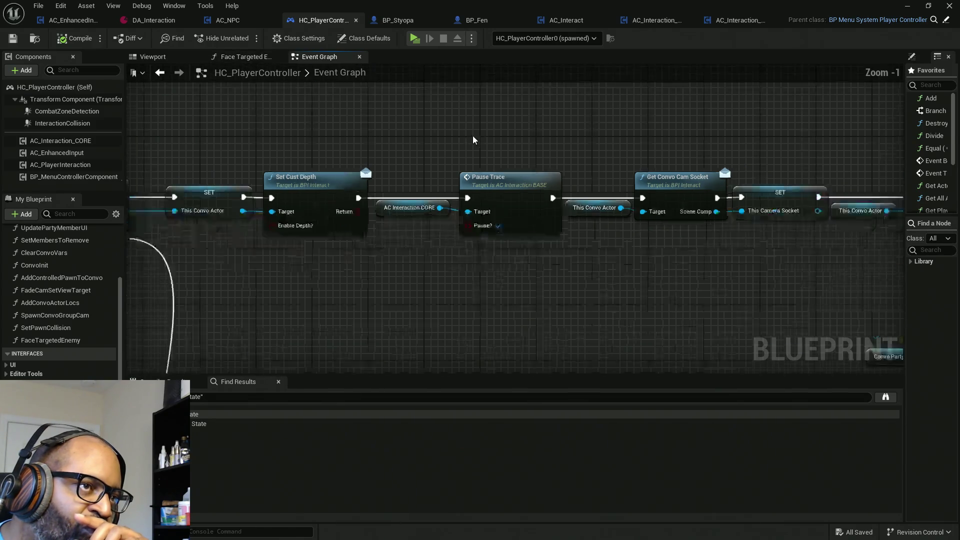
drag(482, 200, 491, 172)
scroll(478, 150, down, 4)
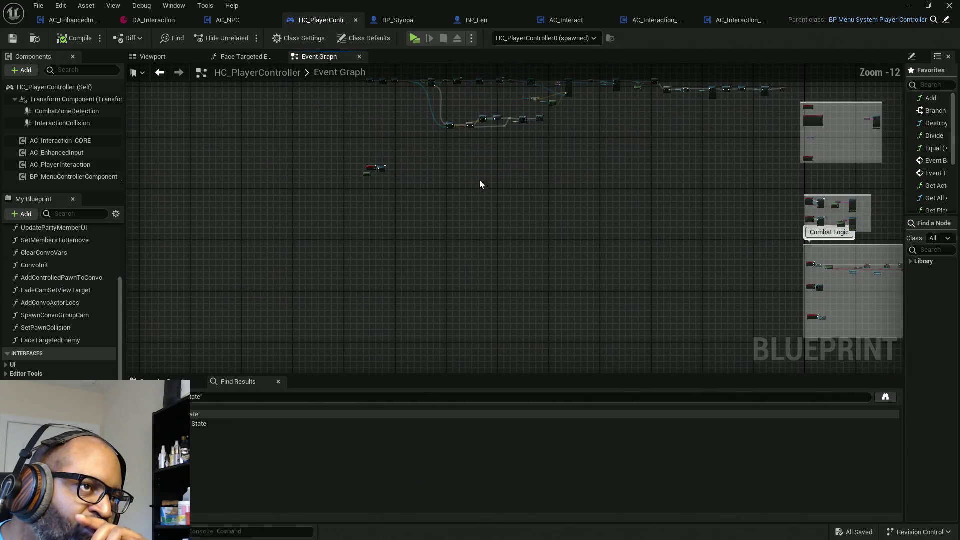
mouse_move(553, 215)
mouse_down()
mouse_move(302, 247)
mouse_move(300, 268)
mouse_move(440, 277)
mouse_up()
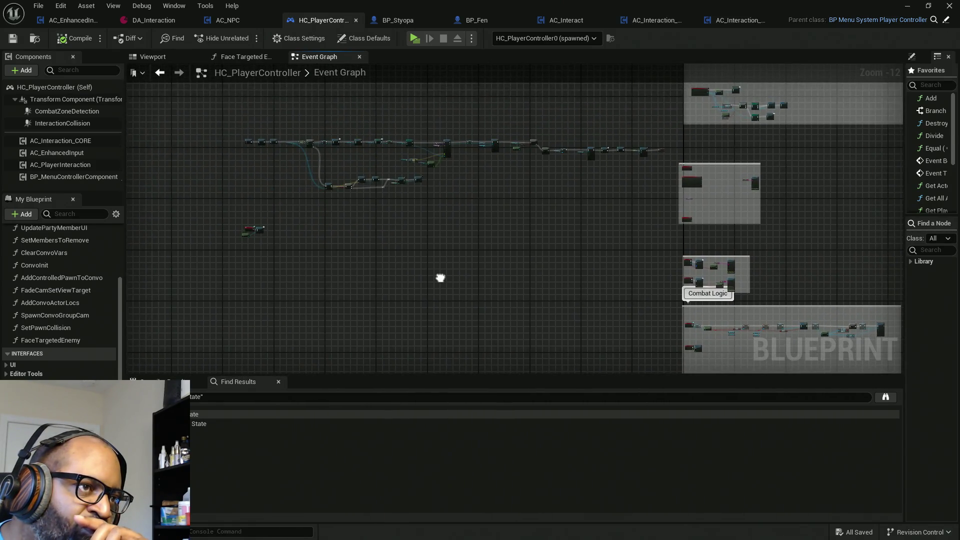
Navigate the Event Graph to the InteractionCollision On Component End Overlap nodes.
scroll(440, 278, up, 3)
scroll(365, 208, up, 6)
scroll(524, 216, down, 8)
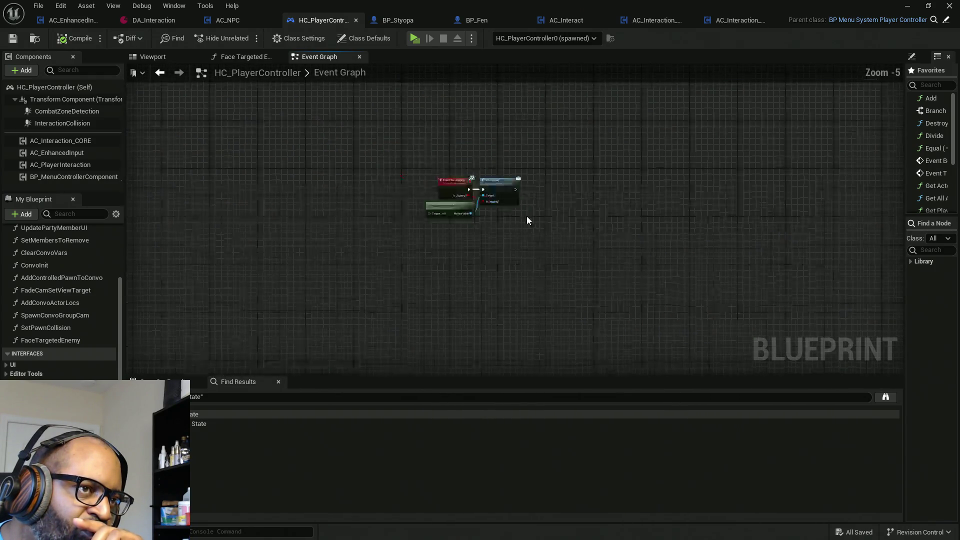
drag(605, 195, 356, 253)
mouse_move(621, 238)
mouse_down()
mouse_move(405, 235)
mouse_move(545, 245)
mouse_up()
scroll(650, 190, up, 8)
scroll(510, 207, down, 9)
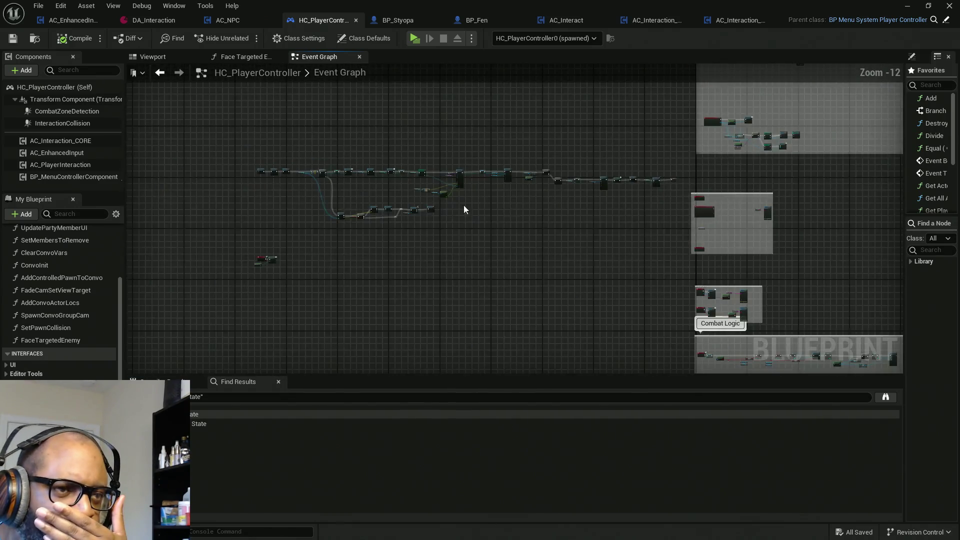
scroll(440, 185, up, 8)
scroll(633, 200, down, 8)
mouse_move(633, 200)
mouse_down()
mouse_move(349, 210)
mouse_move(266, 237)
mouse_up()
drag(659, 217, 605, 179)
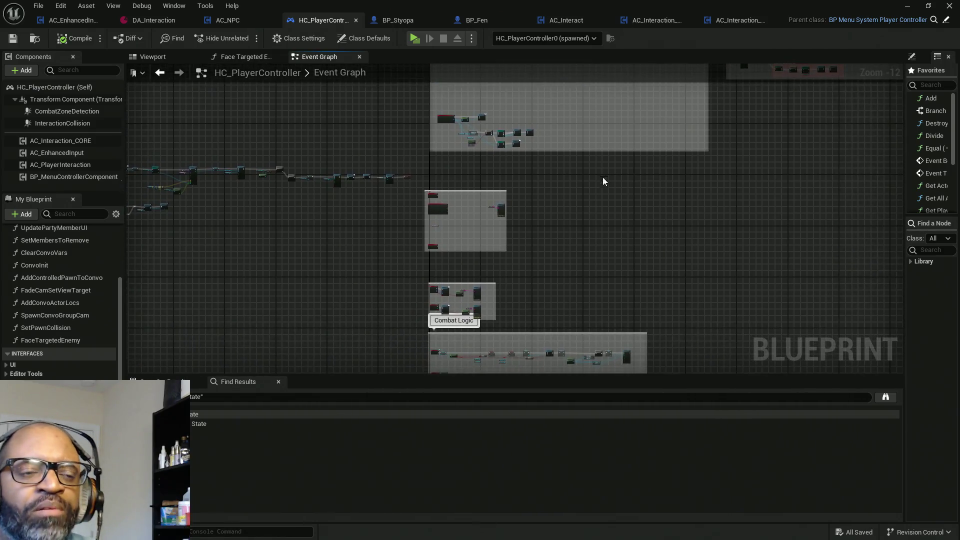
scroll(482, 122, up, 8)
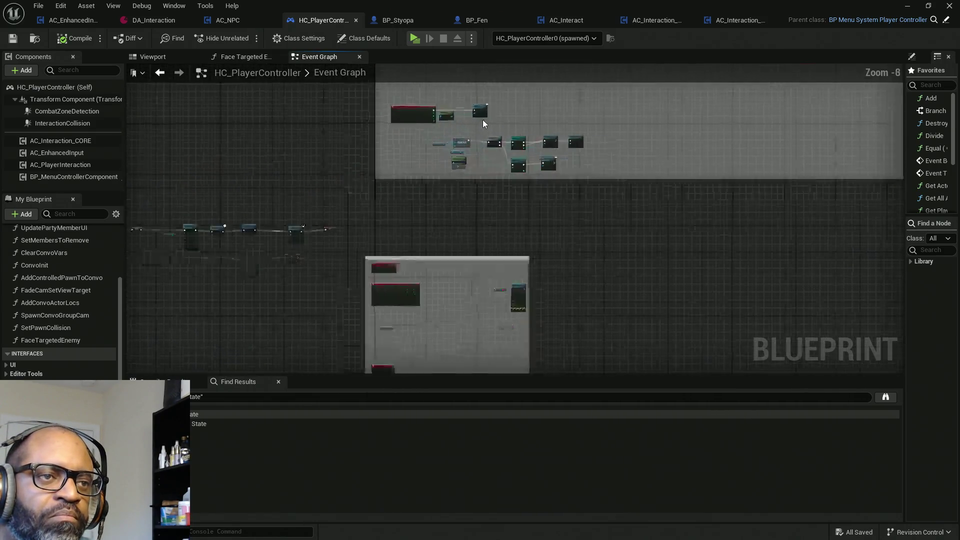
drag(474, 131, 524, 170)
scroll(524, 151, up, 2)
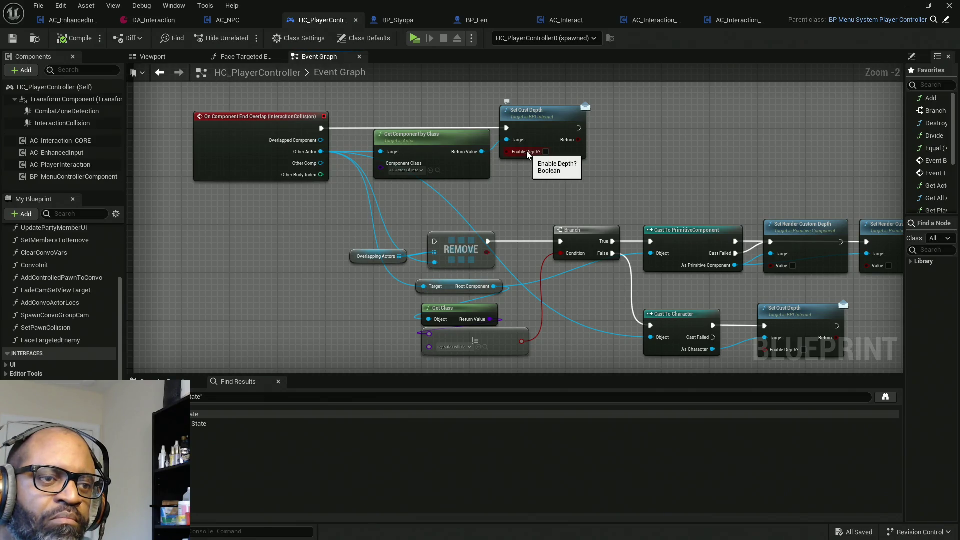
Select the middle row of end-overlap nodes and the Overlapping Actors node to inspect them.
scroll(527, 151, down, 2)
drag(600, 177, 530, 148)
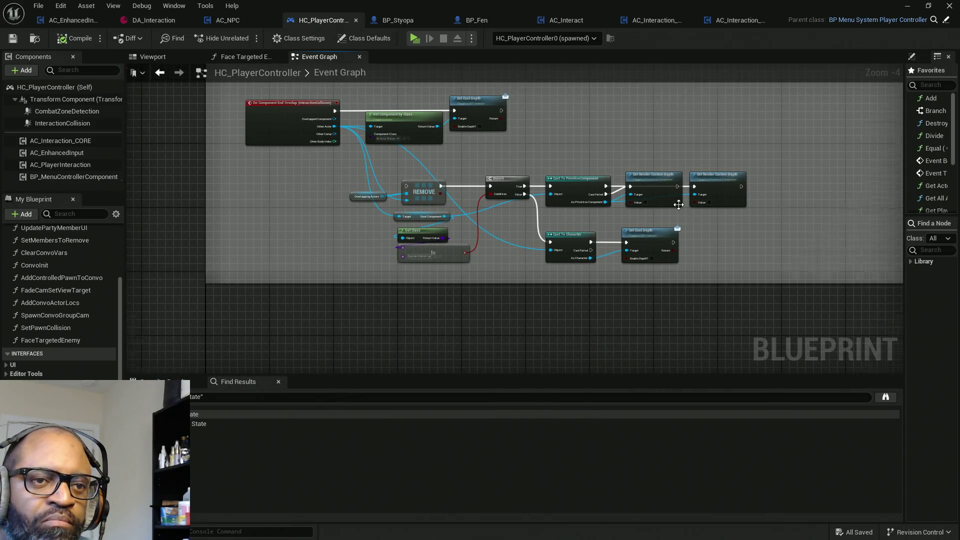
scroll(678, 204, up, 2)
drag(660, 217, 193, 306)
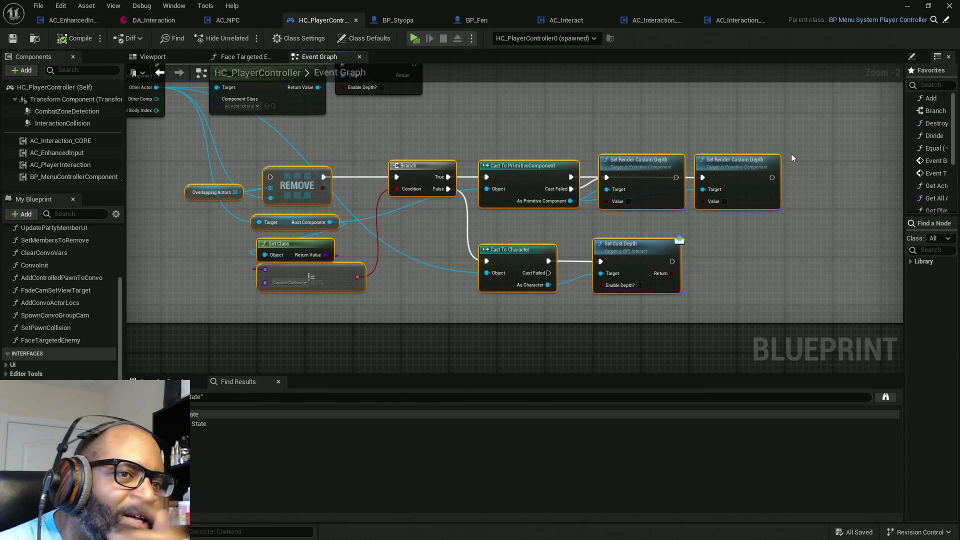
drag(365, 146, 388, 233)
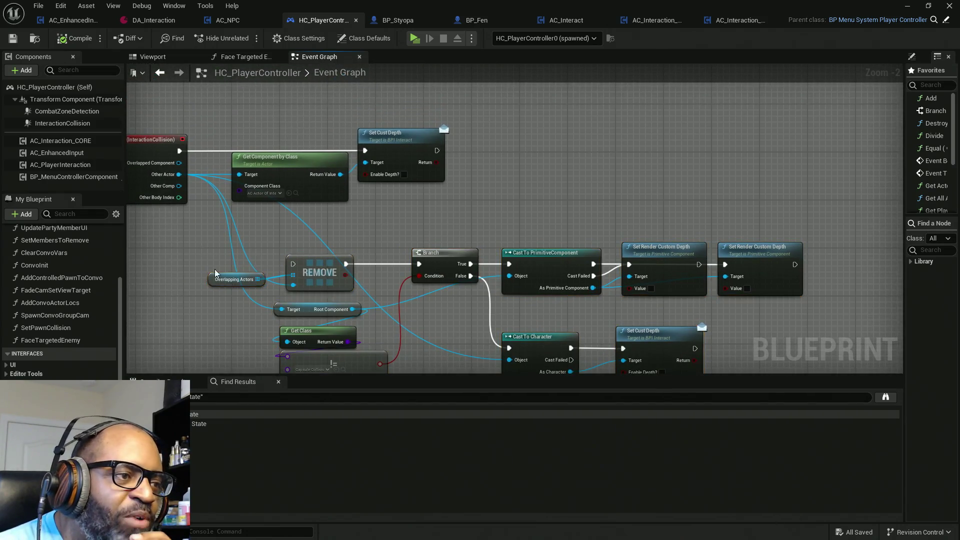
drag(263, 312, 266, 299)
Scroll the My Blueprint panel and zoom out to the Overlapping Actors of Interact Collision group.
scroll(80, 370, down, 5)
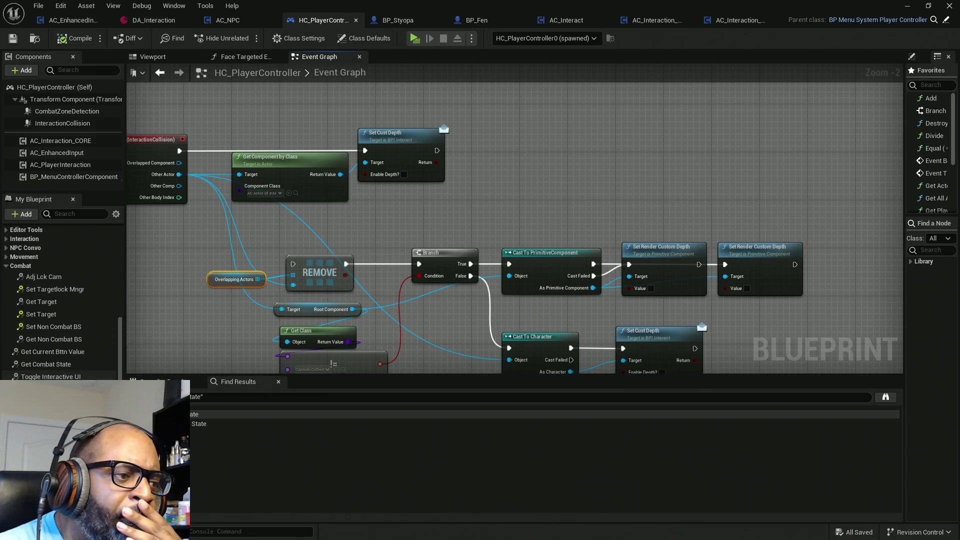
scroll(80, 376, down, 3)
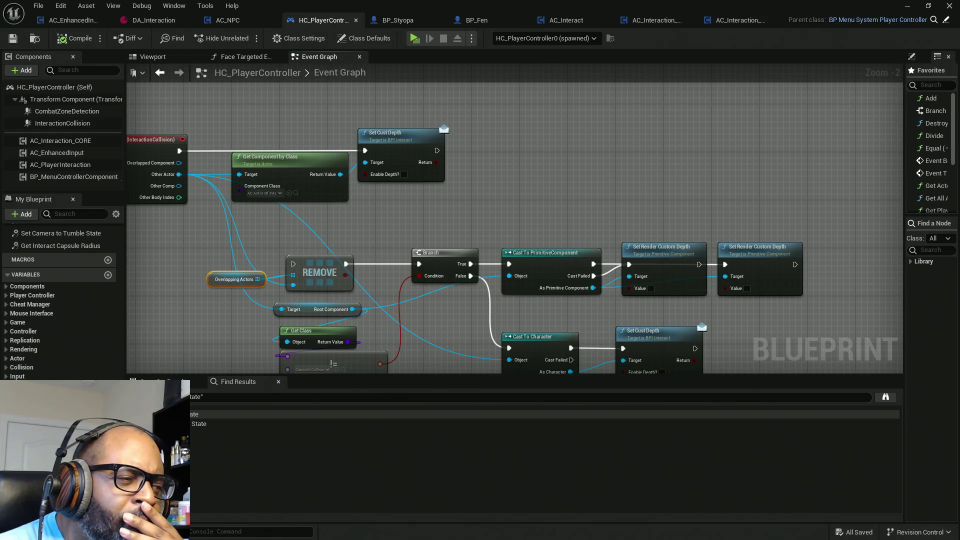
scroll(51, 365, down, 5)
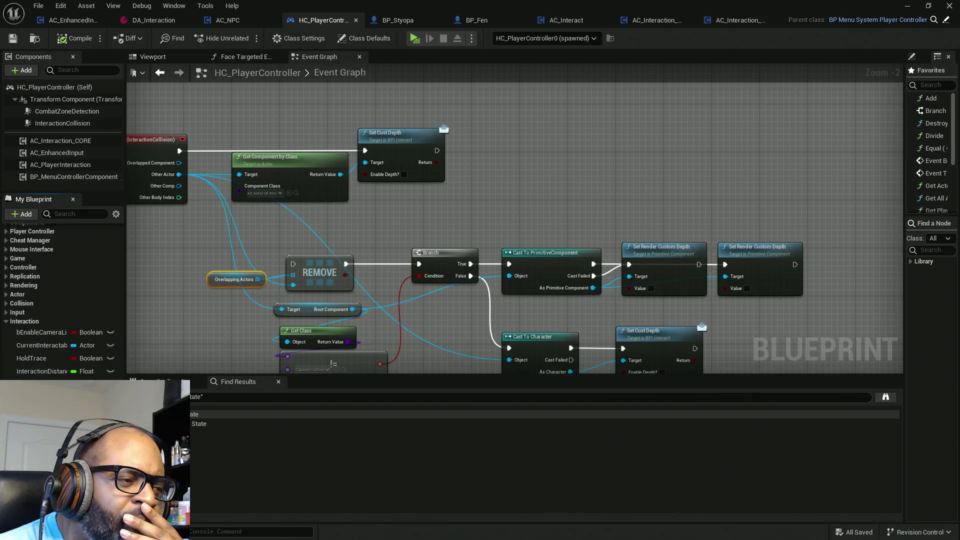
scroll(50, 364, down, 1)
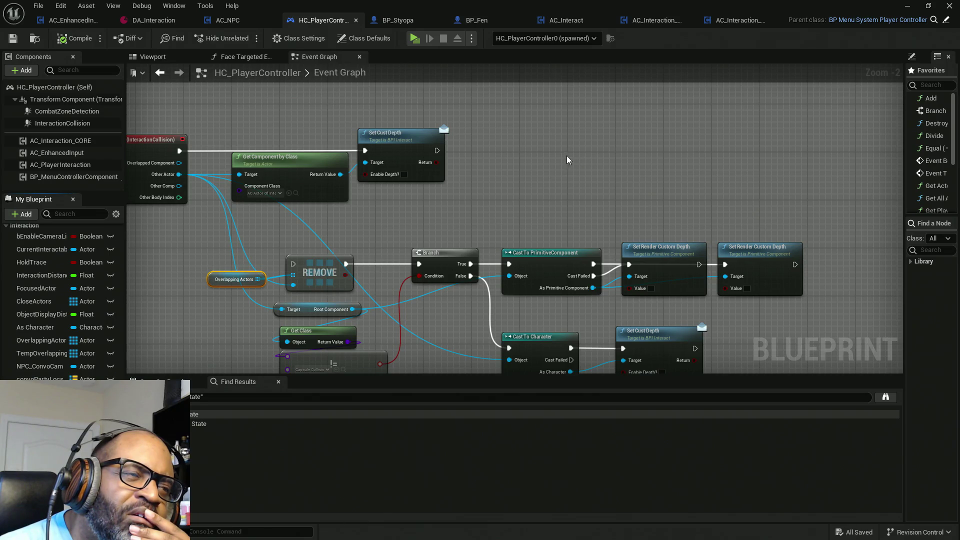
scroll(570, 159, down, 5)
scroll(488, 207, up, 5)
Move the Print String and Get Display Name nodes left, and the loop-to-Set Custom Depth nodes right.
drag(445, 256, 435, 254)
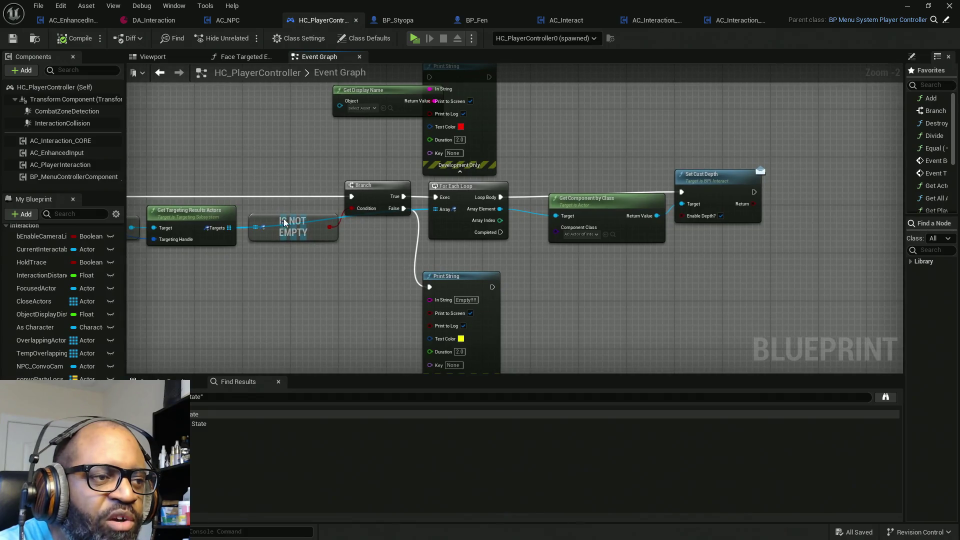
mouse_move(191, 146)
mouse_down()
mouse_move(258, 200)
mouse_move(313, 266)
mouse_move(317, 295)
mouse_up()
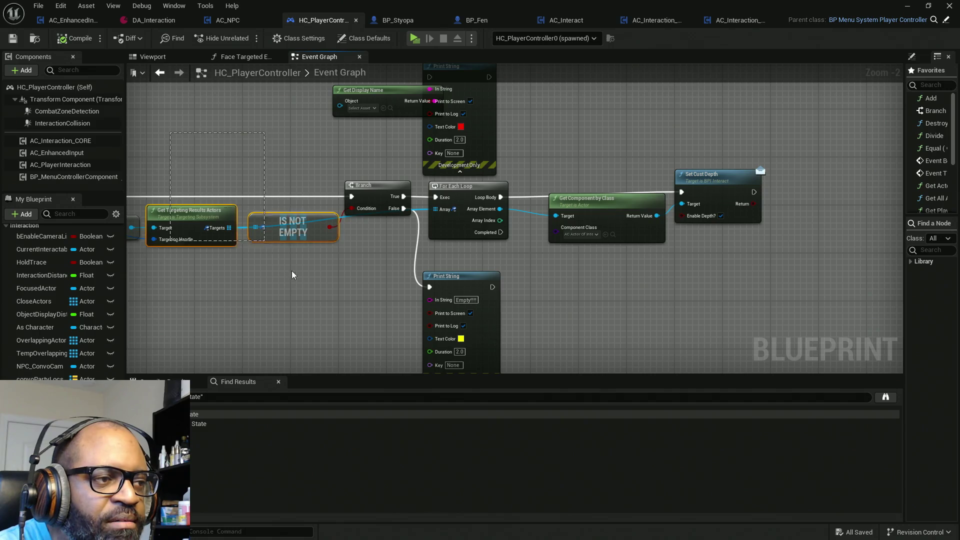
mouse_move(441, 214)
mouse_down()
mouse_move(380, 210)
mouse_move(379, 233)
mouse_up()
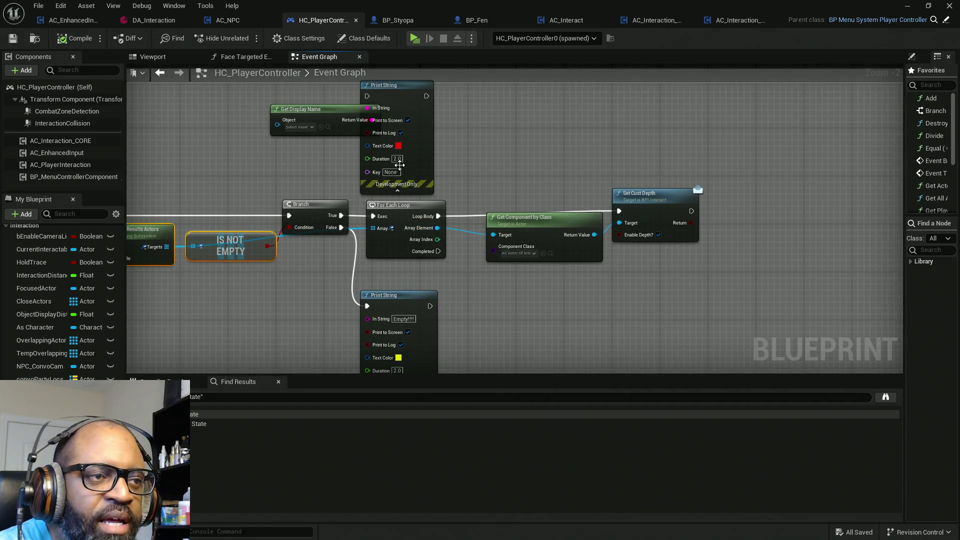
drag(447, 137, 350, 114)
drag(412, 134, 274, 140)
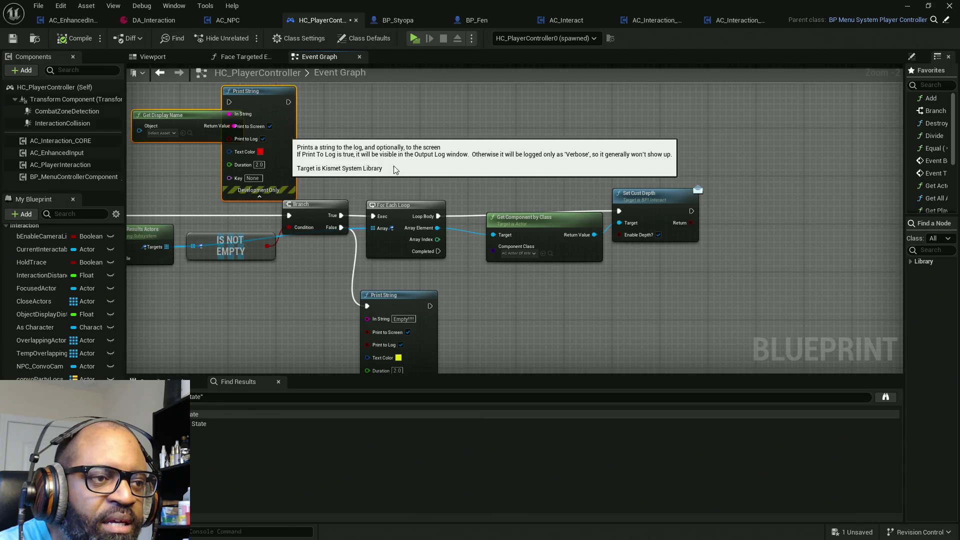
drag(513, 204, 475, 180)
drag(366, 147, 593, 293)
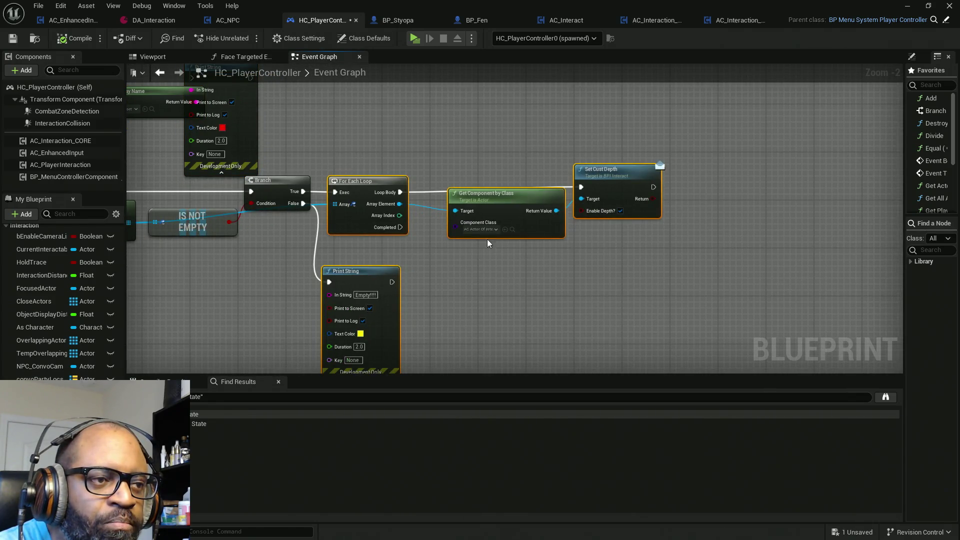
drag(359, 226, 531, 229)
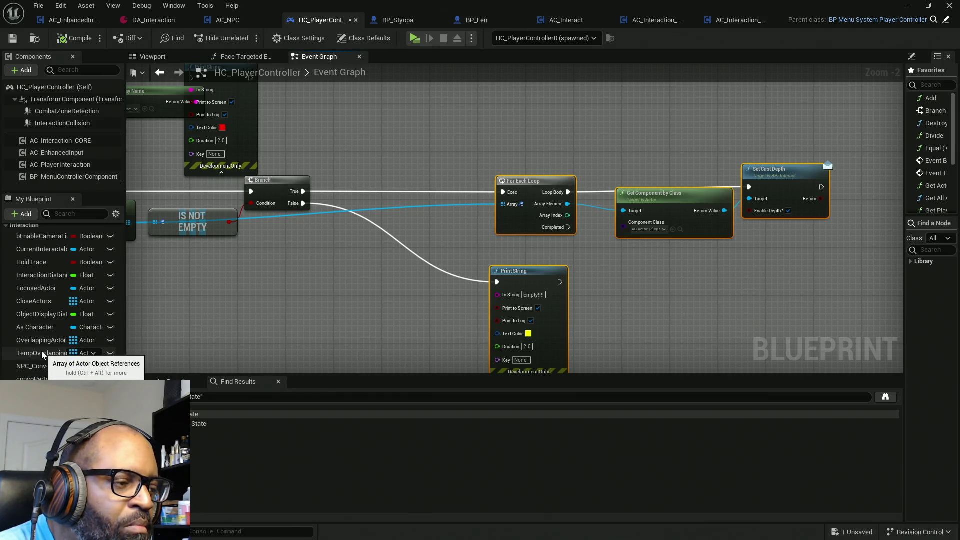
Insert a SET Temp Overlapping Actors node after the Branch, fed by the targeting results, then shift the chain left.
mouse_move(42, 356)
mouse_down()
mouse_move(380, 215)
mouse_move(311, 193)
mouse_move(427, 196)
mouse_move(191, 235)
mouse_move(160, 223)
mouse_move(224, 270)
mouse_move(155, 223)
mouse_move(137, 222)
mouse_move(184, 224)
mouse_up()
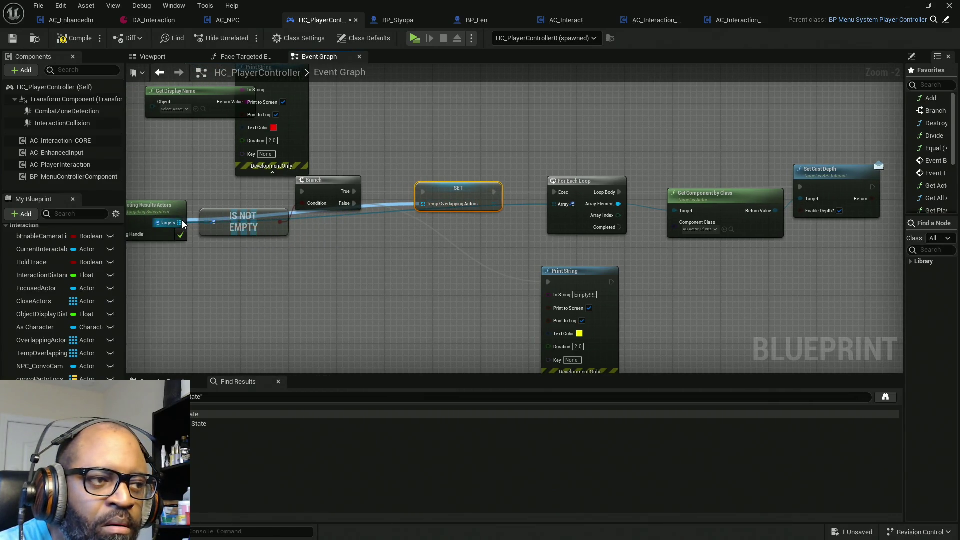
drag(469, 250, 392, 229)
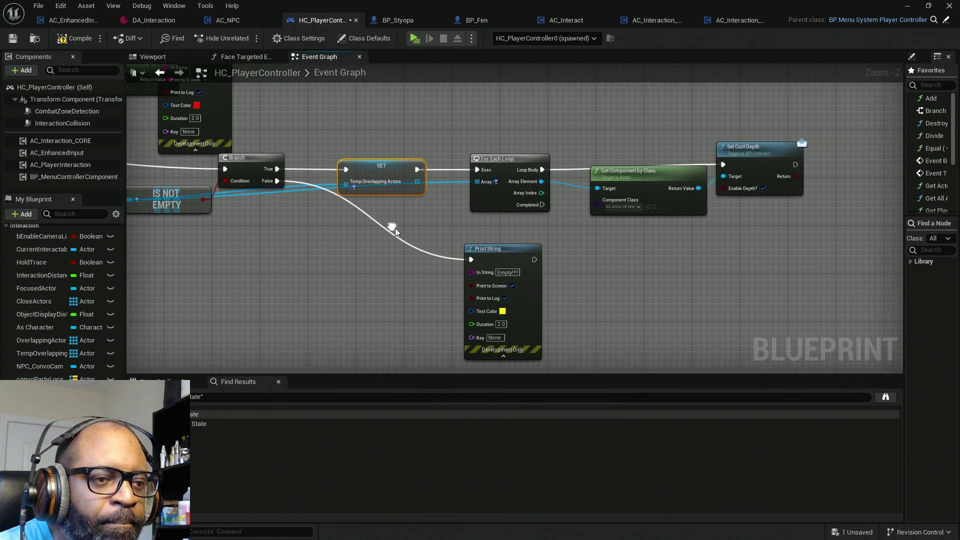
drag(493, 256, 361, 268)
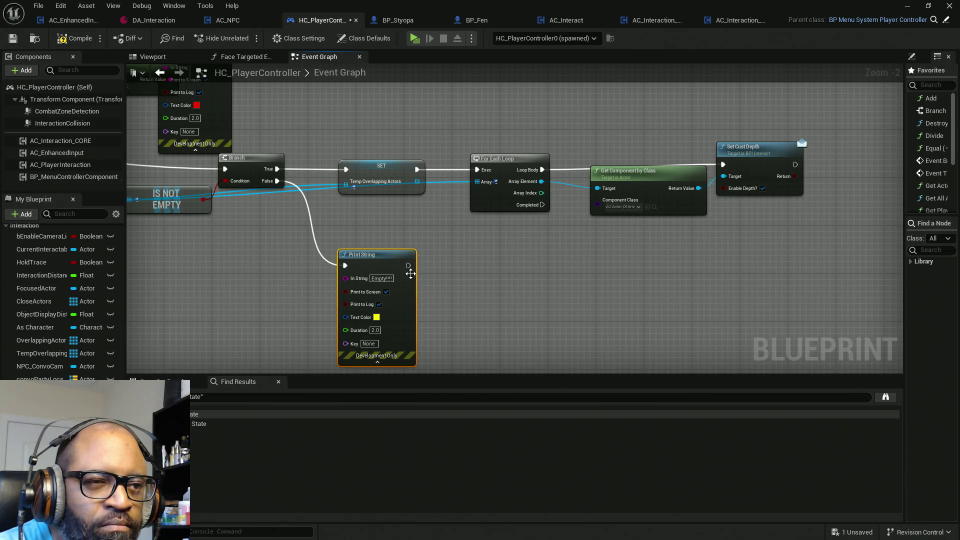
mouse_move(830, 115)
mouse_down()
mouse_move(800, 190)
mouse_move(395, 217)
mouse_up()
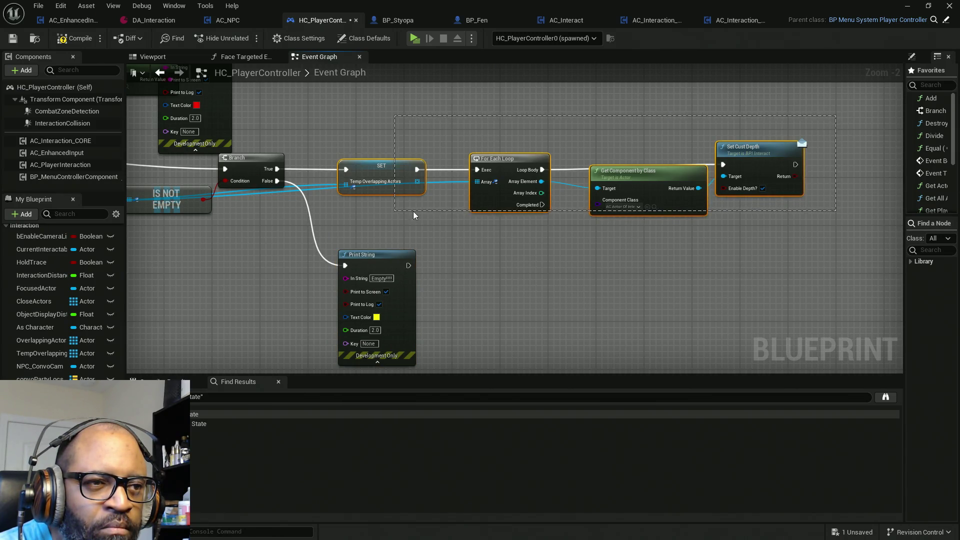
mouse_move(491, 207)
mouse_down()
mouse_move(449, 206)
mouse_move(461, 207)
mouse_up()
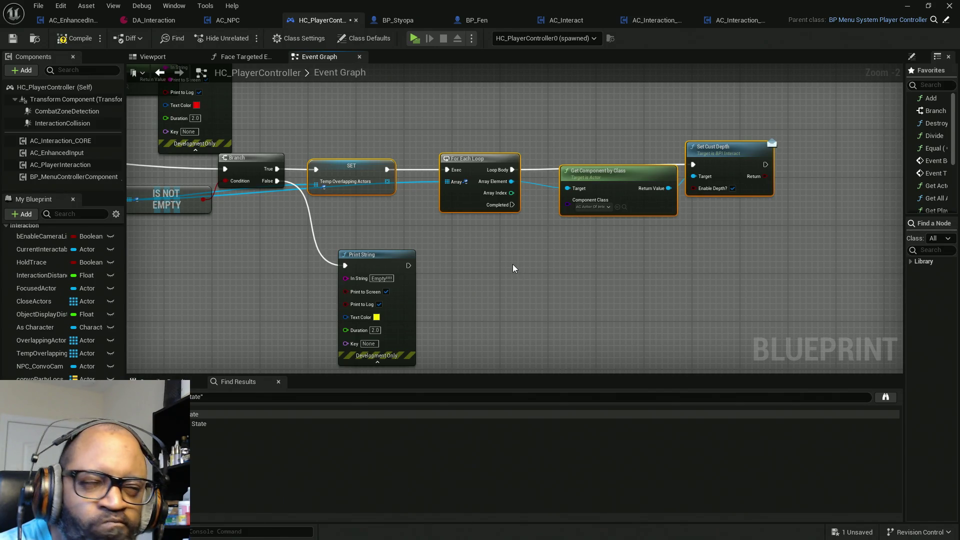
Delete the REMOVE, Branch, Cast and Set nodes after End Overlap and drop in a Temp Overlapping Actors getter.
scroll(512, 268, down, 6)
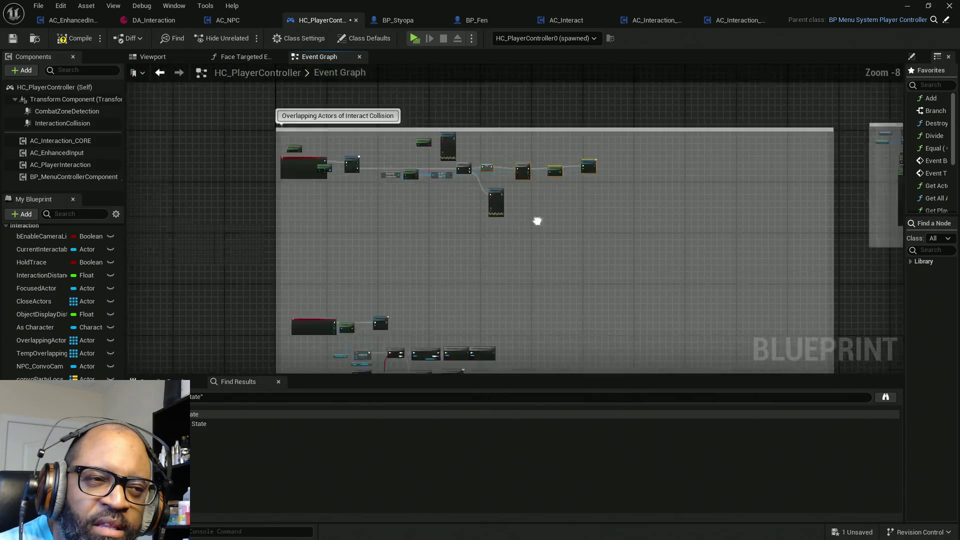
scroll(394, 261, up, 2)
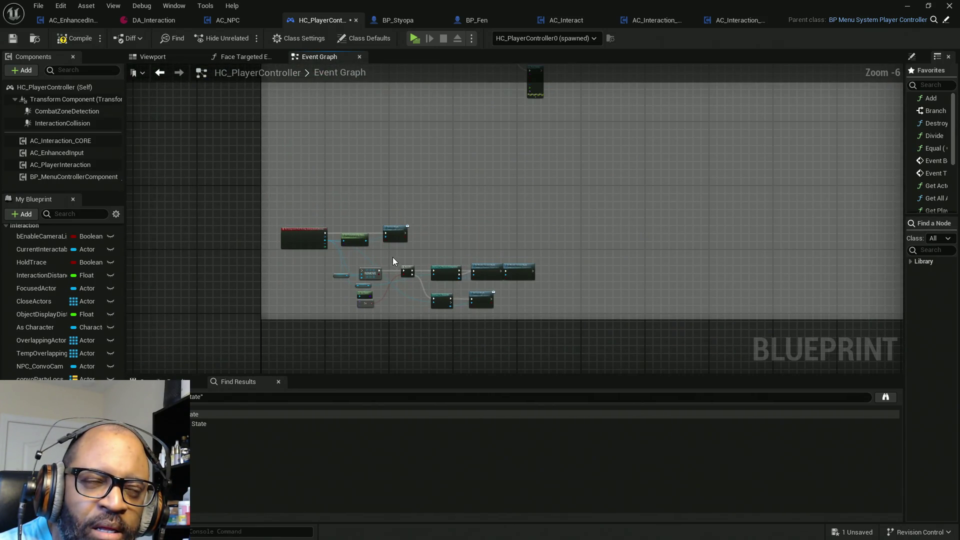
scroll(392, 257, up, 3)
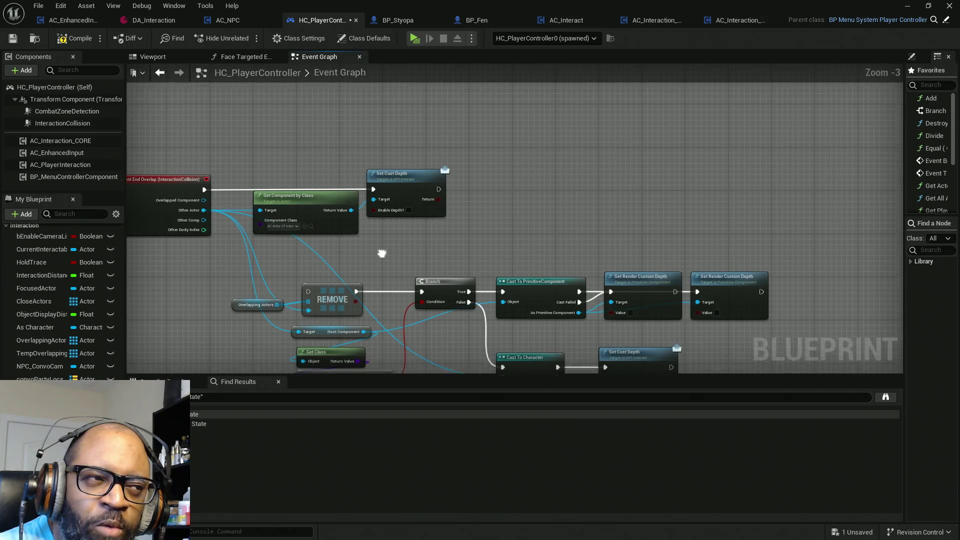
drag(544, 214, 652, 229)
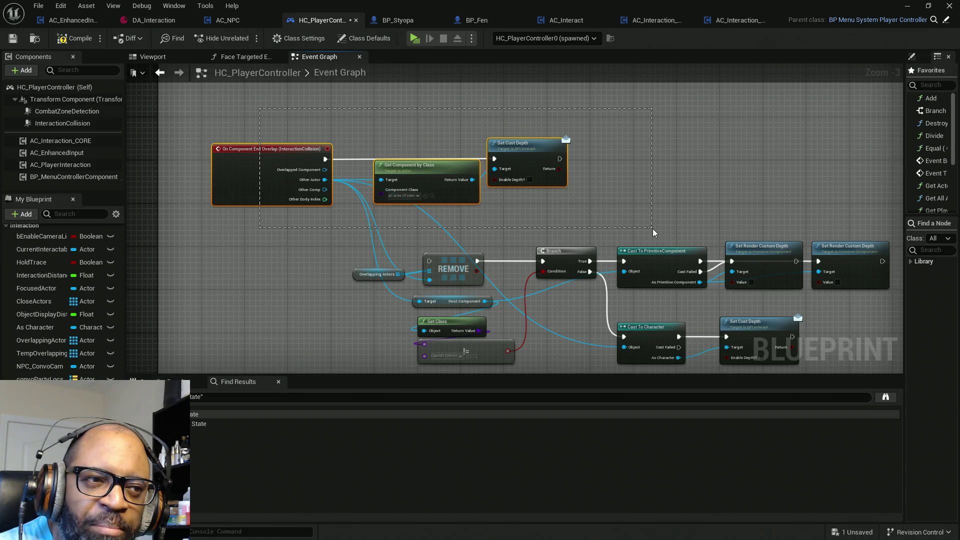
drag(447, 158, 843, 262)
drag(308, 283, 261, 300)
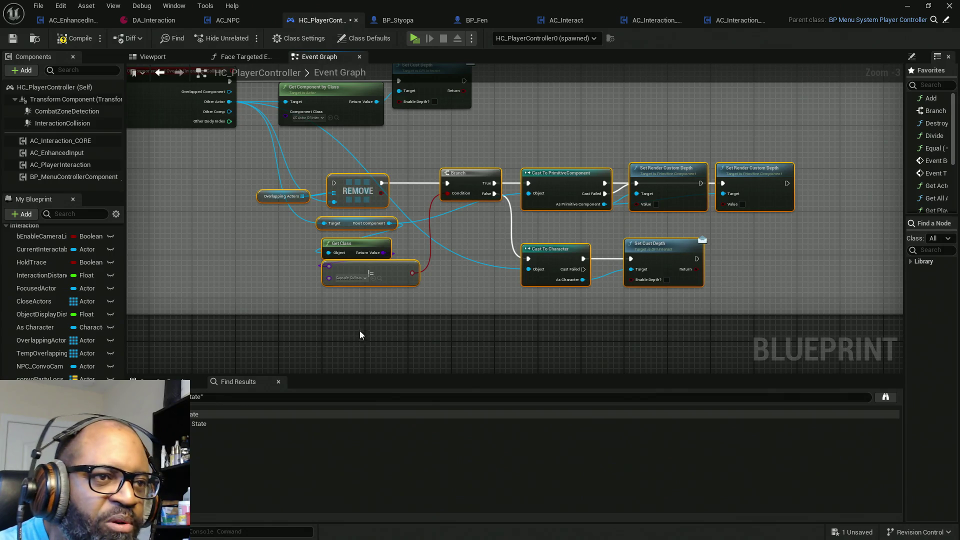
key(Delete)
drag(306, 223, 380, 279)
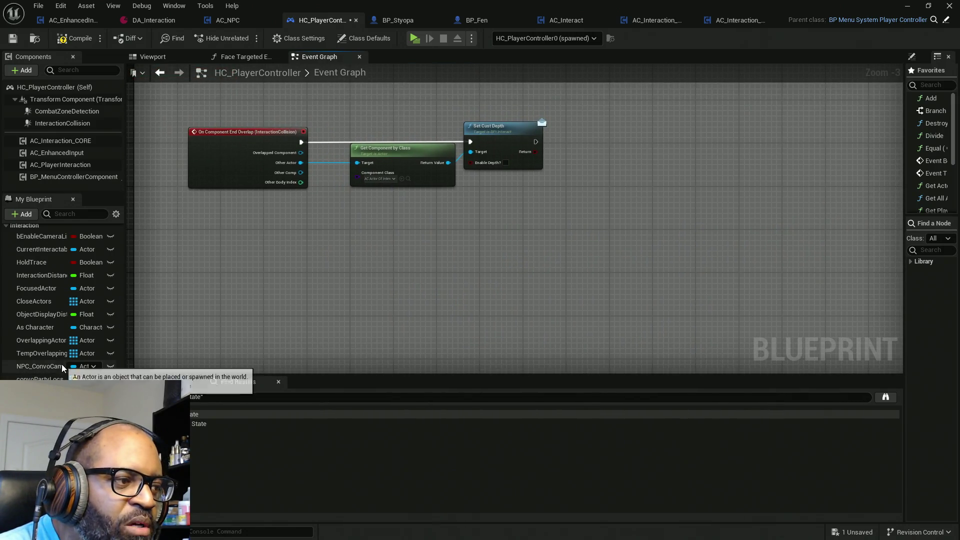
mouse_move(39, 352)
mouse_down()
mouse_move(361, 243)
mouse_move(458, 231)
mouse_up()
Add a REMOVE node after Set Cust Depth that removes Other Actor from the array.
text(remove)
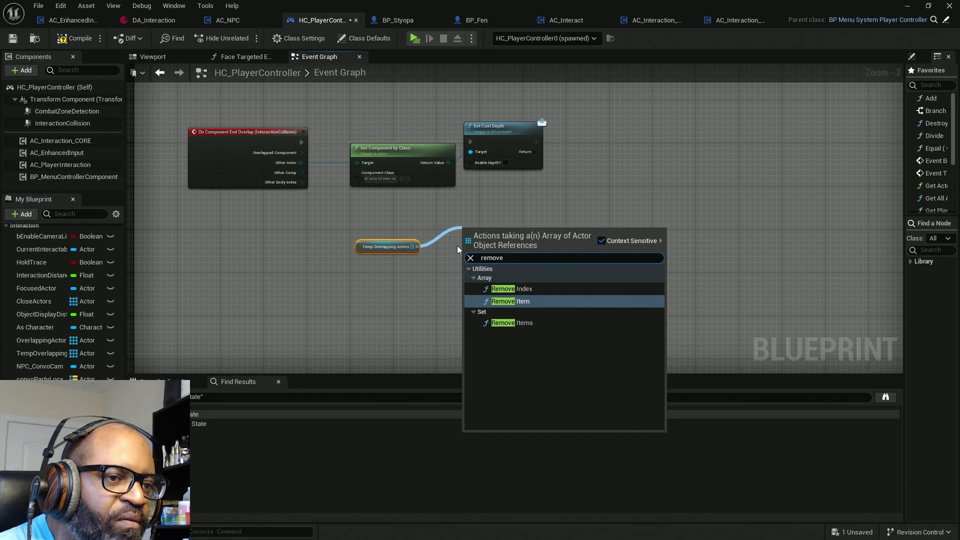
click(521, 302)
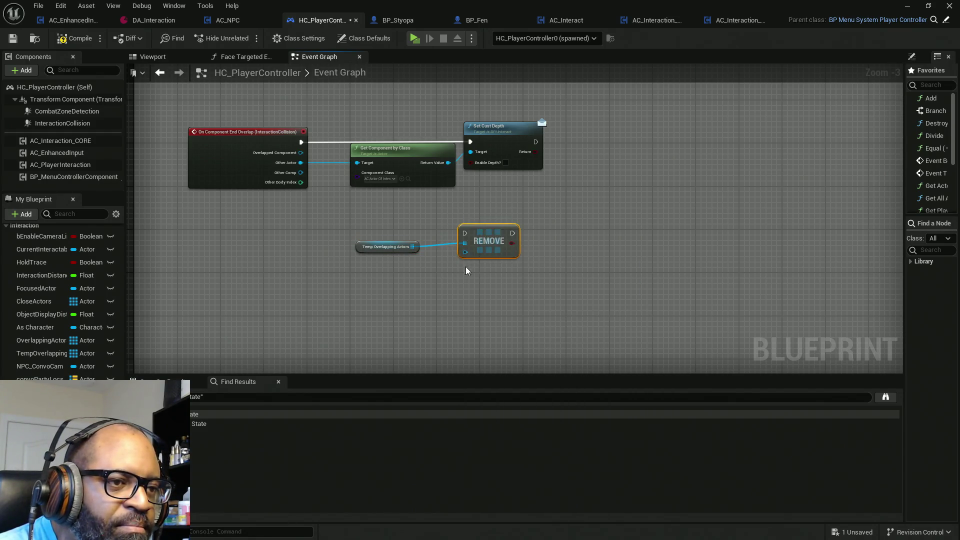
drag(466, 252, 300, 163)
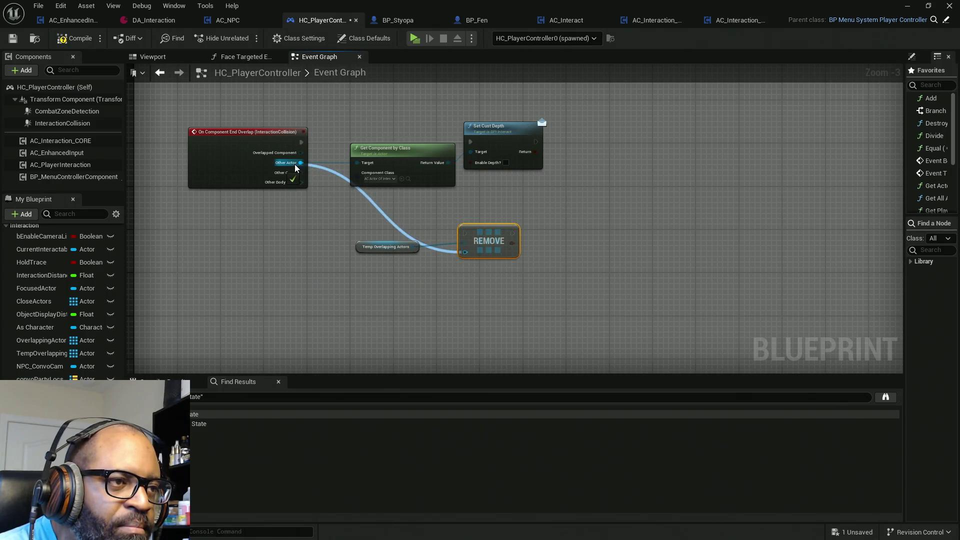
mouse_move(467, 232)
mouse_down()
mouse_move(547, 138)
mouse_move(535, 142)
mouse_up()
Line up the Temp Overlapping Actors getter beside the REMOVE node.
mouse_move(409, 274)
mouse_down()
mouse_move(430, 250)
mouse_move(514, 216)
mouse_up()
click(428, 250)
drag(388, 216, 425, 211)
drag(489, 262, 422, 193)
mouse_move(504, 219)
mouse_down()
mouse_move(533, 167)
mouse_move(558, 169)
mouse_up()
Duplicate the Temp Overlapping Actors getter and drag a new node from its array output.
click(493, 165)
key(ctrl+c)
key(ctrl+v)
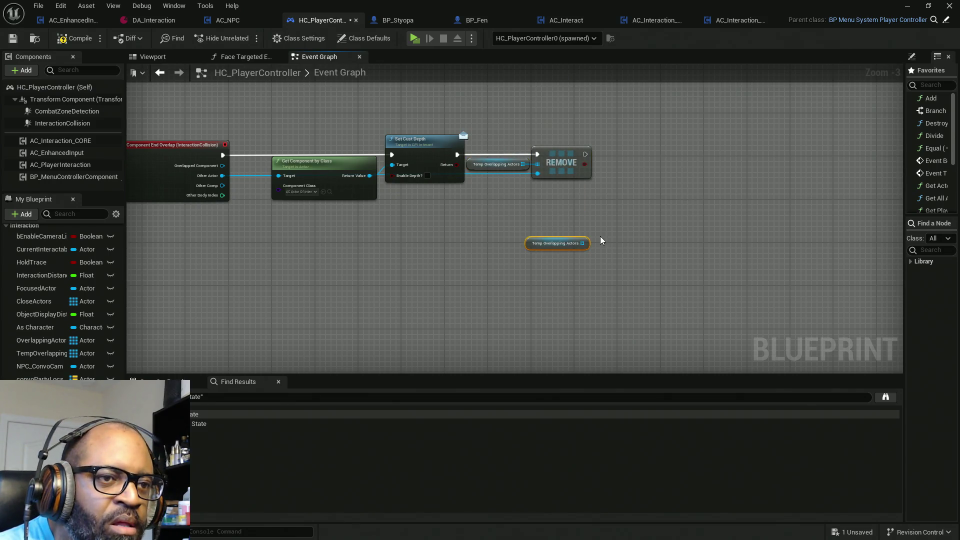
drag(583, 243, 611, 212)
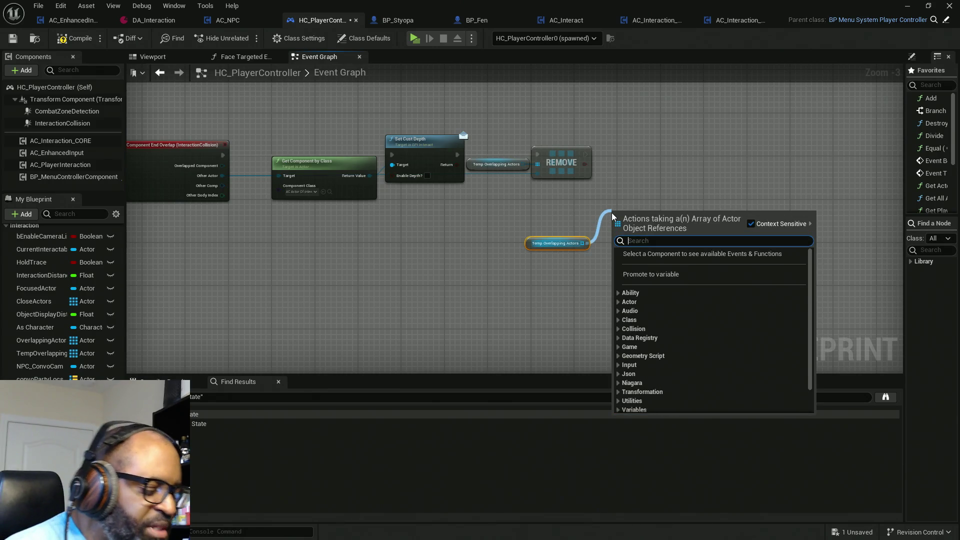
Add an Is Empty check on the array and a Branch wired after REMOVE.
text(is)
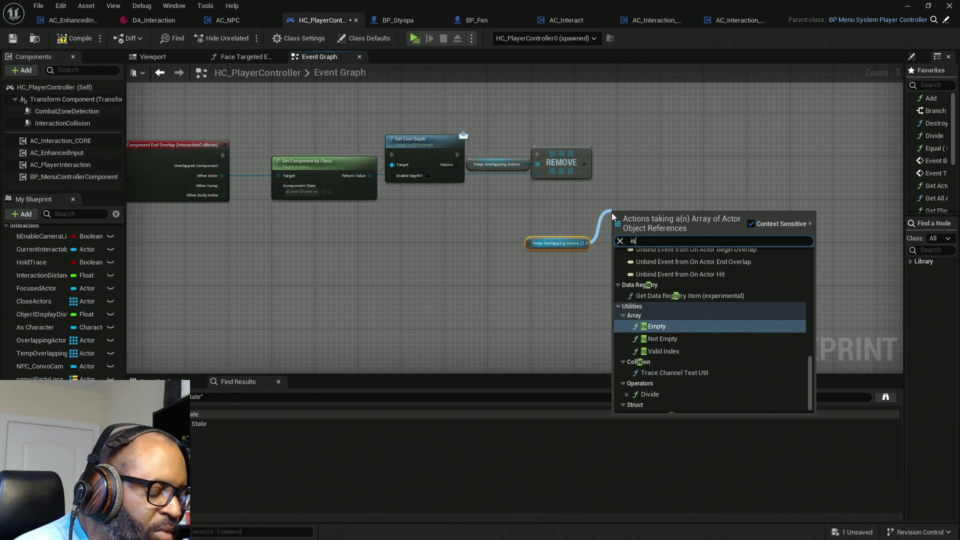
key(Return)
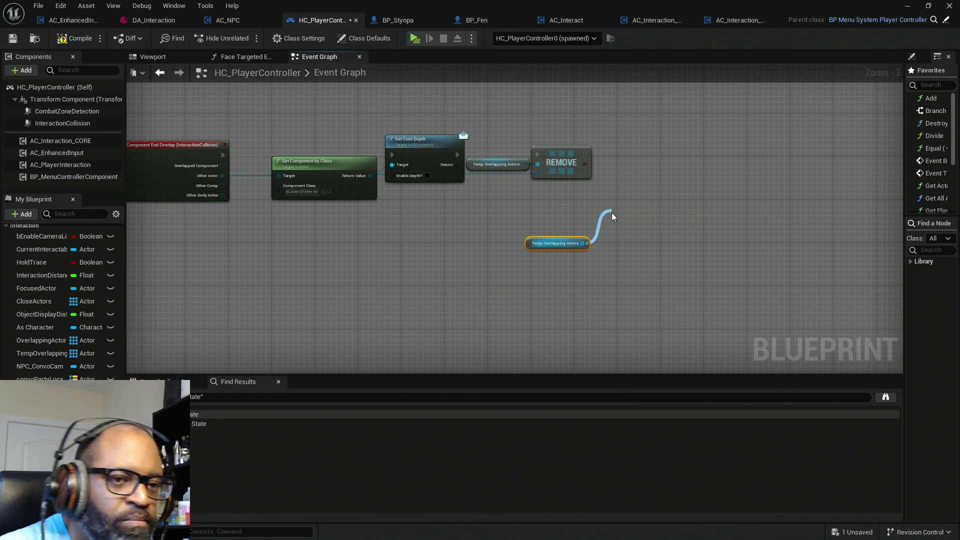
click(679, 152)
drag(688, 168, 586, 155)
drag(722, 165, 758, 153)
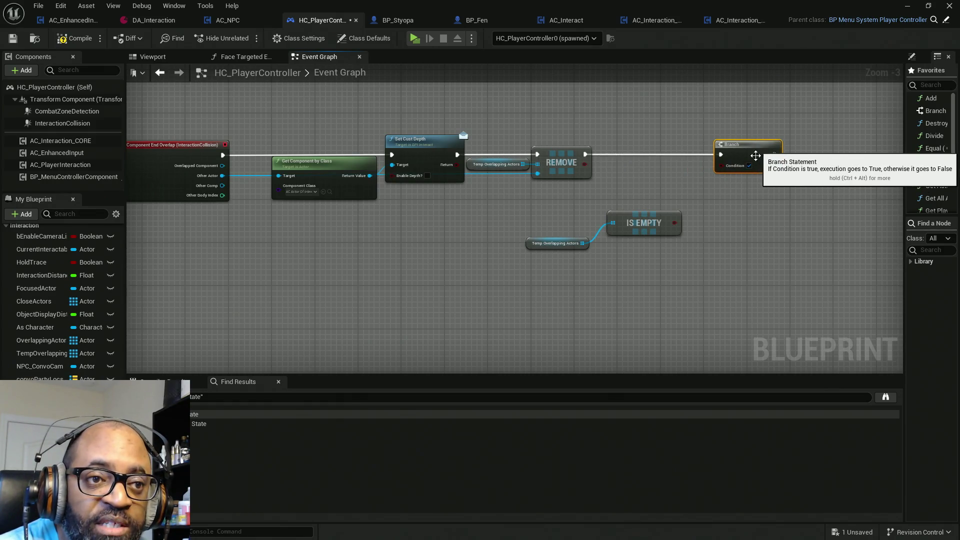
Tuck the Is Empty check under REMOVE and place an AC Interaction CORE reference beside the Branch.
drag(642, 226, 631, 242)
drag(569, 215, 652, 280)
key(q)
mouse_move(633, 242)
mouse_down()
mouse_move(655, 193)
mouse_move(641, 190)
mouse_move(696, 197)
mouse_move(736, 165)
mouse_move(670, 188)
mouse_move(721, 165)
mouse_move(716, 158)
mouse_up()
click(747, 150)
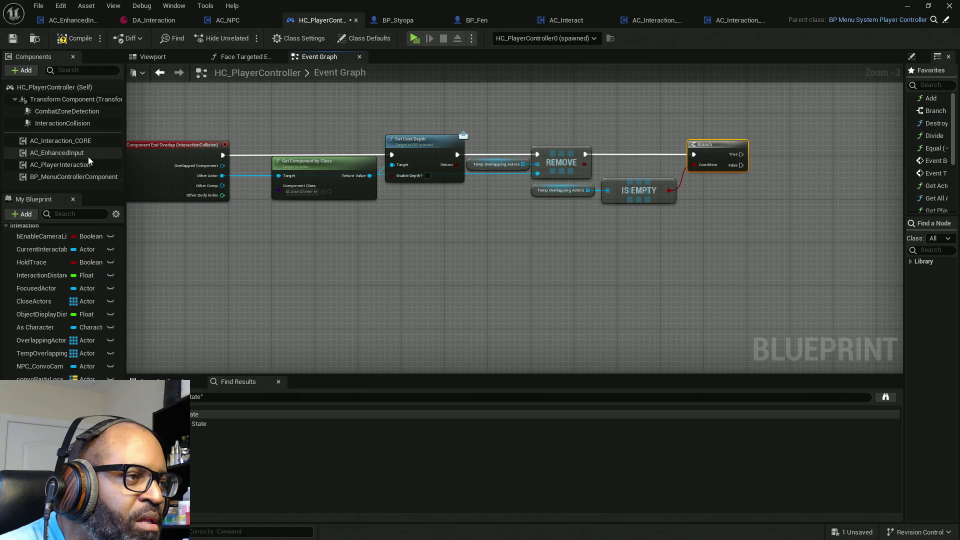
mouse_move(53, 141)
mouse_down()
mouse_move(701, 195)
mouse_move(693, 182)
mouse_up()
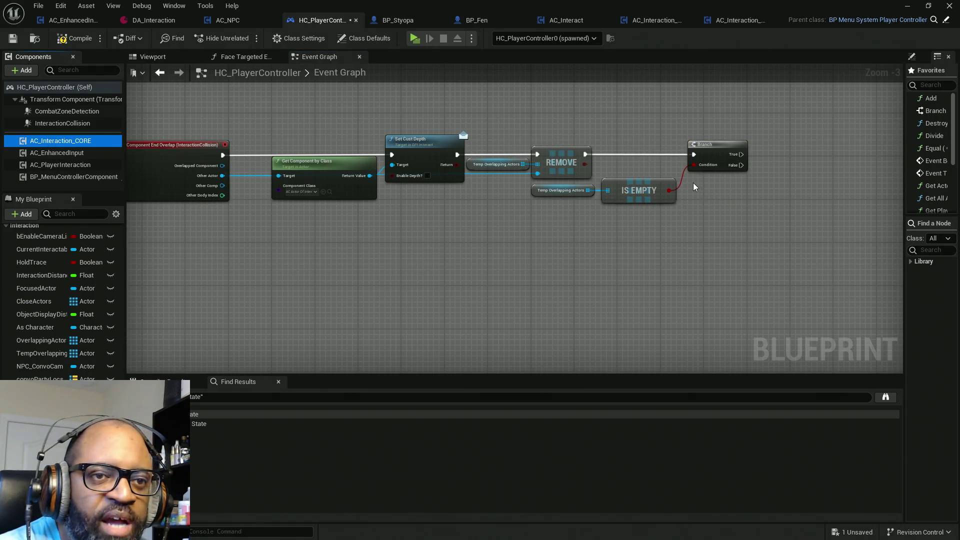
drag(695, 230, 493, 271)
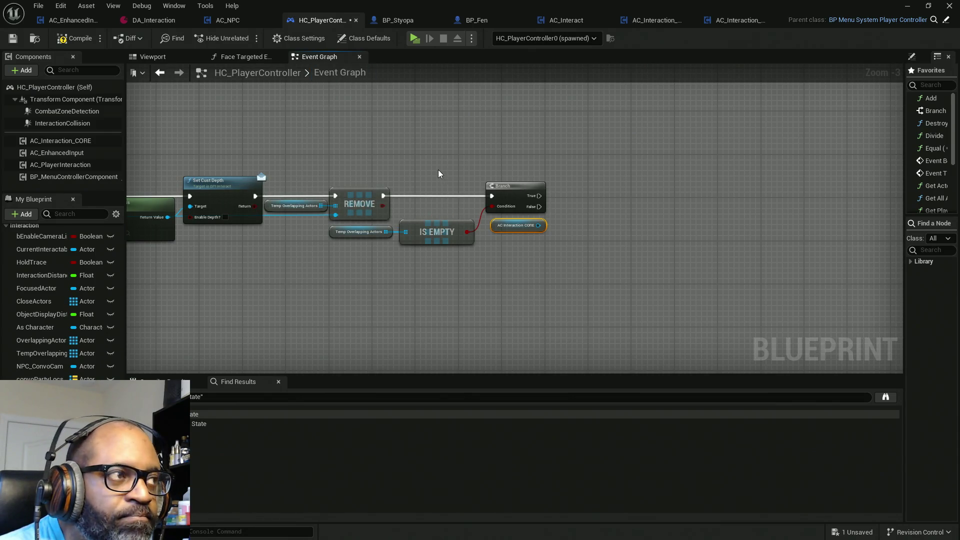
drag(538, 225, 580, 194)
text(pause)
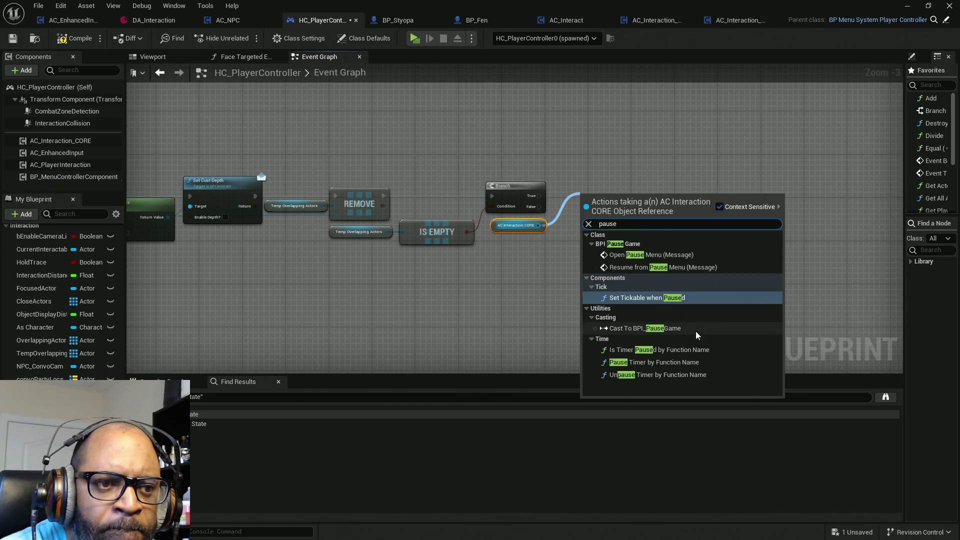
click(611, 131)
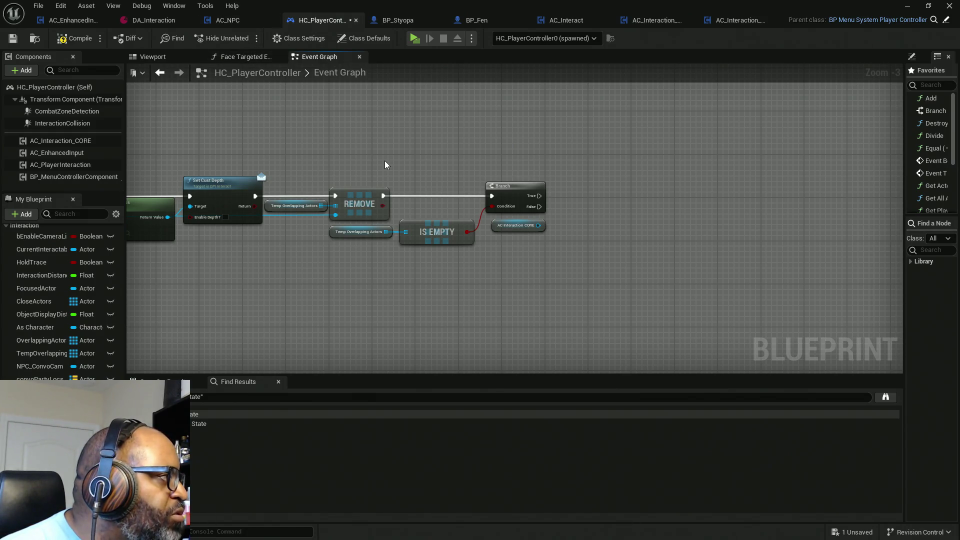
drag(538, 225, 612, 207)
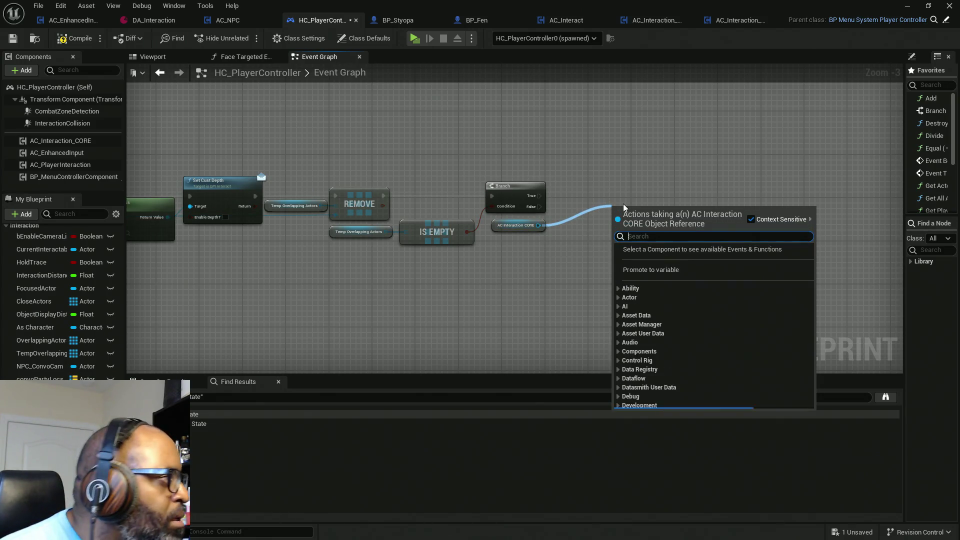
text(trace pa)
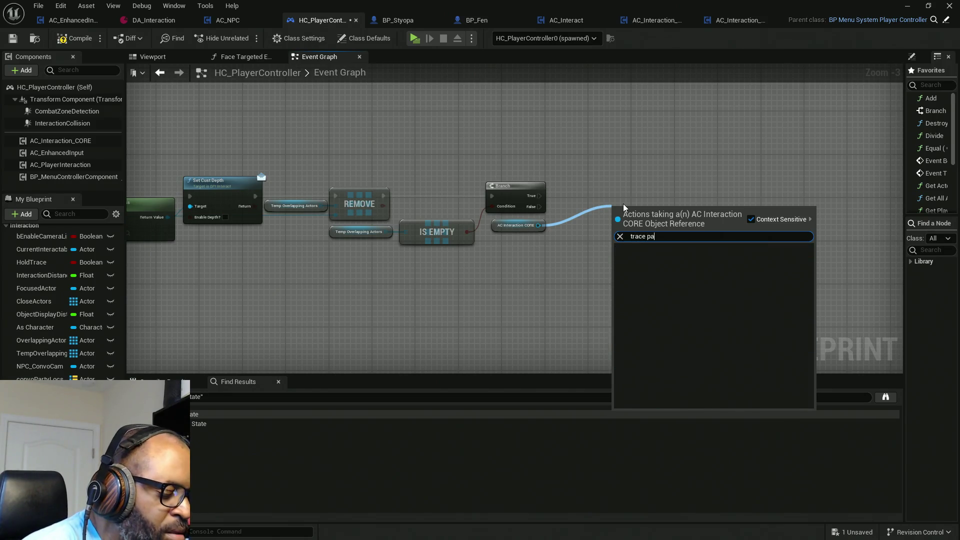
key(BackSpace)
key(BackSpace)
key(BackSpace)
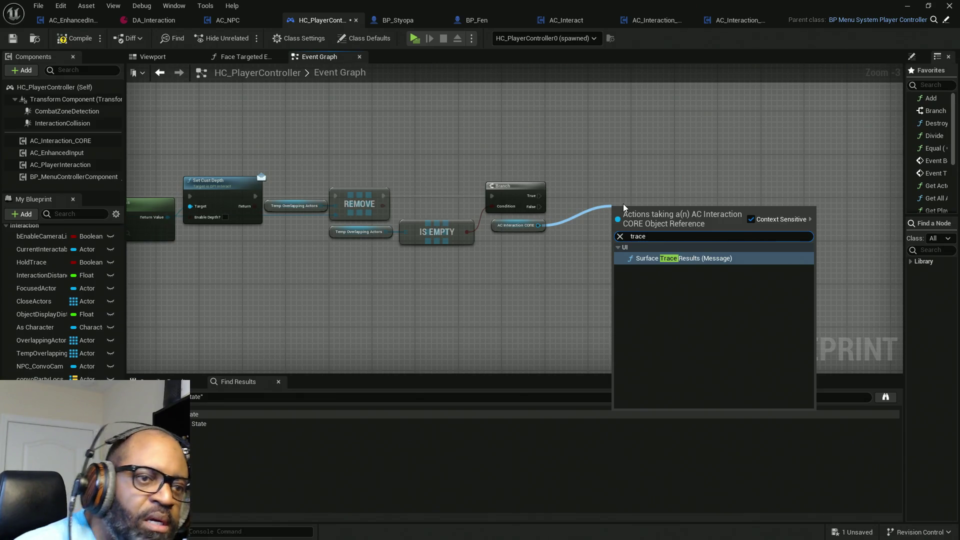
click(622, 158)
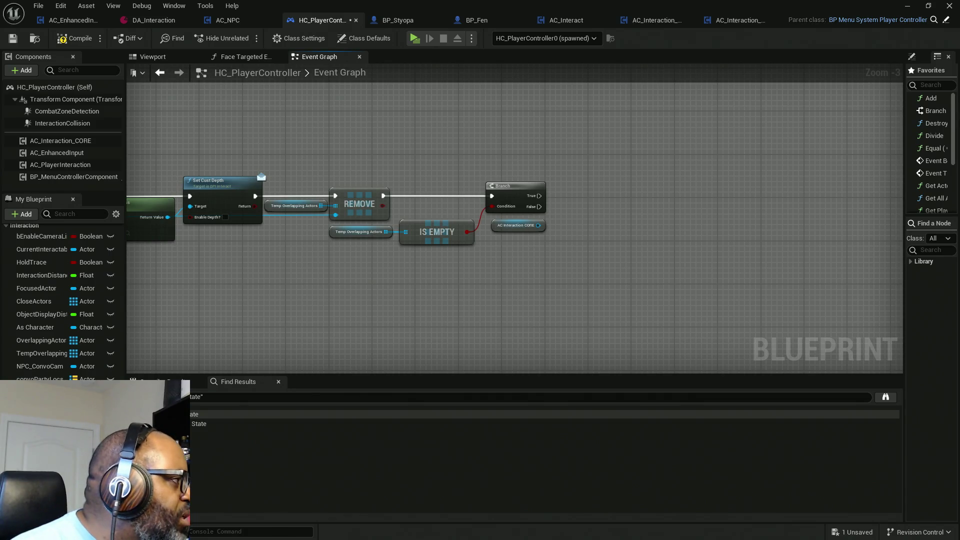
double_click(195, 414)
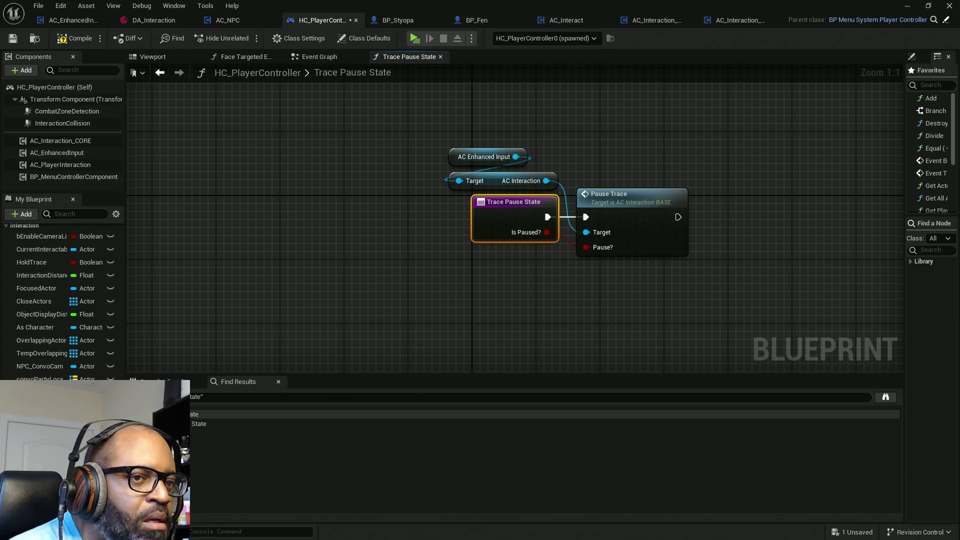
Select the AC Enhanced Input reference and switch back to the Event Graph.
drag(480, 102, 574, 171)
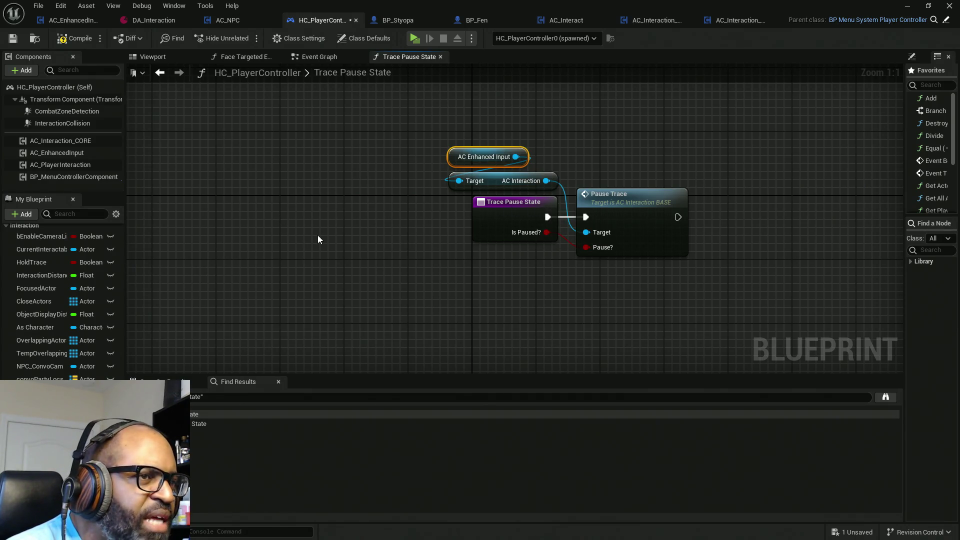
click(325, 58)
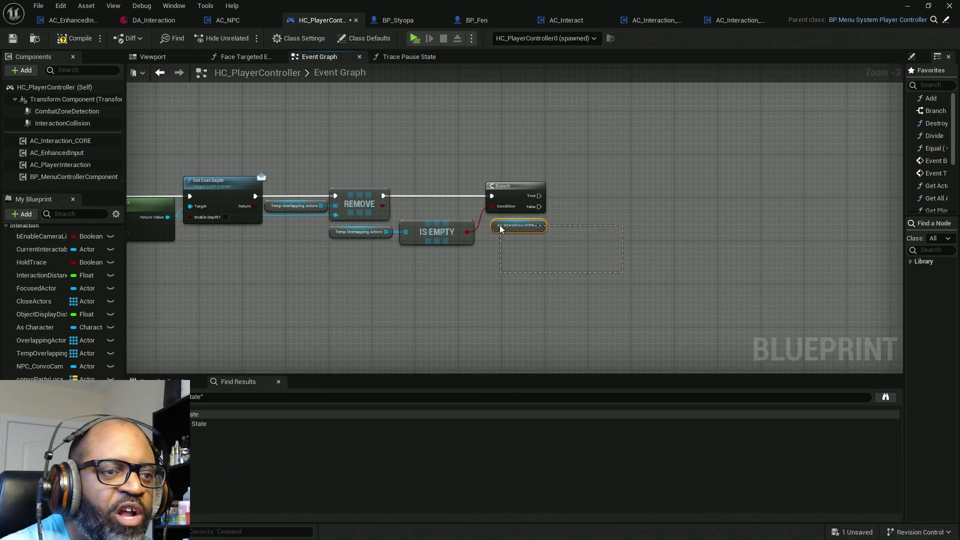
Replace the AC Interaction CORE reference with a Trace Pause State node after Branch True, then compile and save.
key(Delete)
right_click(509, 245)
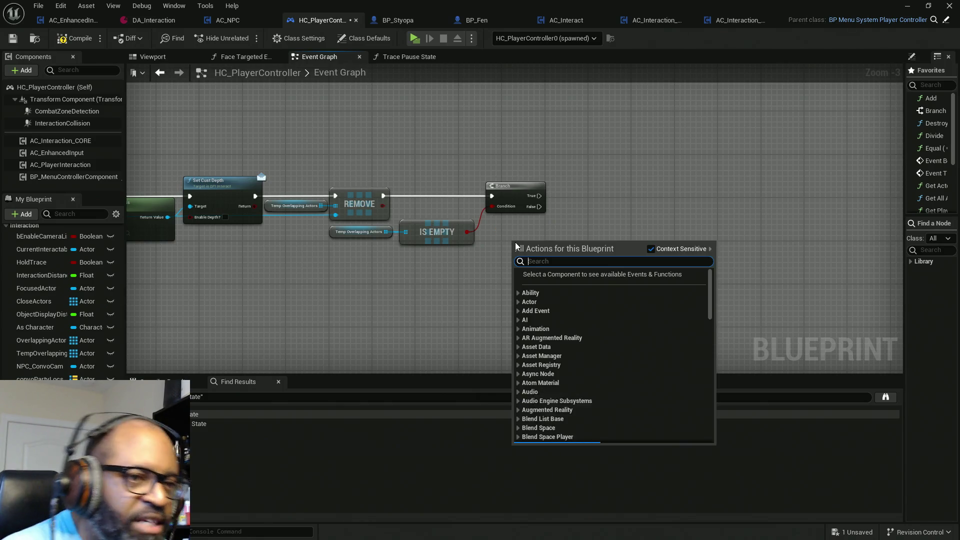
text(trace pause t)
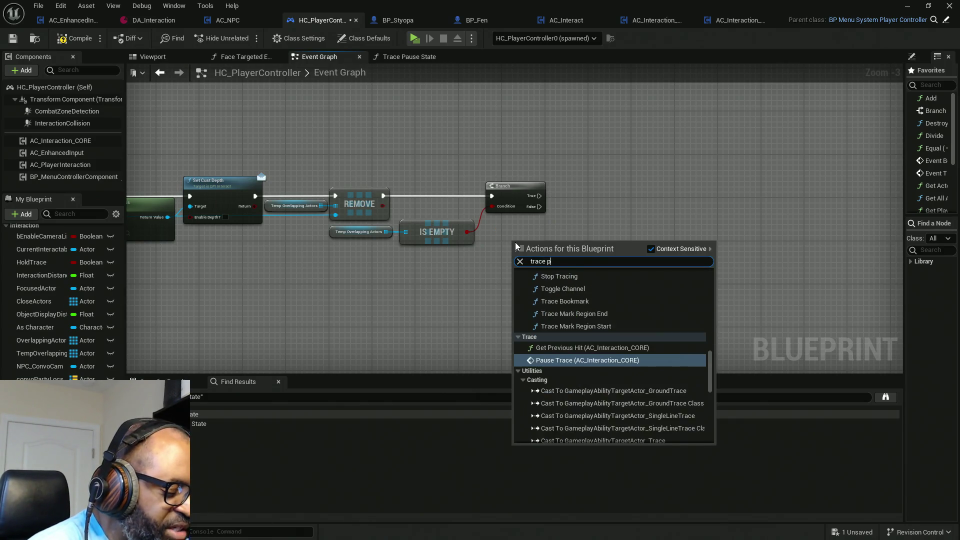
key(BackSpace)
text(state)
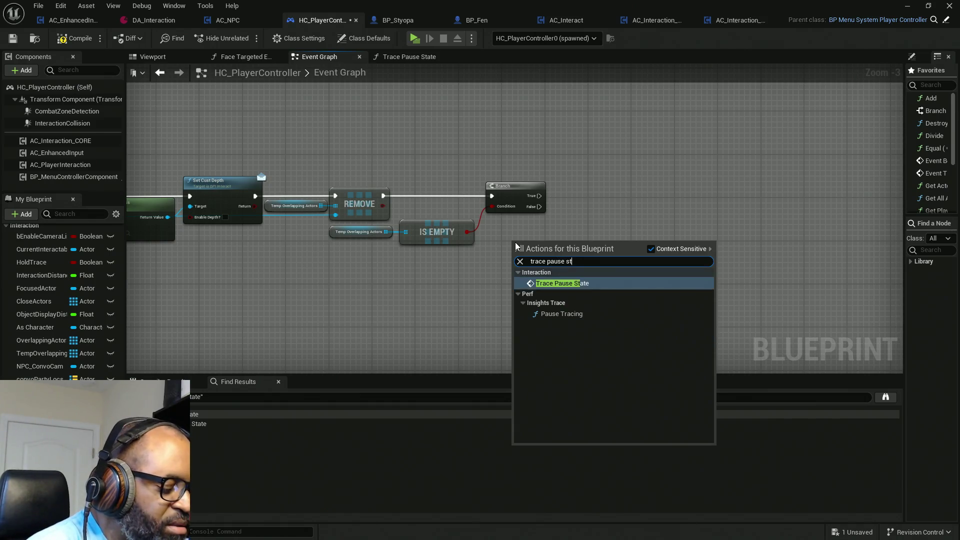
key(Return)
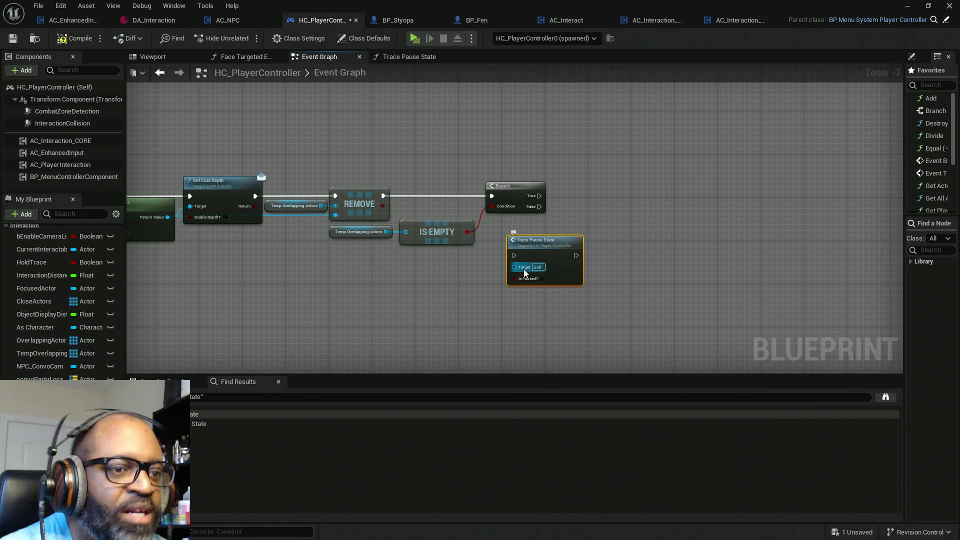
drag(514, 255, 539, 196)
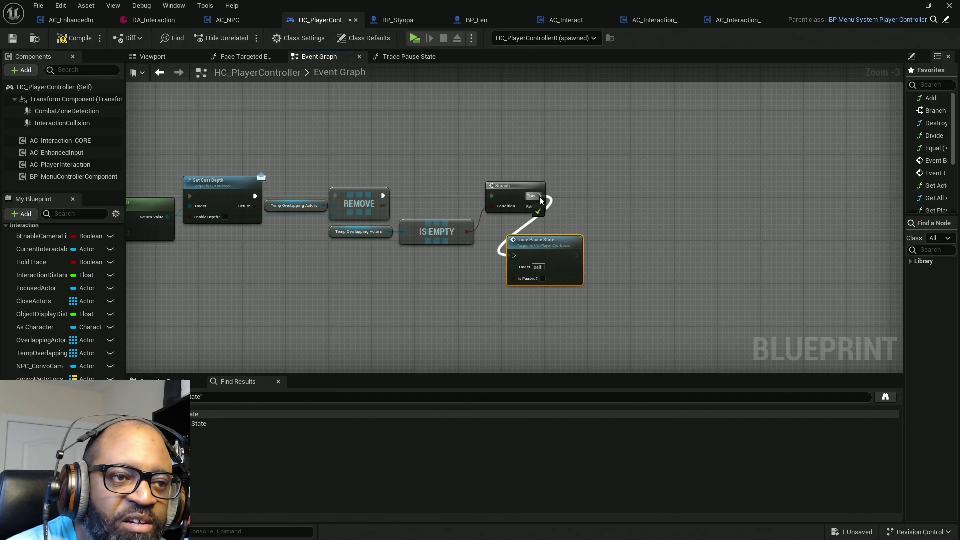
mouse_move(553, 246)
mouse_down()
mouse_move(629, 182)
mouse_move(607, 155)
mouse_up()
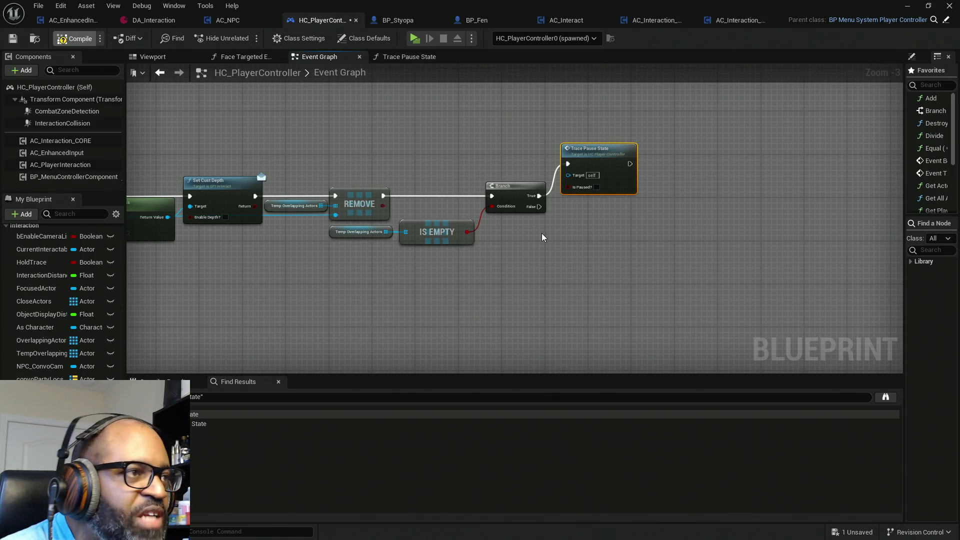
key(F7)
key(ctrl+s)
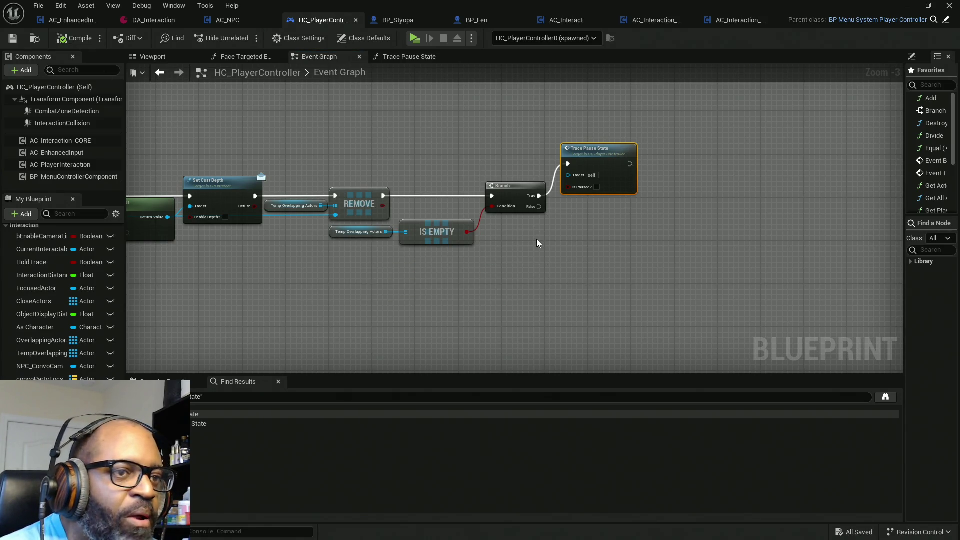
Shift the For Each Loop chain right and paste a Trace Pause State node into the gap.
mouse_move(613, 206)
mouse_down()
mouse_move(497, 244)
mouse_move(445, 133)
mouse_move(510, 250)
mouse_move(455, 327)
mouse_move(512, 306)
mouse_move(502, 330)
mouse_move(464, 228)
mouse_up()
scroll(532, 231, down, 6)
scroll(497, 194, up, 5)
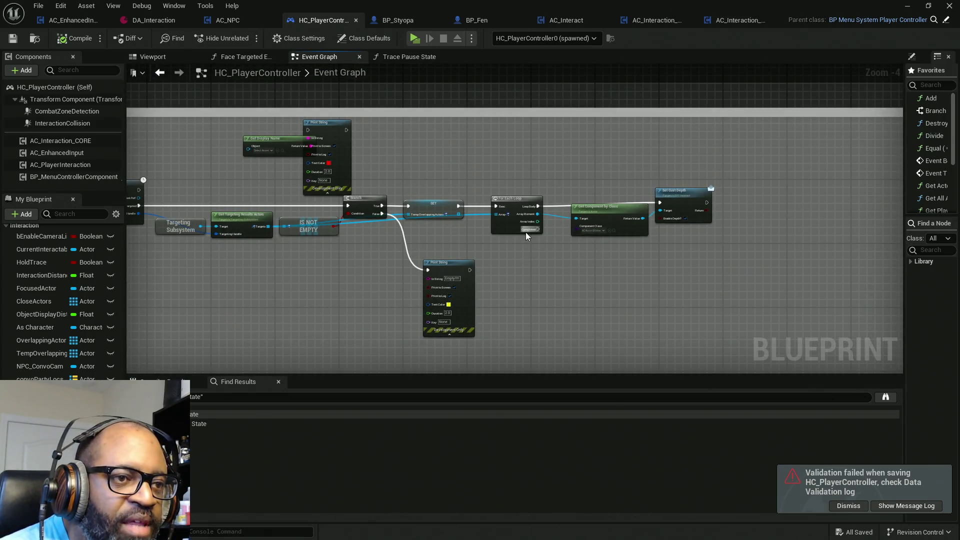
drag(770, 159, 467, 306)
drag(522, 229, 654, 229)
click(494, 214)
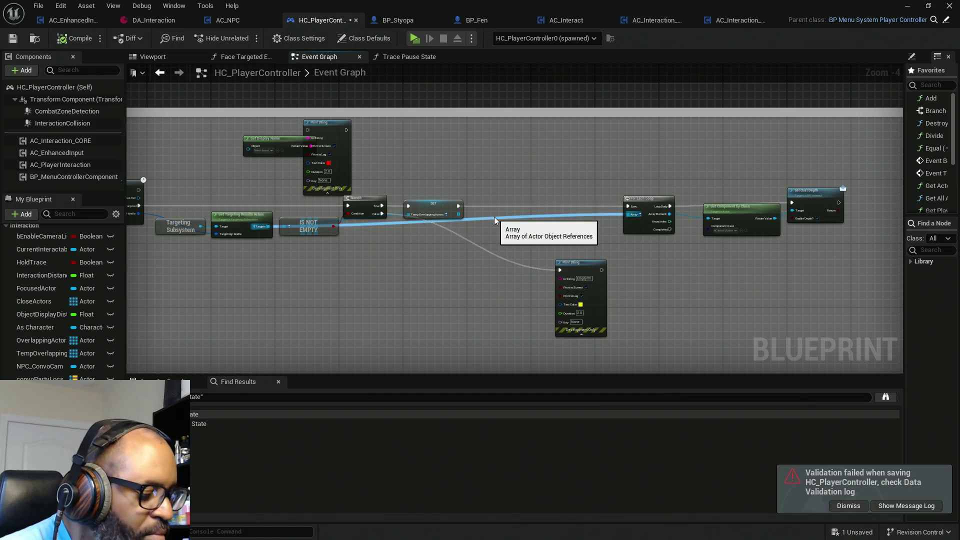
key(ctrl+v)
Wire Trace Pause State between SET and For Each Loop with Is Paused? ticked.
scroll(492, 211, up, 1)
scroll(495, 210, up, 1)
drag(496, 241, 433, 206)
drag(567, 245, 694, 204)
drag(553, 262, 523, 229)
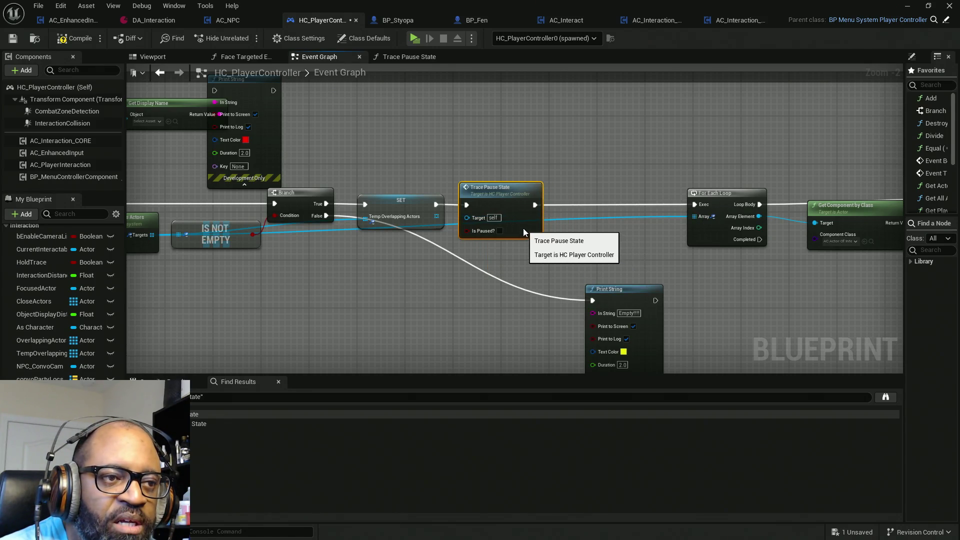
click(499, 230)
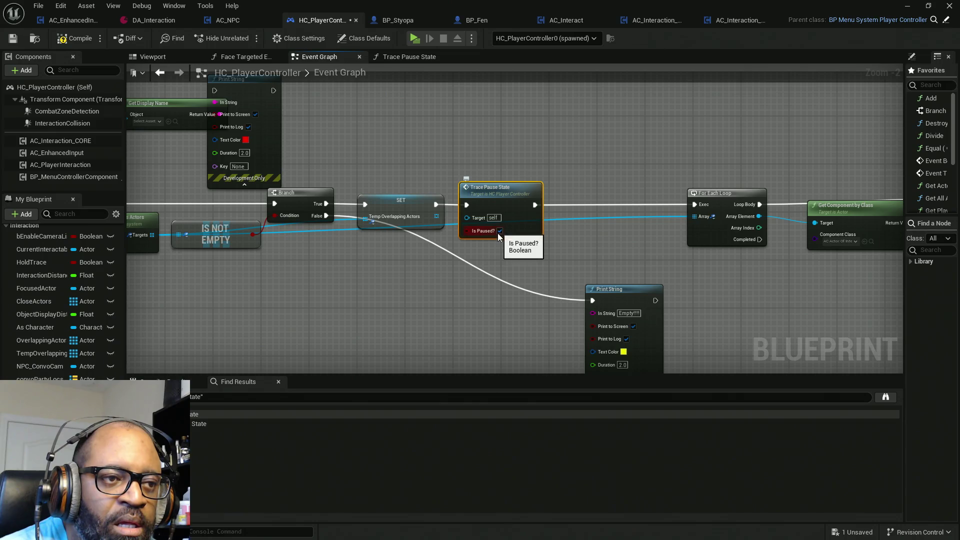
Shift the loop nodes left, connect Branch False to Print String, and save the blueprint.
scroll(500, 237, down, 8)
scroll(460, 311, up, 5)
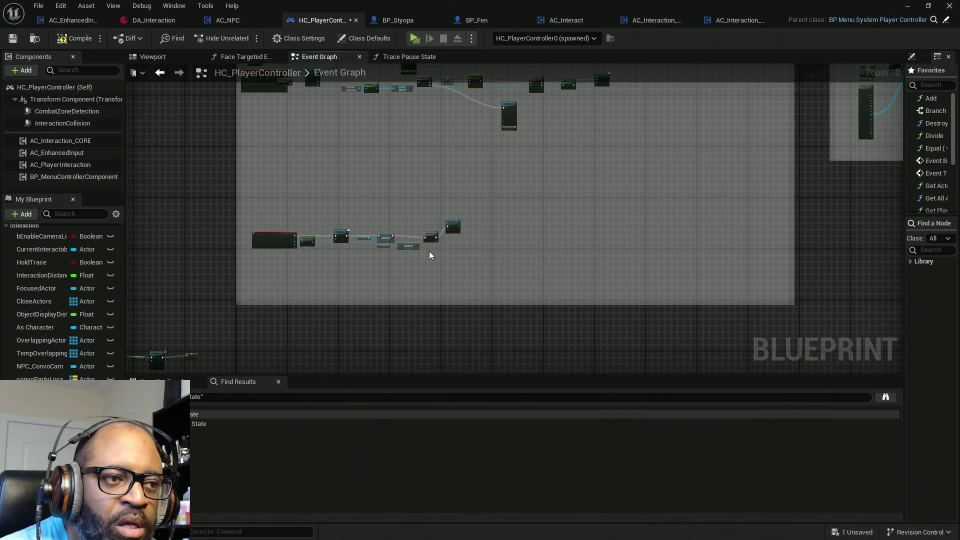
scroll(432, 251, up, 4)
scroll(622, 260, down, 8)
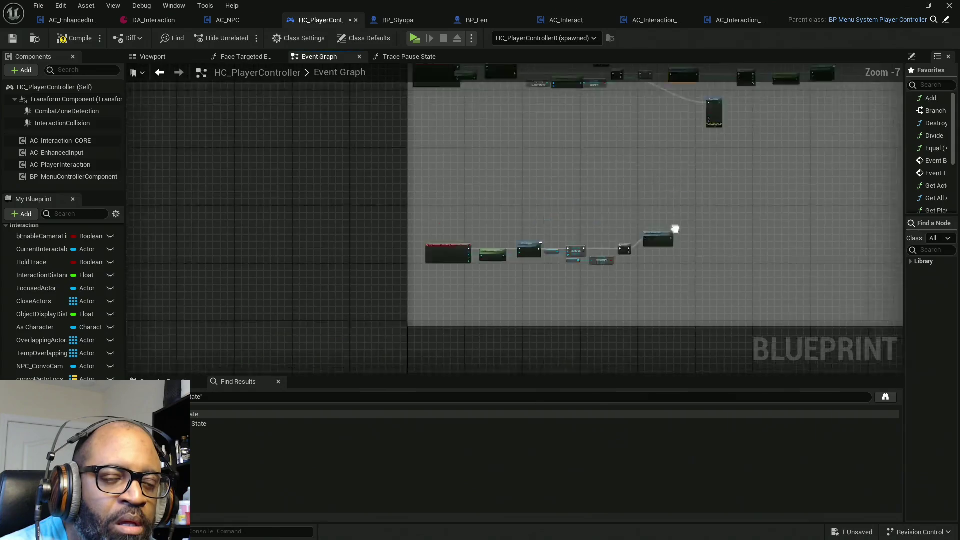
scroll(621, 260, up, 4)
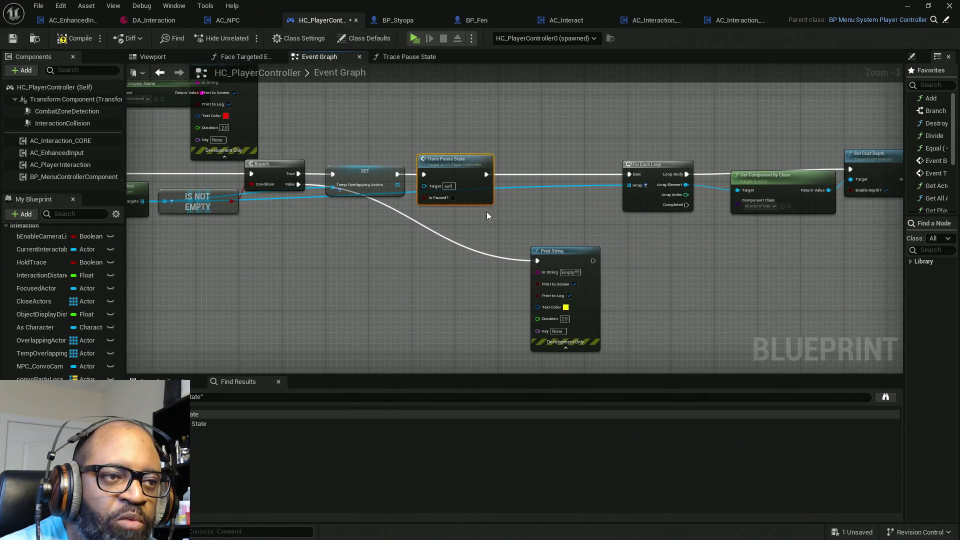
drag(820, 128, 575, 215)
drag(688, 181, 574, 183)
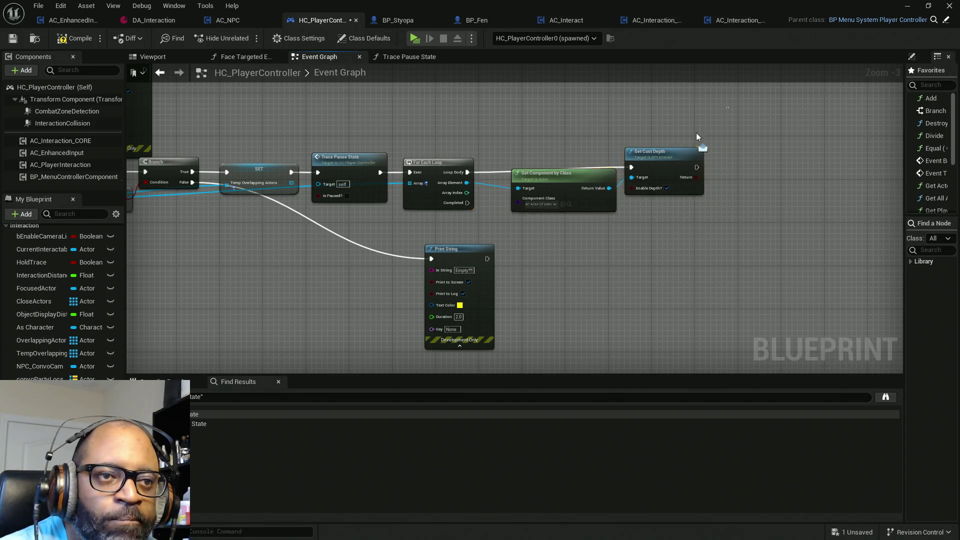
mouse_move(526, 234)
mouse_down()
mouse_move(618, 181)
mouse_move(677, 180)
mouse_up()
mouse_move(559, 229)
mouse_down()
mouse_move(537, 224)
mouse_move(586, 205)
mouse_move(410, 199)
mouse_move(406, 188)
mouse_up()
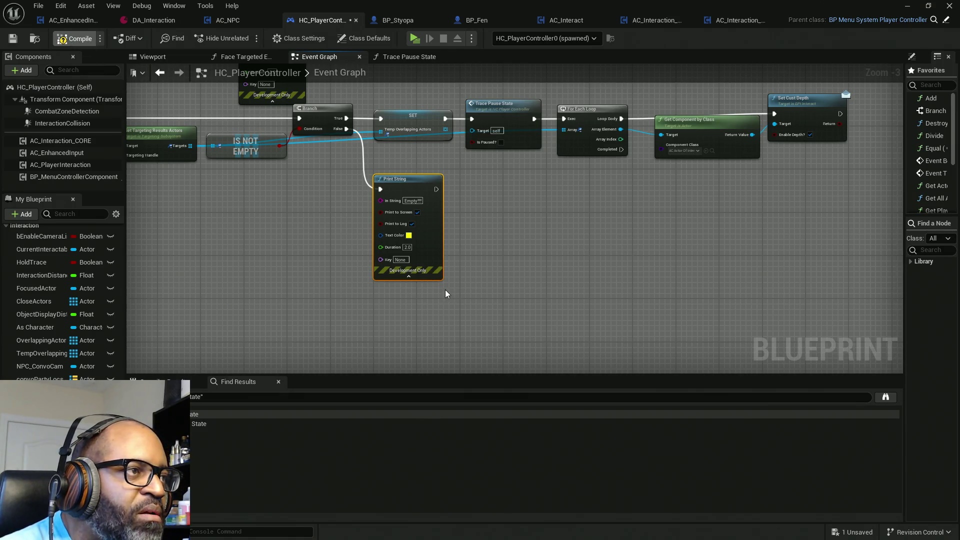
key(ctrl+s)
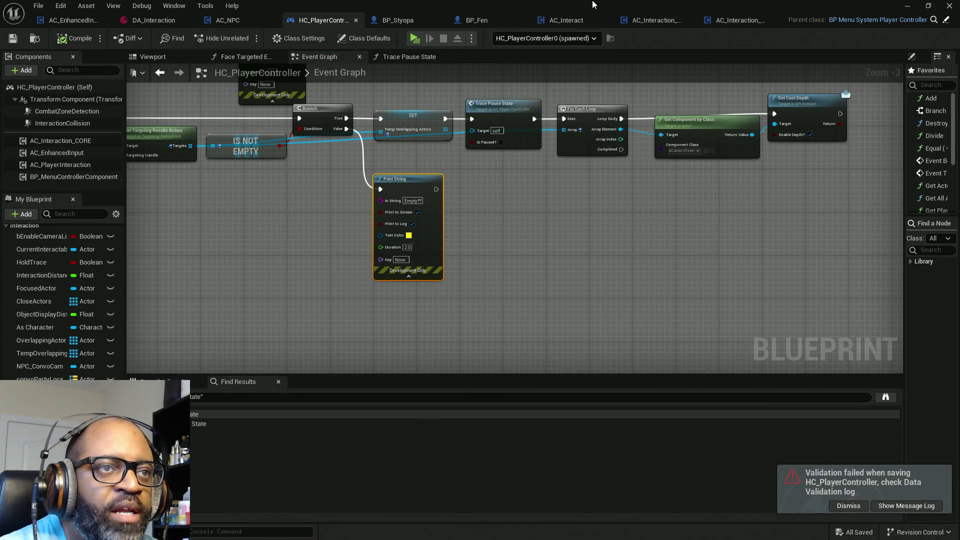
Start a play-in-editor session and bring the HC_PlayerController blueprint editor up full screen.
key(alt+Tab)
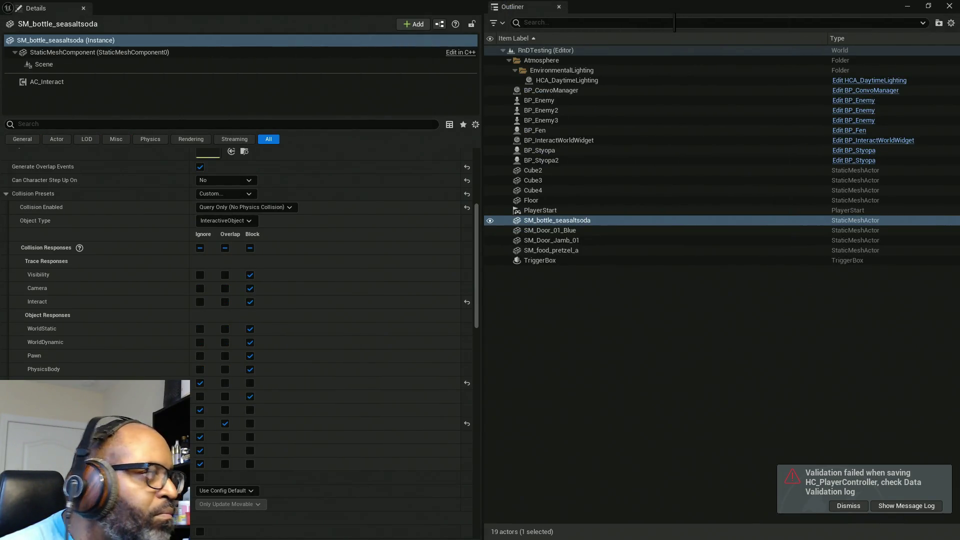
key(alt+p)
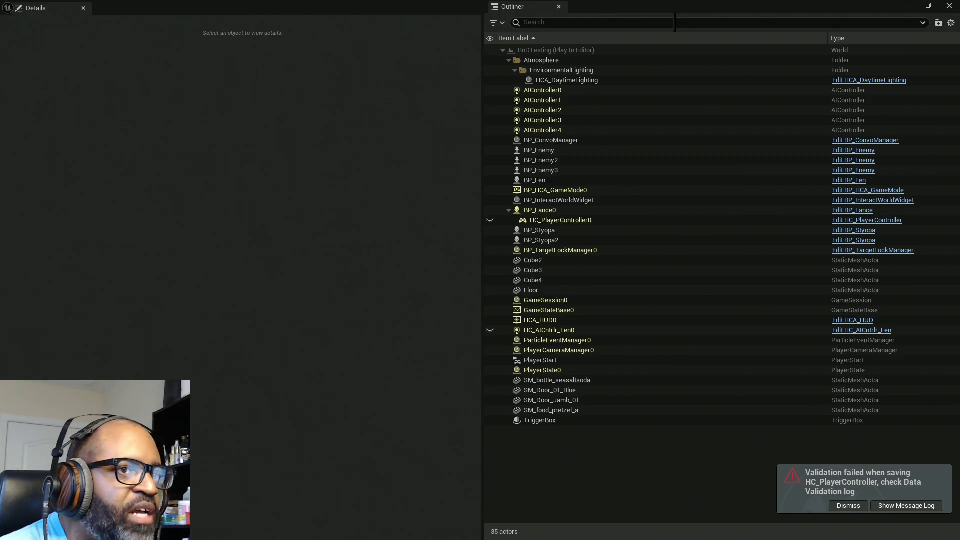
key(alt+Tab)
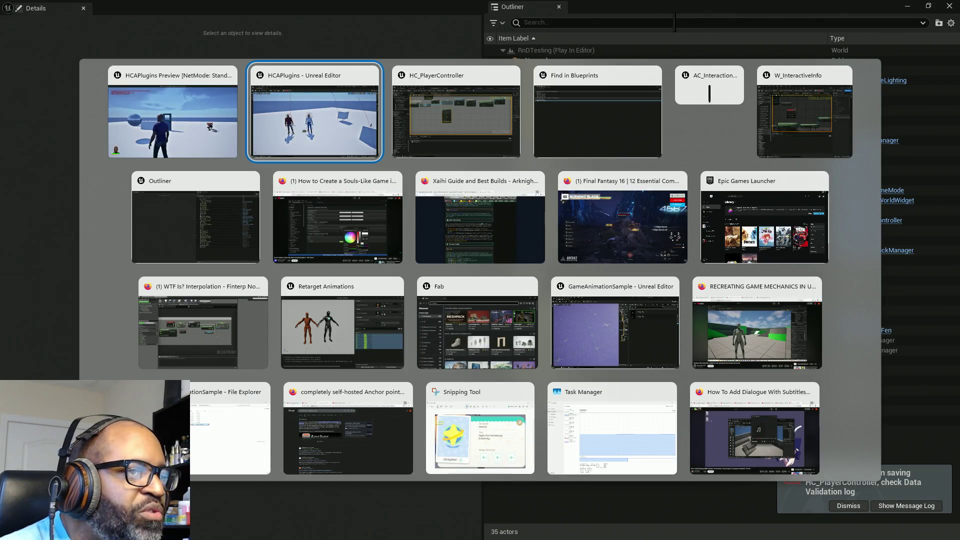
key(alt+Tab)
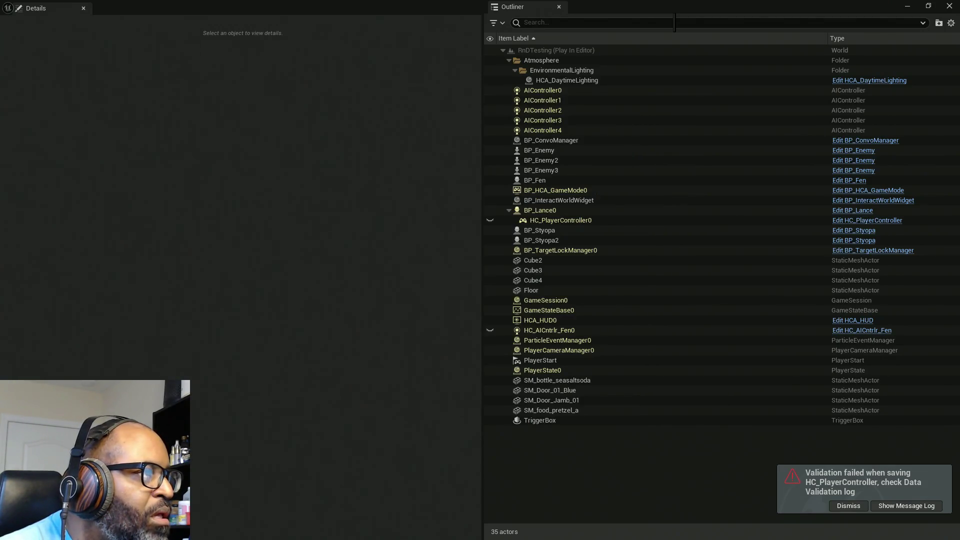
click(2, 150)
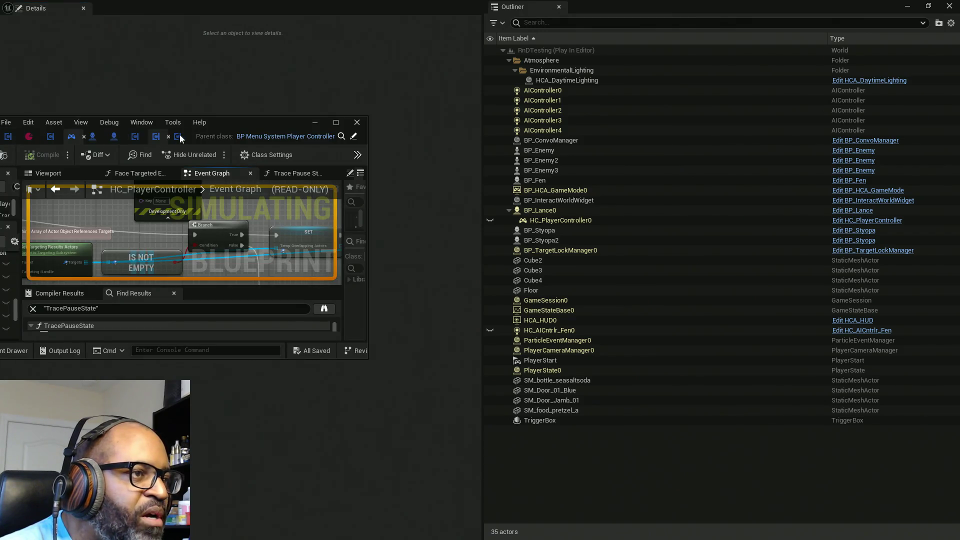
mouse_move(234, 123)
mouse_down()
mouse_move(417, 134)
mouse_move(638, 5)
mouse_up()
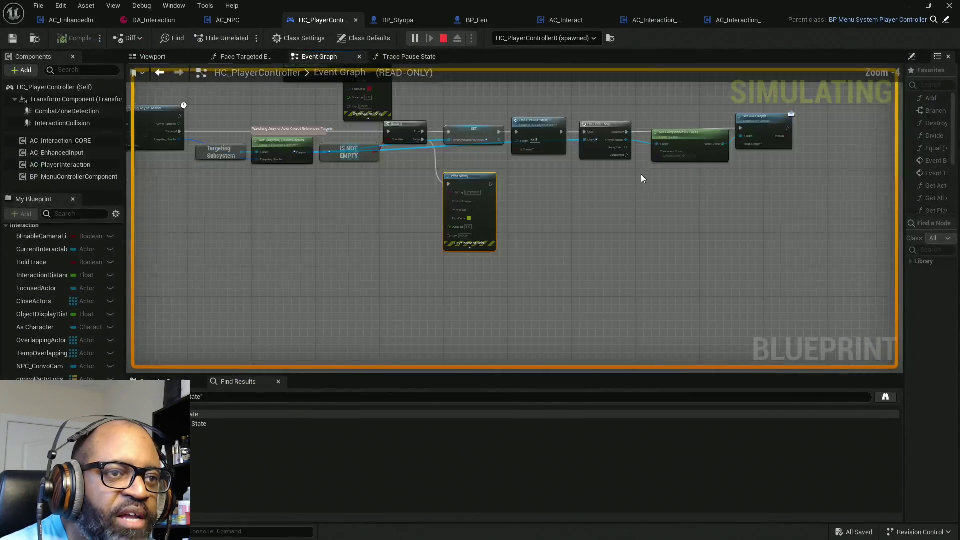
Switch to AC_Interaction_CORE and select its Event Trace Handler and Trace for Interact nodes.
scroll(641, 174, down, 4)
right_click(608, 245)
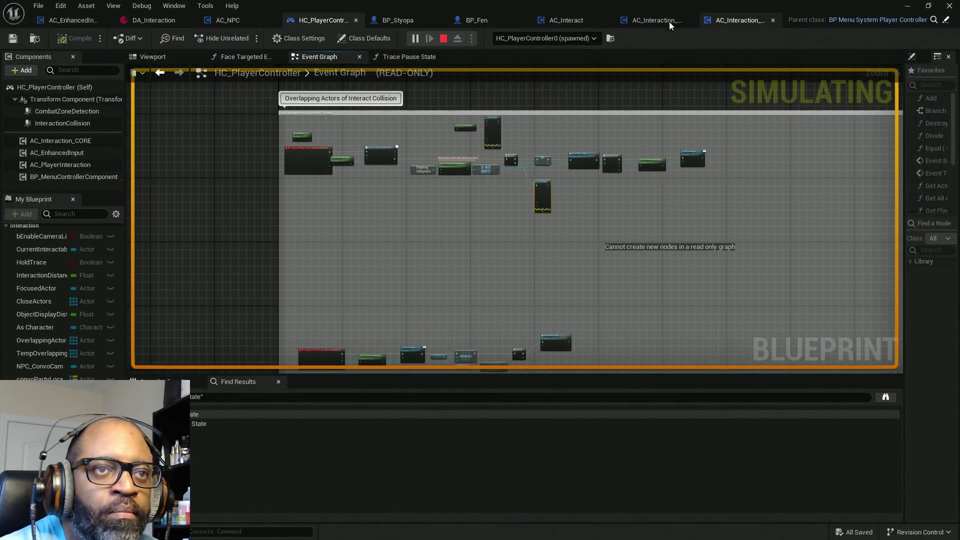
click(638, 25)
drag(270, 164, 627, 283)
key(alt+Tab)
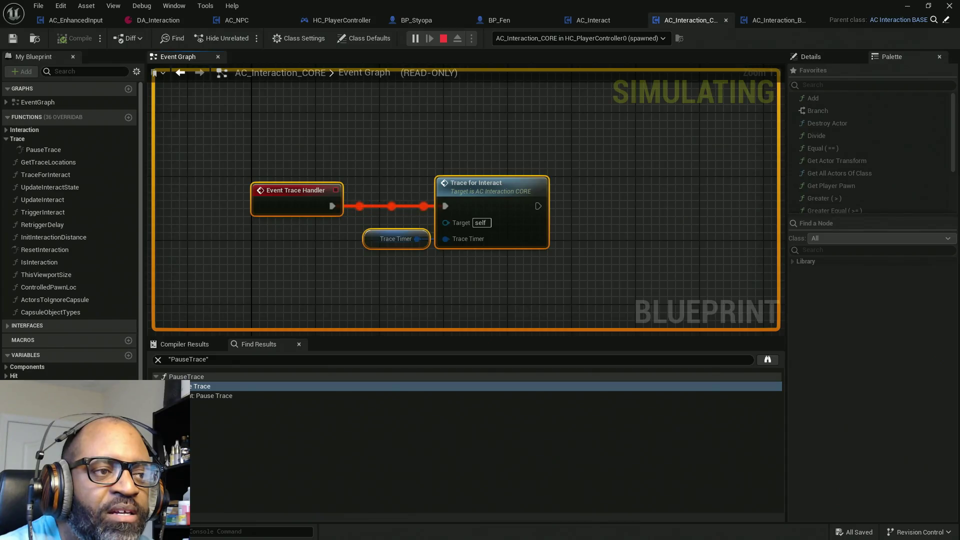
Arrange the running game preview window beside the blueprint graph.
key(alt+Tab)
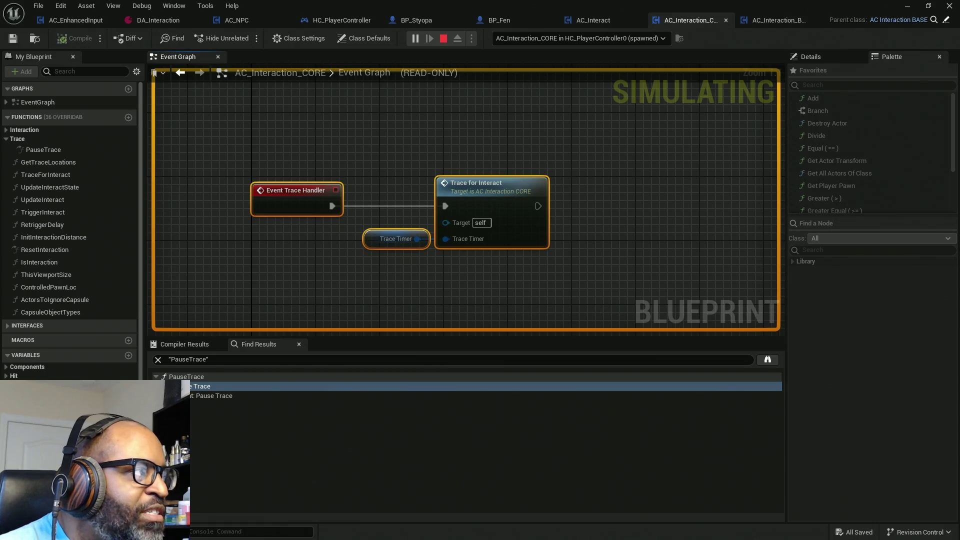
key(alt+Tab)
drag(416, 130, 488, 178)
double_click(488, 178)
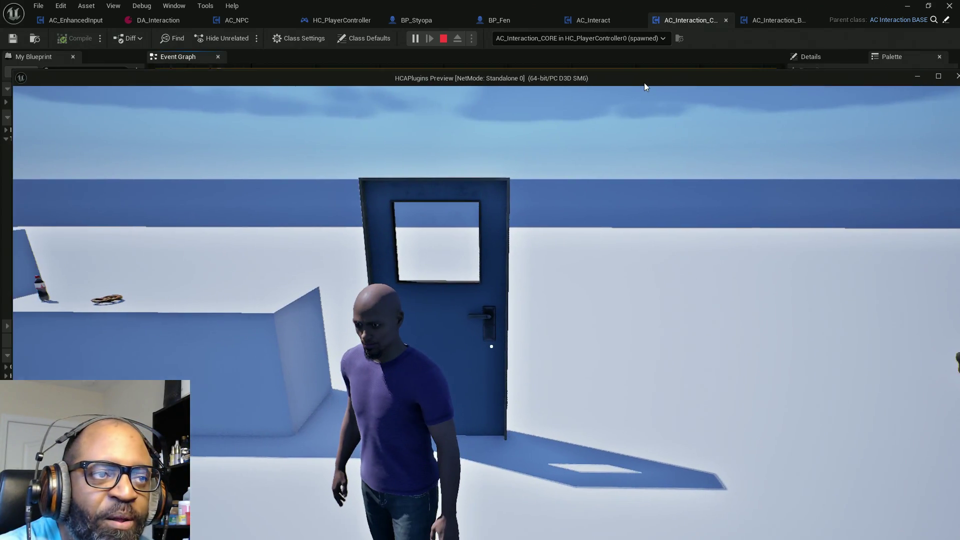
mouse_move(665, 76)
mouse_down()
mouse_move(684, 270)
mouse_move(670, 153)
mouse_move(658, 142)
mouse_move(613, 152)
mouse_up()
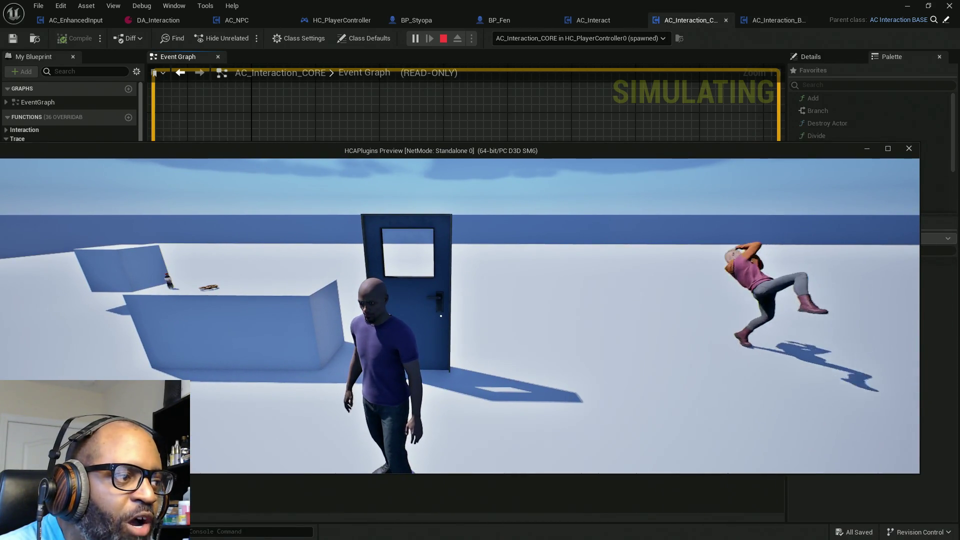
drag(82, 314, 558, 296)
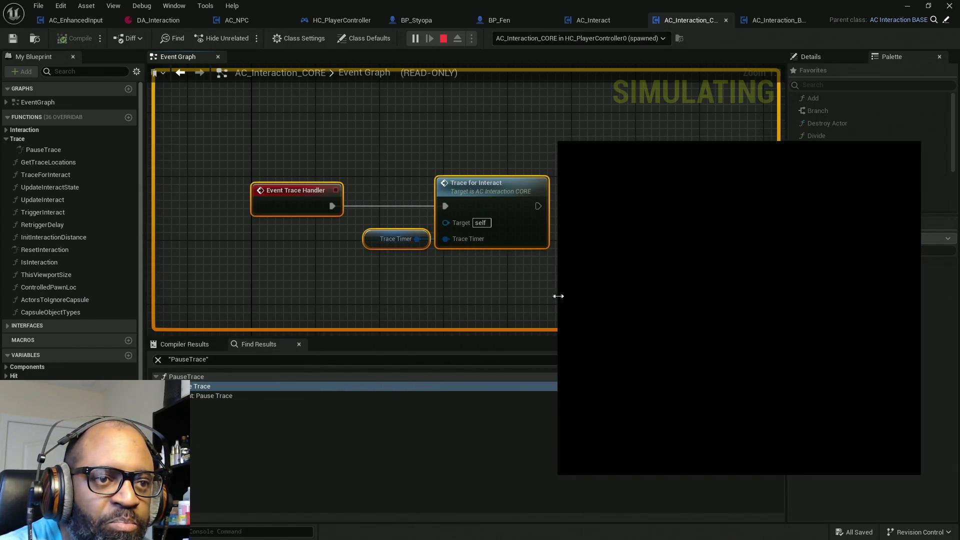
Walk the character to the door and between the NPCs to check their outlines, then stop playing.
key(w)
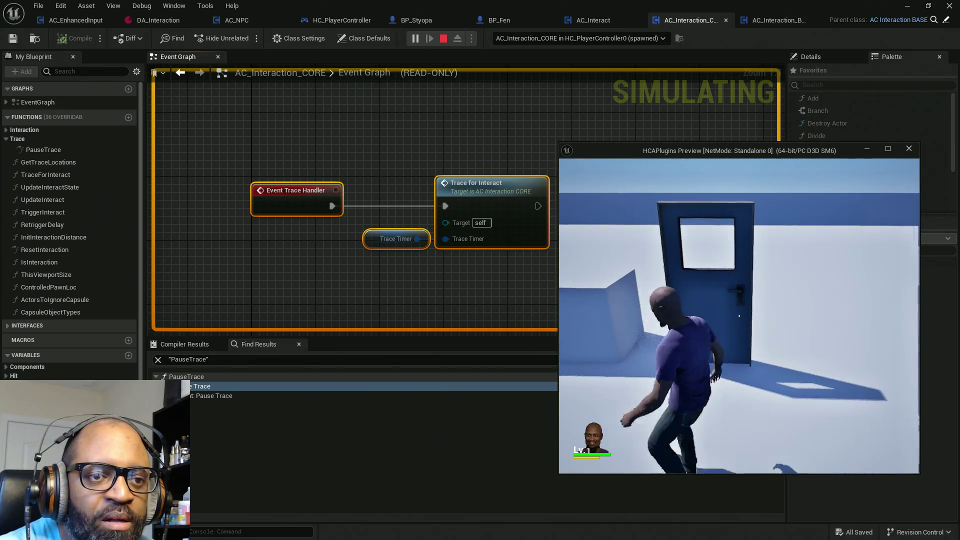
key(s)
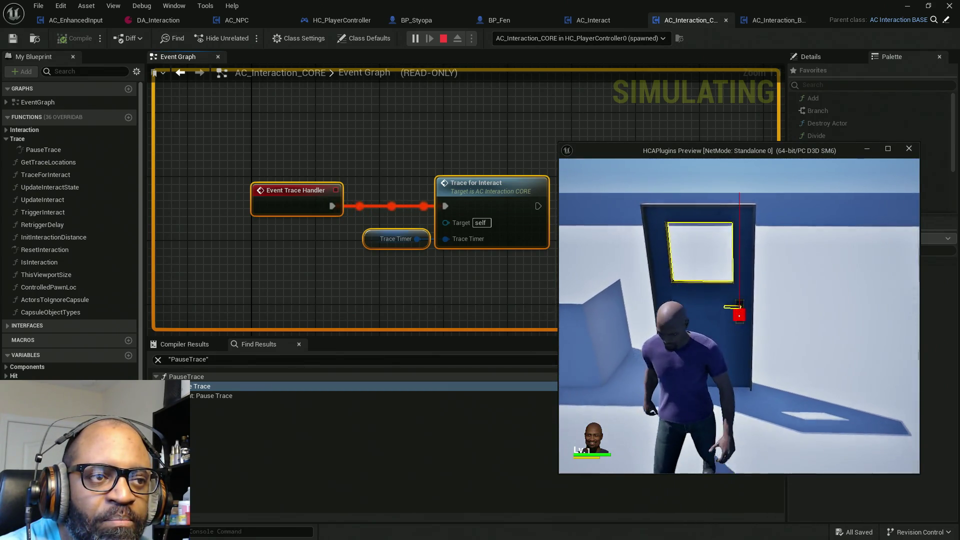
key(s)
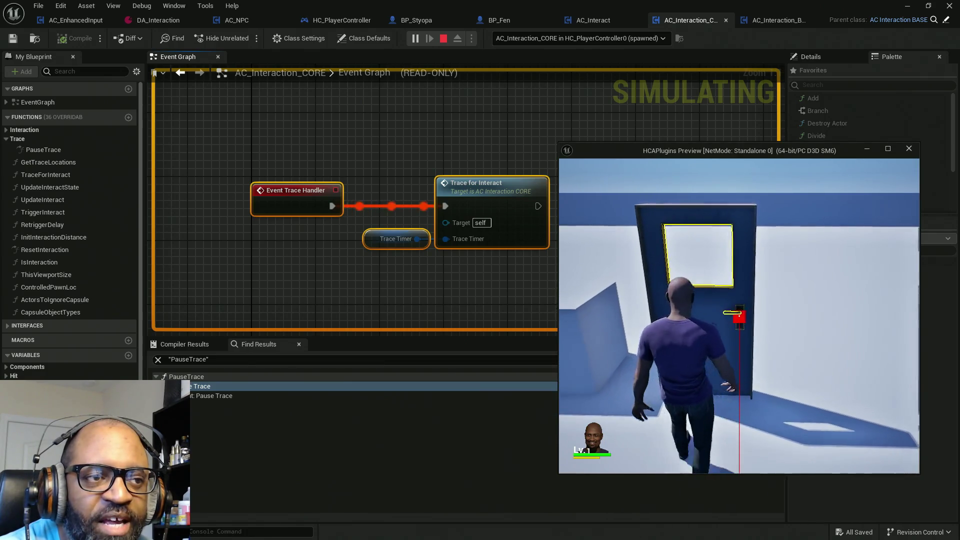
key(w)
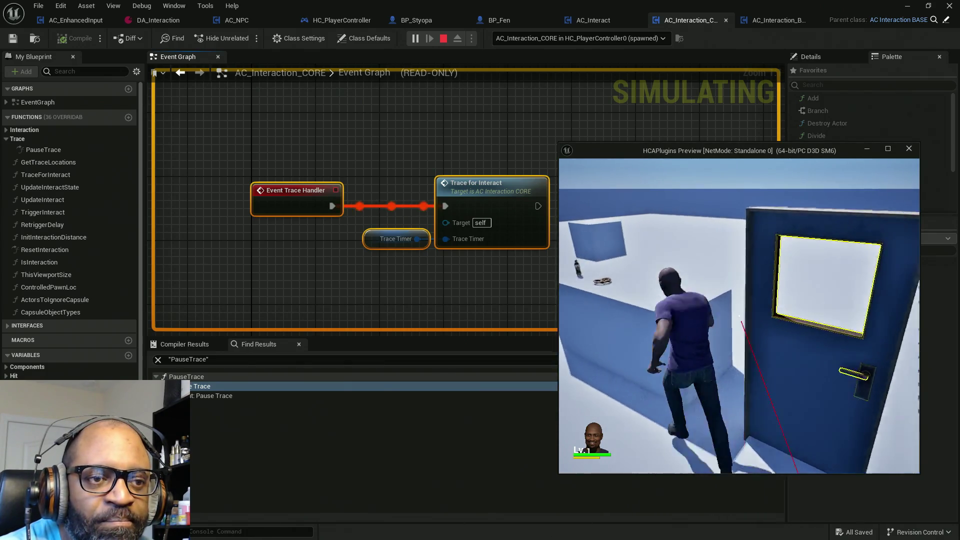
key(s)
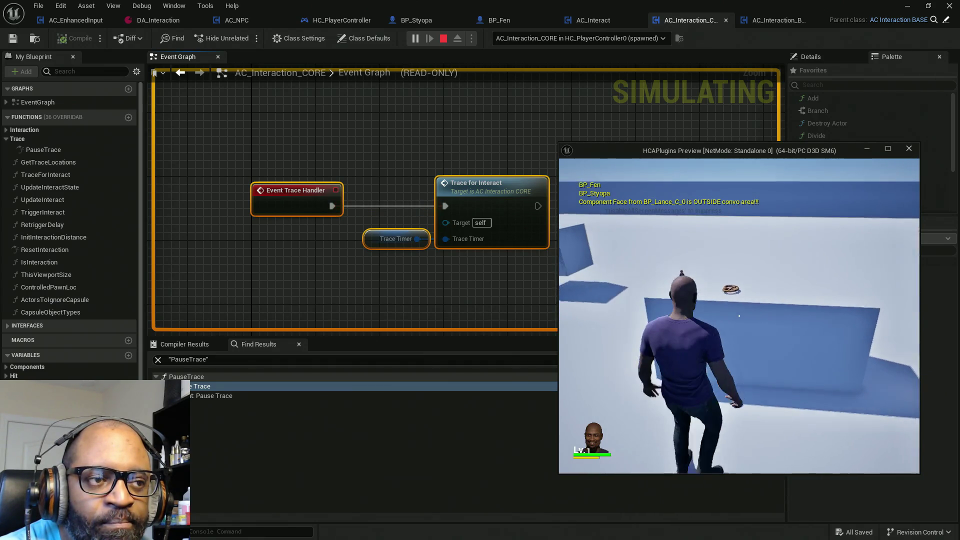
key(w)
key(w)
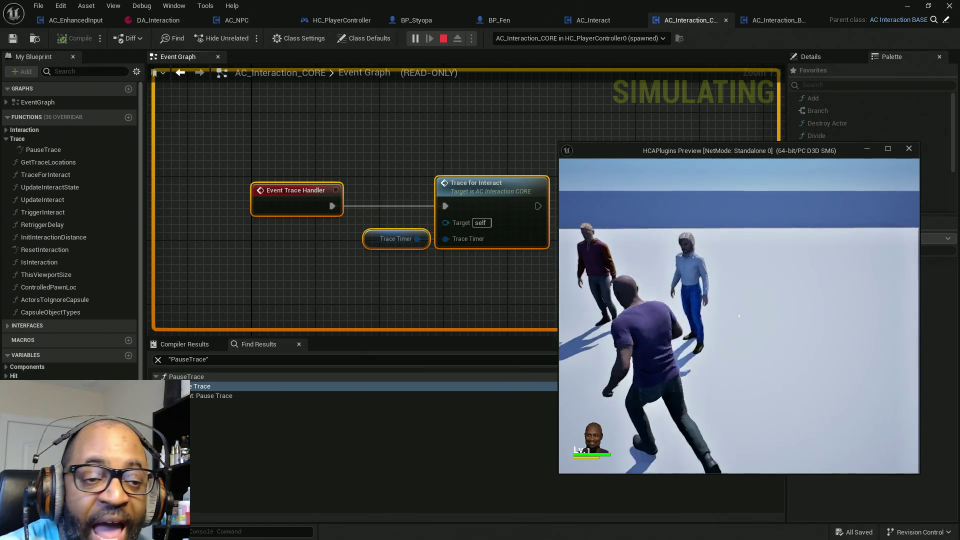
key(w)
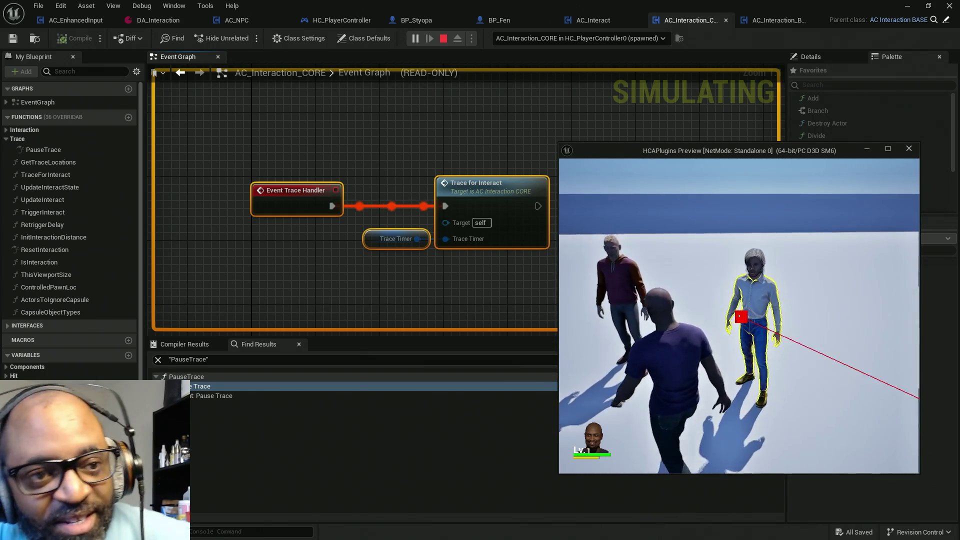
key(w)
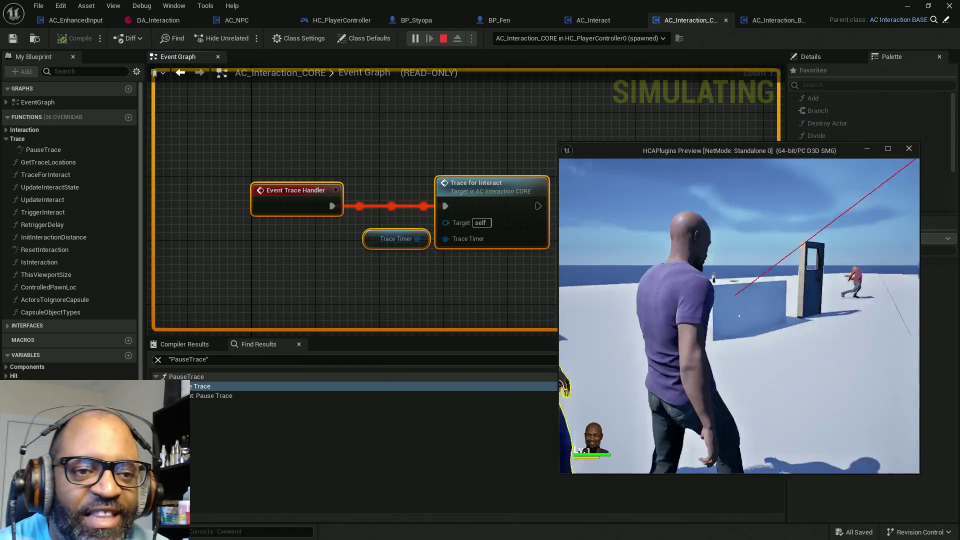
key(w)
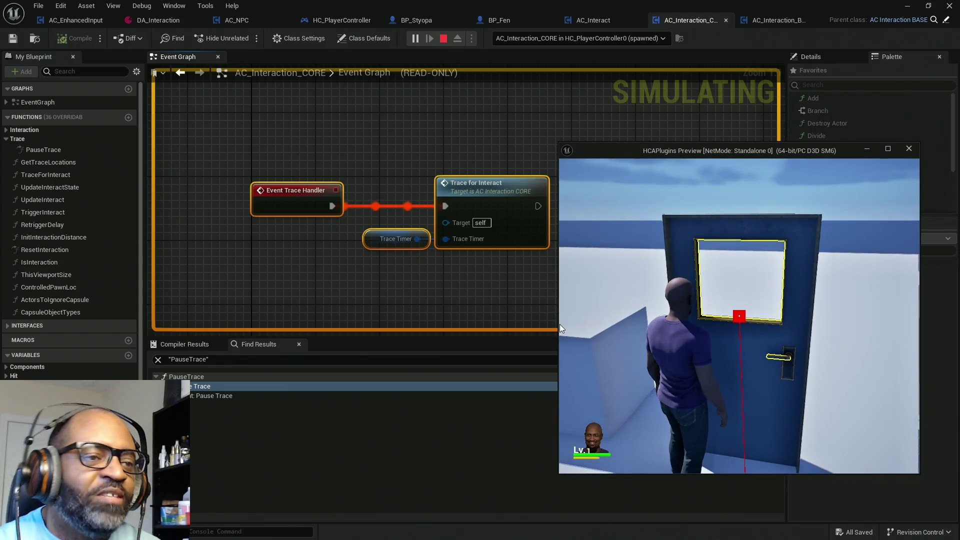
key(Escape)
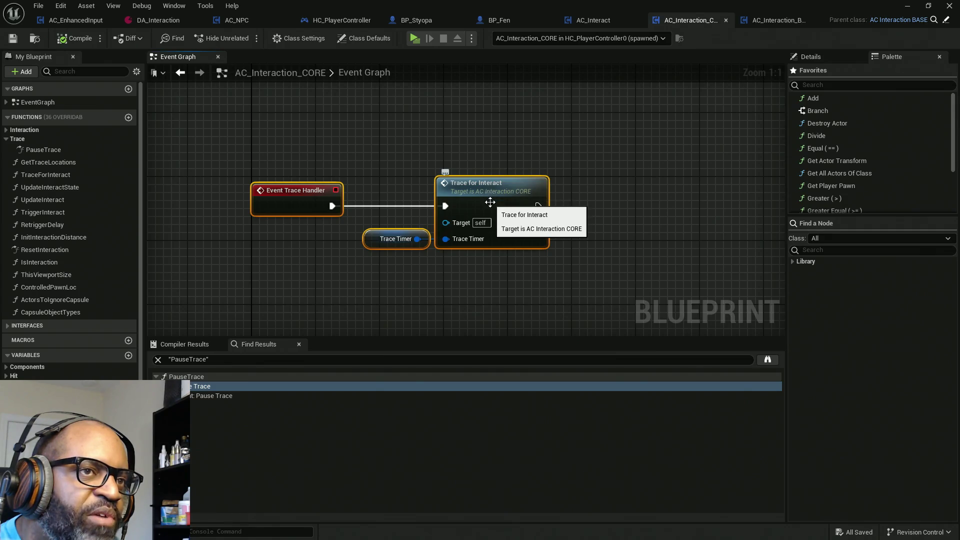
Open the Trace for Interact function and look over its convo state, Branch and Pause Timer nodes.
double_click(489, 195)
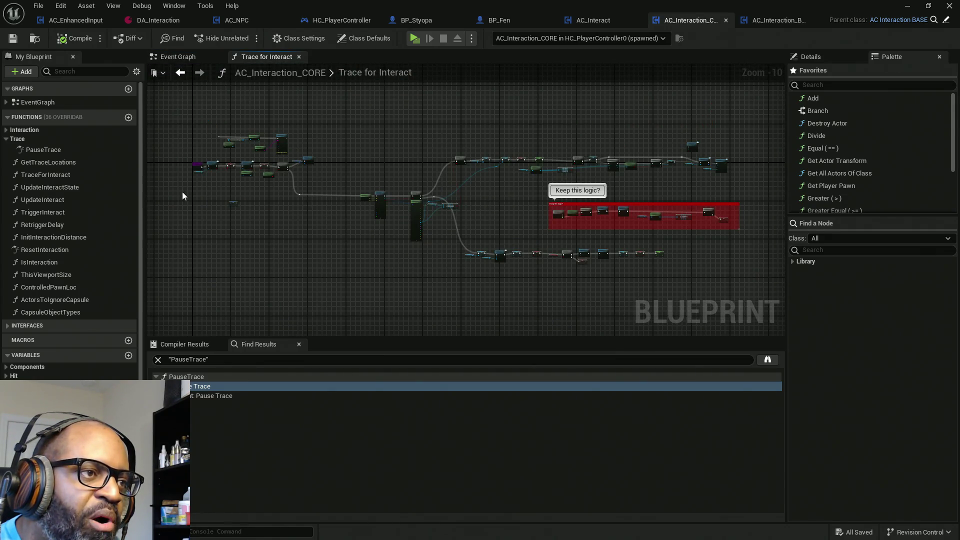
scroll(323, 210, up, 9)
drag(323, 204, 427, 183)
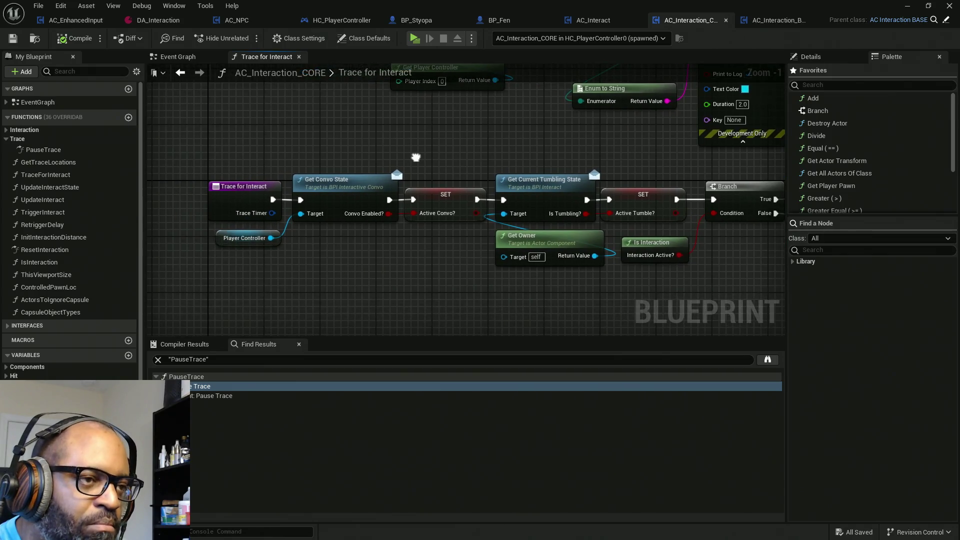
drag(297, 102, 478, 290)
mouse_move(517, 133)
mouse_down()
mouse_move(520, 160)
mouse_move(605, 295)
mouse_move(659, 295)
mouse_move(615, 173)
mouse_move(637, 186)
mouse_move(544, 134)
mouse_move(550, 145)
mouse_up()
mouse_move(568, 258)
mouse_down()
mouse_move(604, 214)
mouse_move(592, 199)
mouse_up()
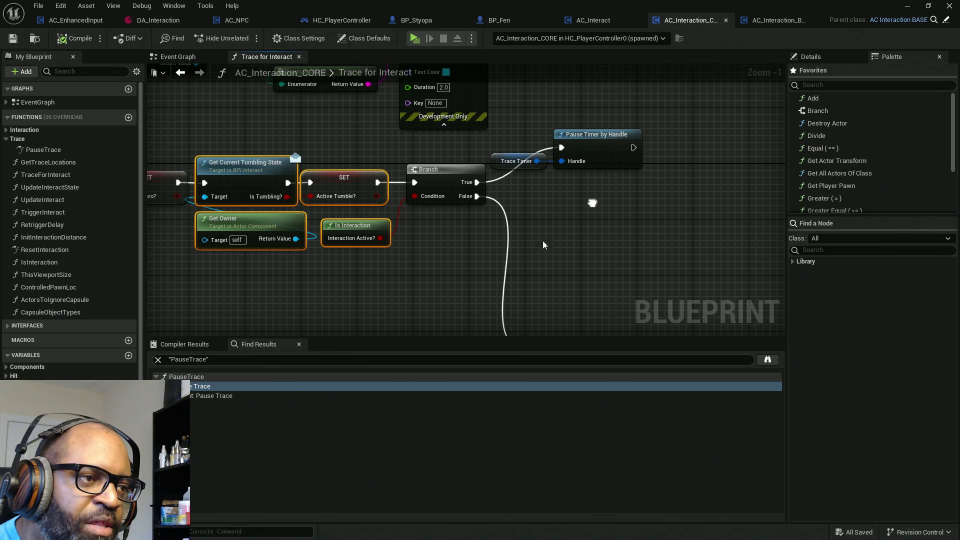
drag(270, 287, 445, 267)
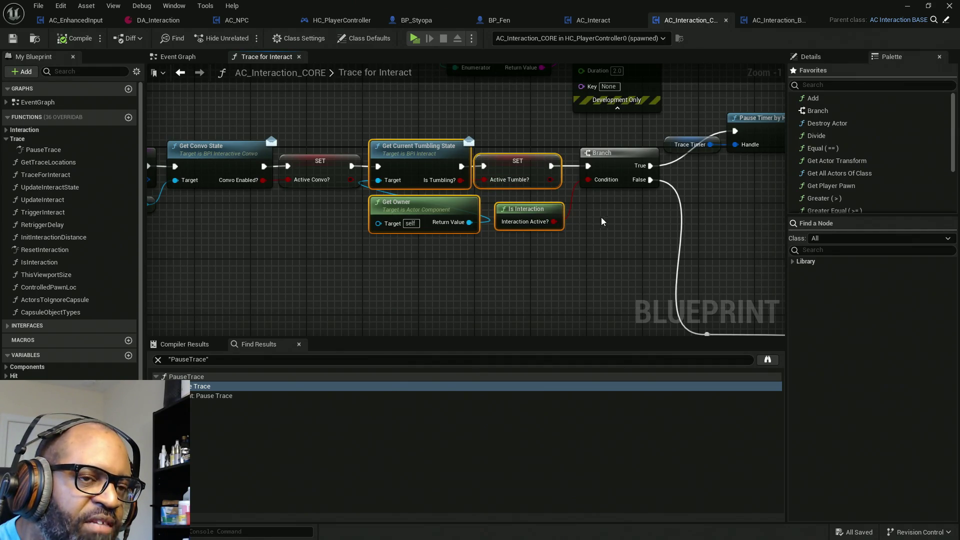
drag(612, 222, 521, 240)
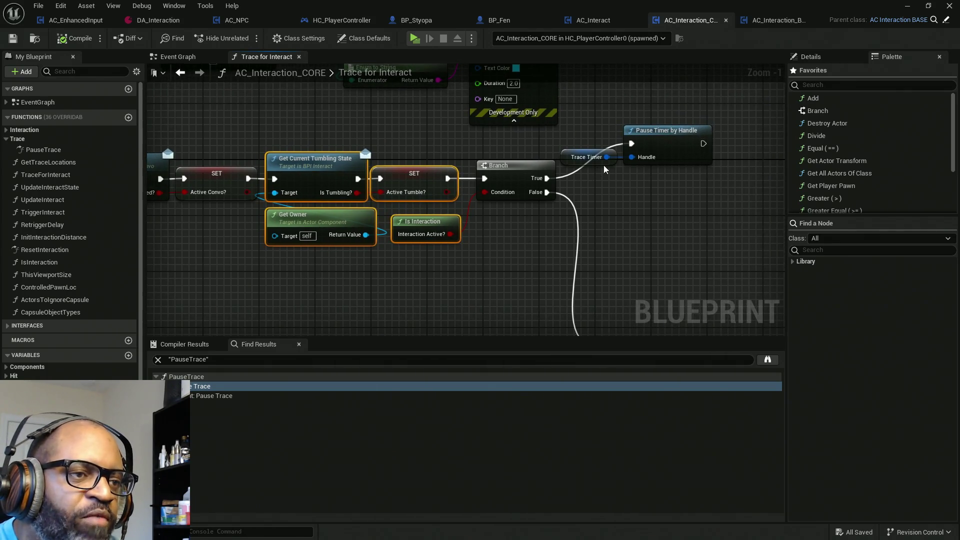
drag(689, 101, 604, 245)
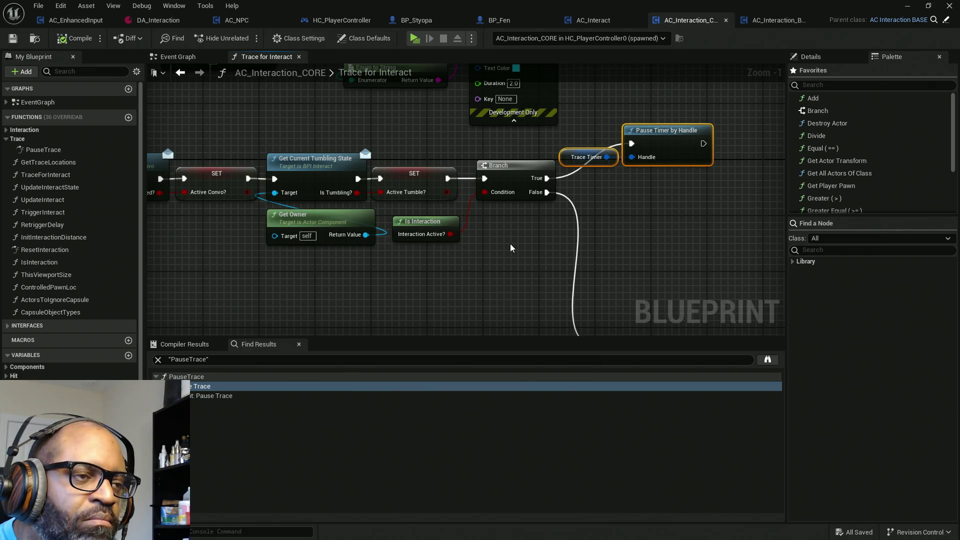
mouse_move(510, 247)
mouse_down()
mouse_move(487, 146)
mouse_move(508, 242)
mouse_move(510, 196)
mouse_move(628, 193)
mouse_move(615, 145)
mouse_move(539, 173)
mouse_move(539, 185)
mouse_up()
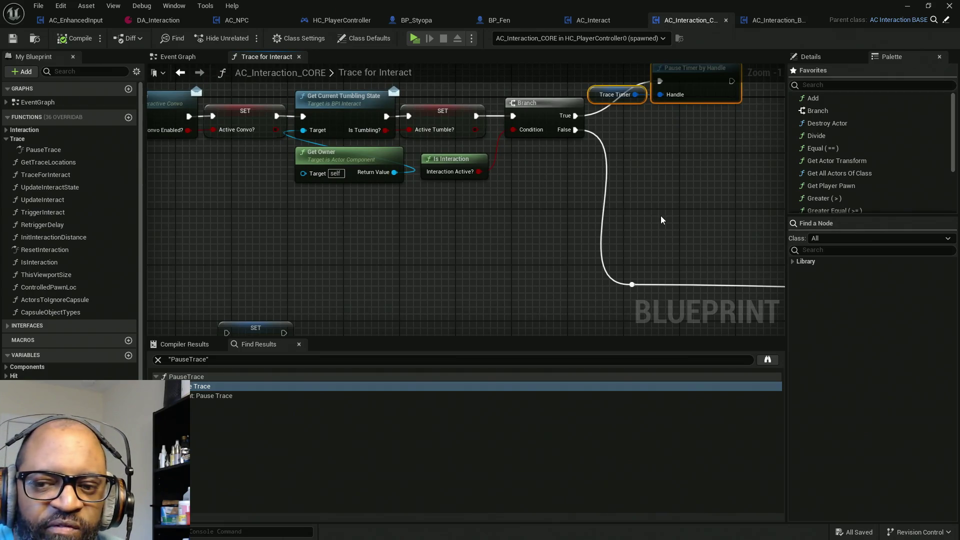
mouse_move(587, 219)
mouse_down()
mouse_move(544, 92)
mouse_move(407, 203)
mouse_move(554, 194)
mouse_up()
Move Get Trace Locations and Line Trace By Channel further left, then open the DA_Interaction preset.
scroll(554, 193, down, 6)
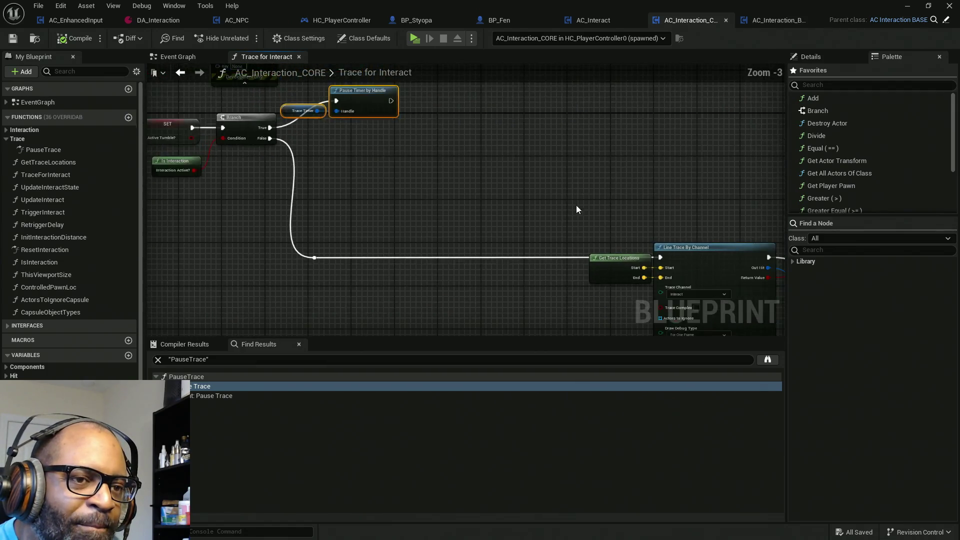
scroll(497, 148, down, 1)
drag(497, 149, 280, 168)
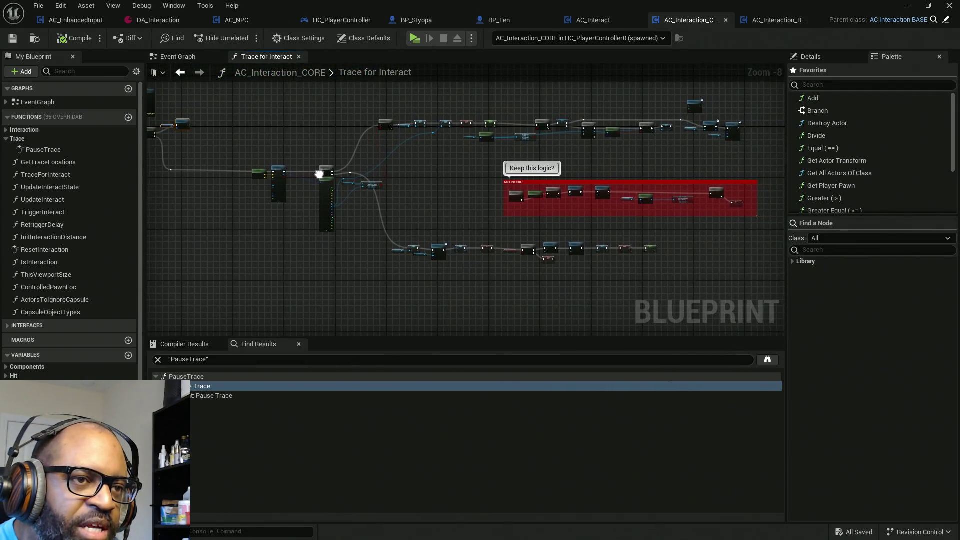
mouse_move(763, 93)
mouse_down()
mouse_move(674, 200)
mouse_move(461, 262)
mouse_move(251, 267)
mouse_up()
drag(251, 267, 334, 261)
scroll(571, 157, up, 7)
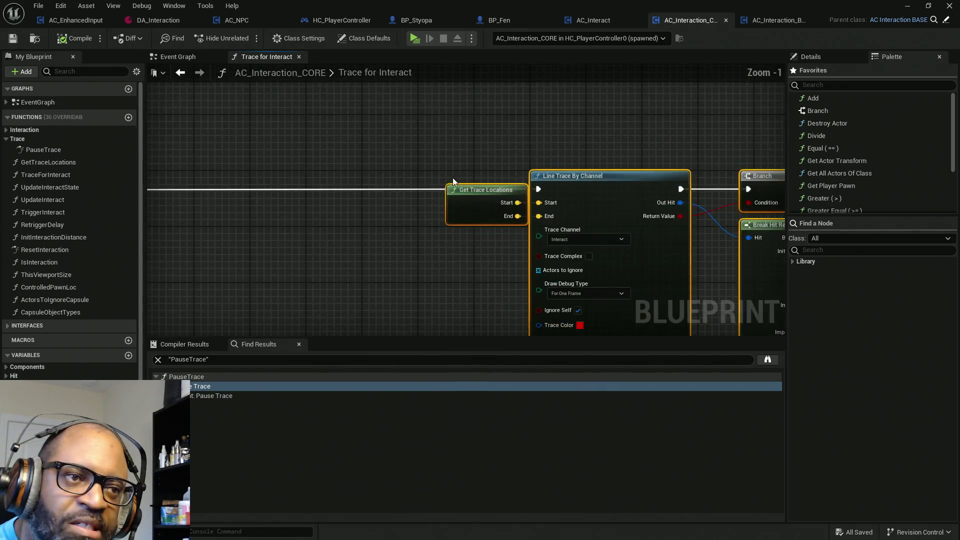
drag(584, 183, 346, 176)
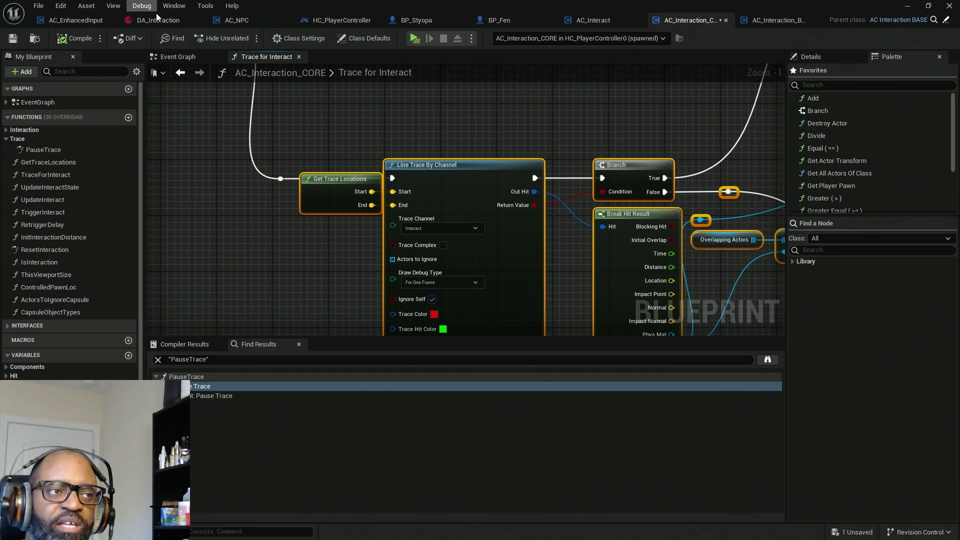
click(172, 22)
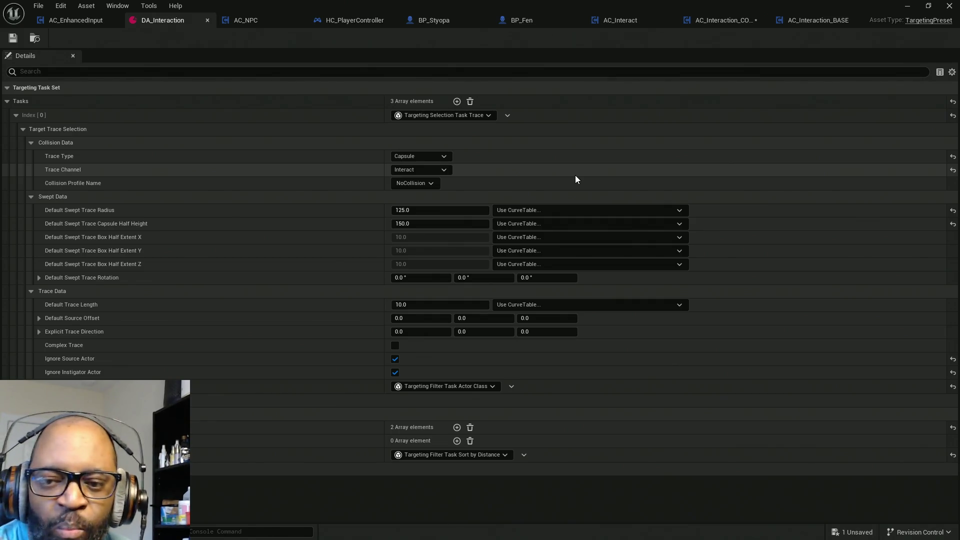
Show DA_Interaction's Pawn and StaticMeshActor class filter entries in the TargetingPreset Details.
click(31, 427)
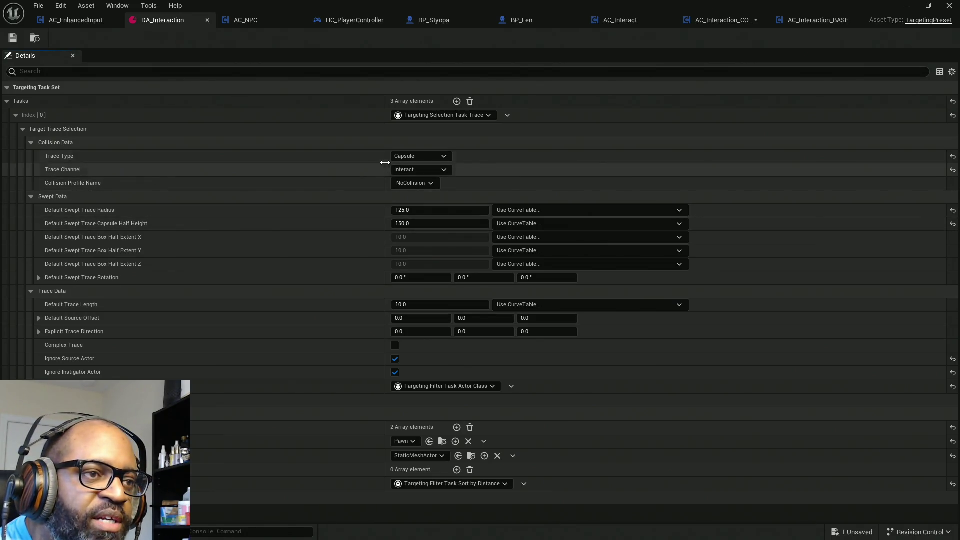
Reselect Capsule as the Trace Type, then view AC_Interaction_CORE's Trace for Interact graph.
click(421, 158)
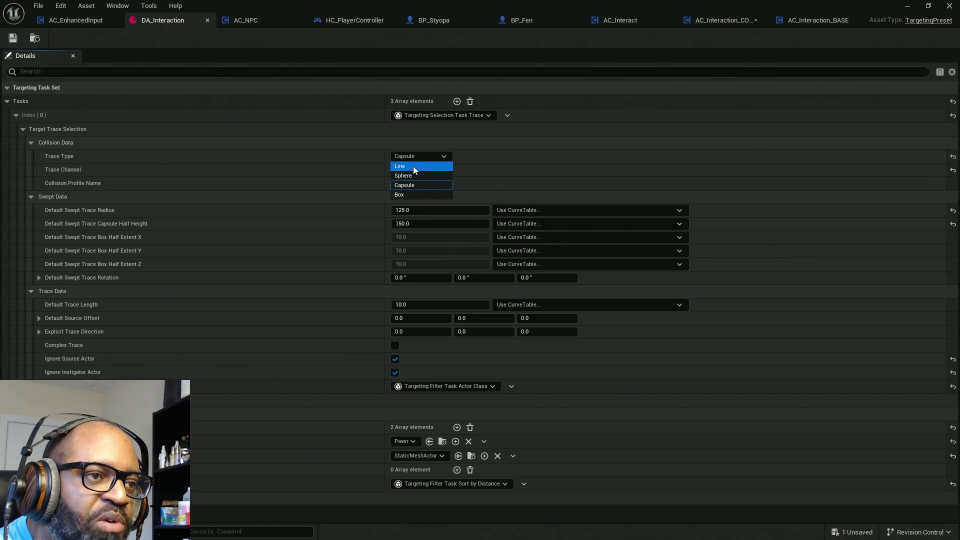
click(432, 158)
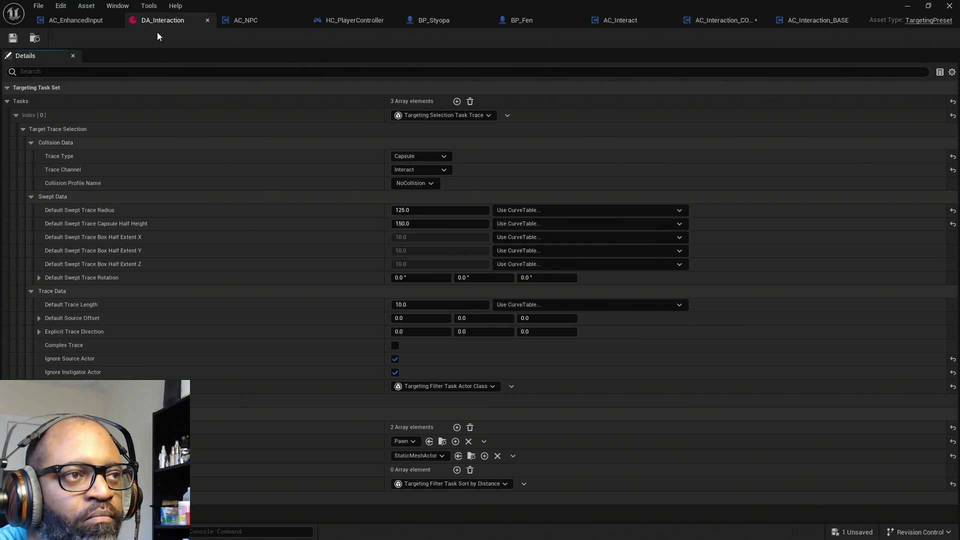
click(710, 23)
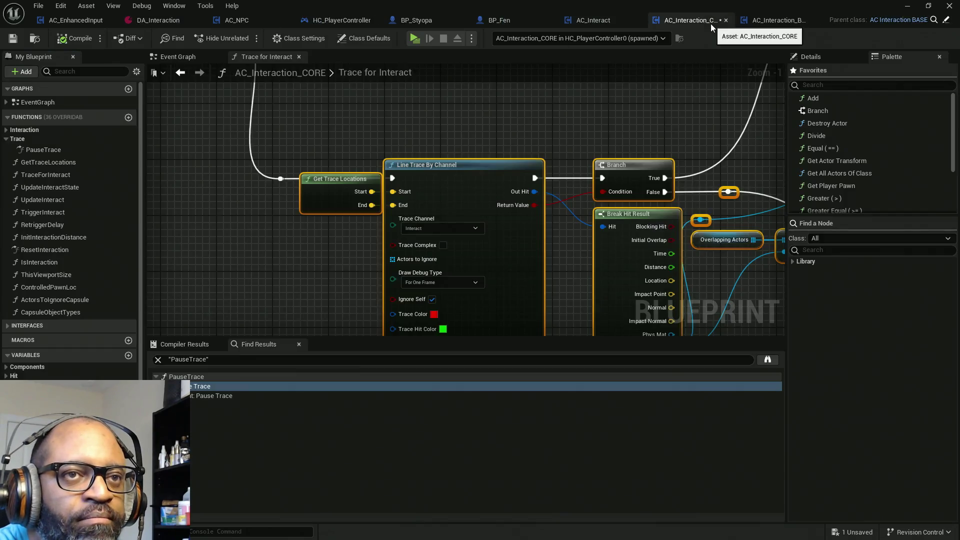
scroll(404, 179, down, 8)
mouse_move(713, 106)
mouse_down()
mouse_move(373, 259)
mouse_move(263, 283)
mouse_up()
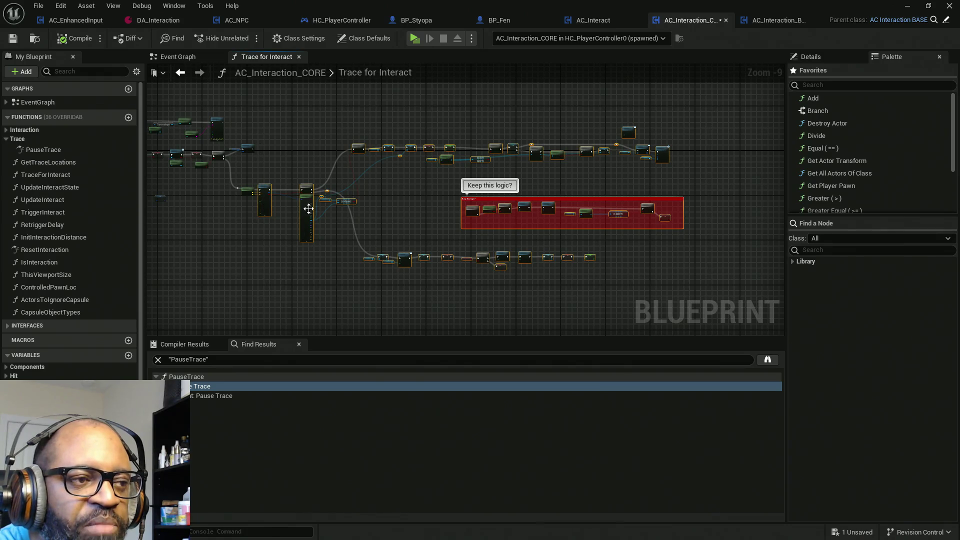
scroll(310, 210, up, 7)
drag(313, 193, 535, 210)
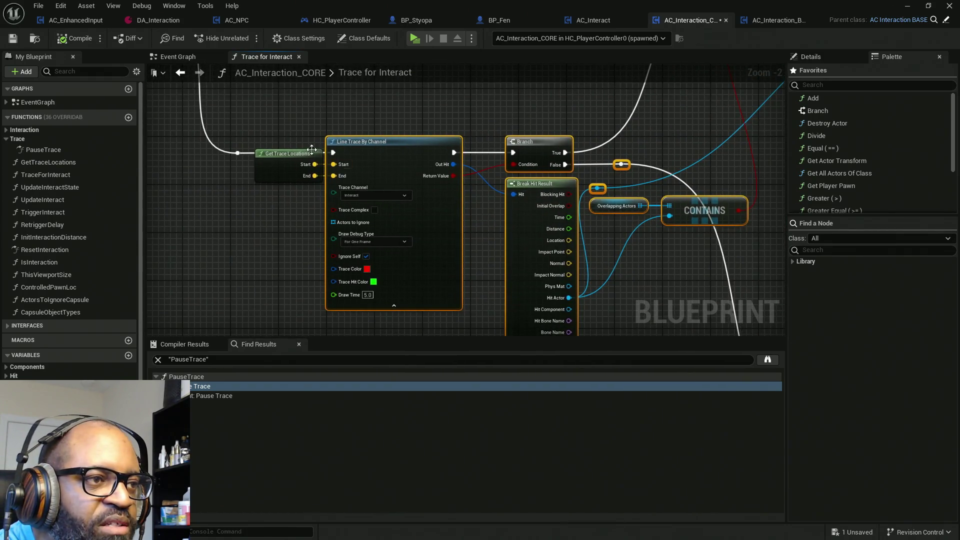
mouse_move(279, 109)
mouse_down()
mouse_move(272, 237)
mouse_move(398, 258)
mouse_up()
mouse_move(629, 121)
mouse_down()
mouse_move(528, 155)
mouse_move(444, 70)
mouse_move(497, 101)
mouse_move(444, 216)
mouse_move(470, 241)
mouse_move(543, 76)
mouse_up()
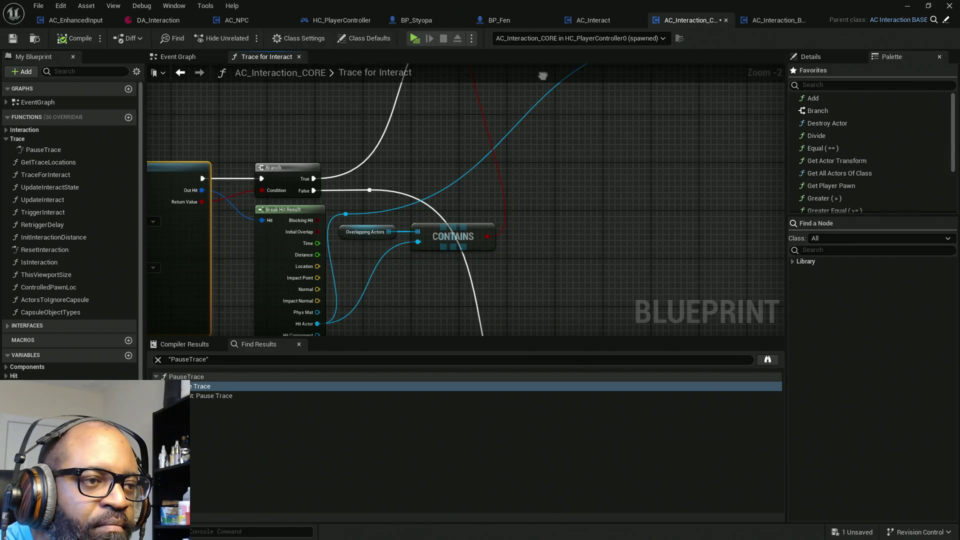
drag(575, 201, 368, 289)
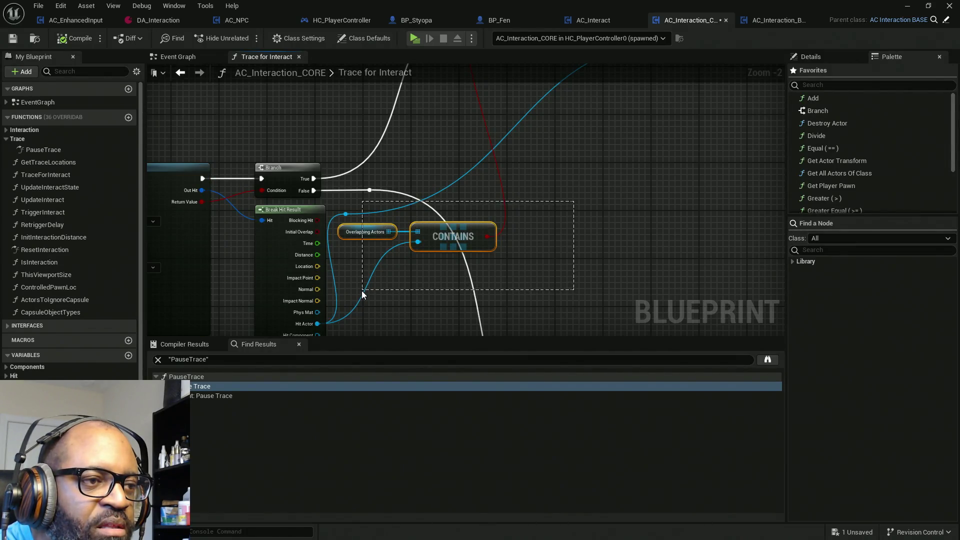
mouse_move(418, 233)
mouse_down()
mouse_move(409, 290)
mouse_move(448, 229)
mouse_move(293, 220)
mouse_up()
mouse_move(334, 119)
mouse_down()
mouse_move(446, 250)
mouse_move(415, 298)
mouse_up()
drag(500, 250, 463, 232)
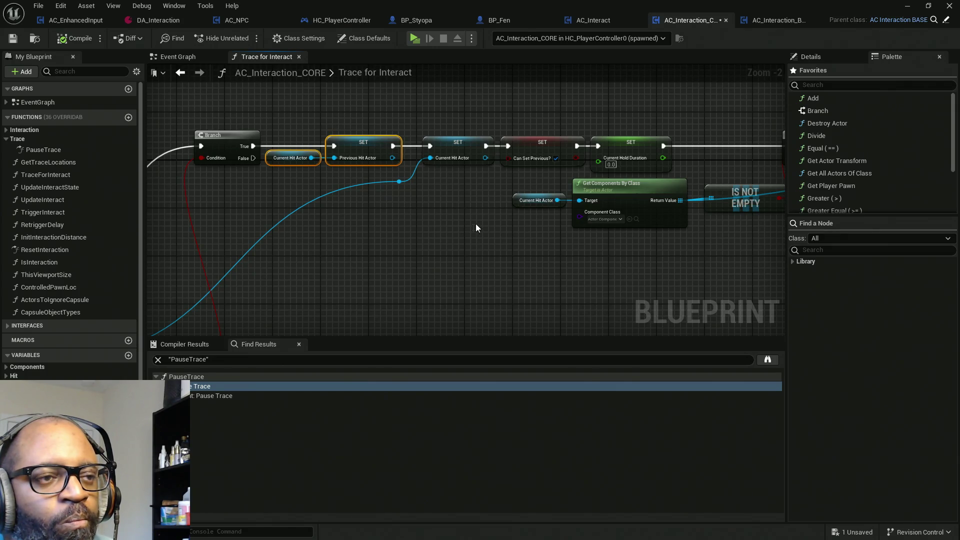
drag(484, 218, 362, 224)
drag(345, 133, 350, 255)
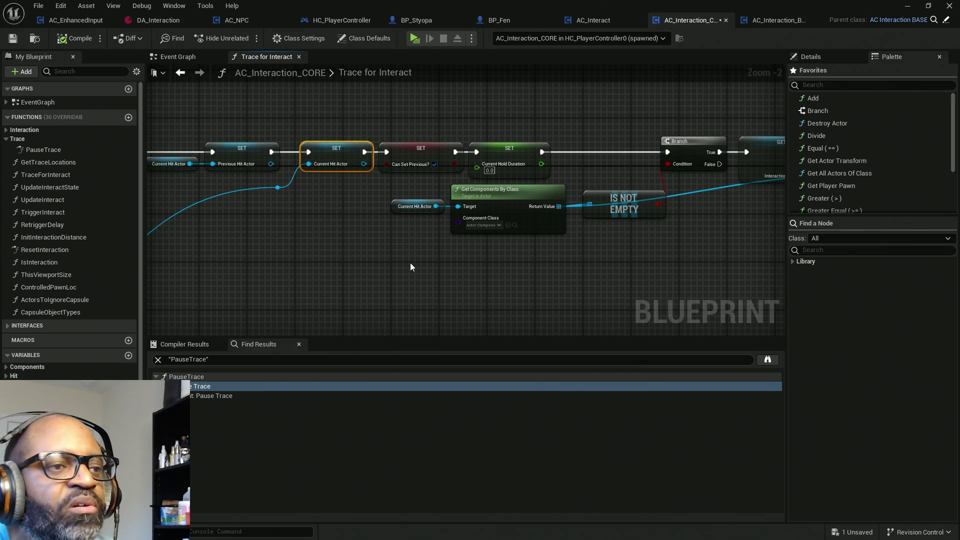
drag(399, 190, 263, 181)
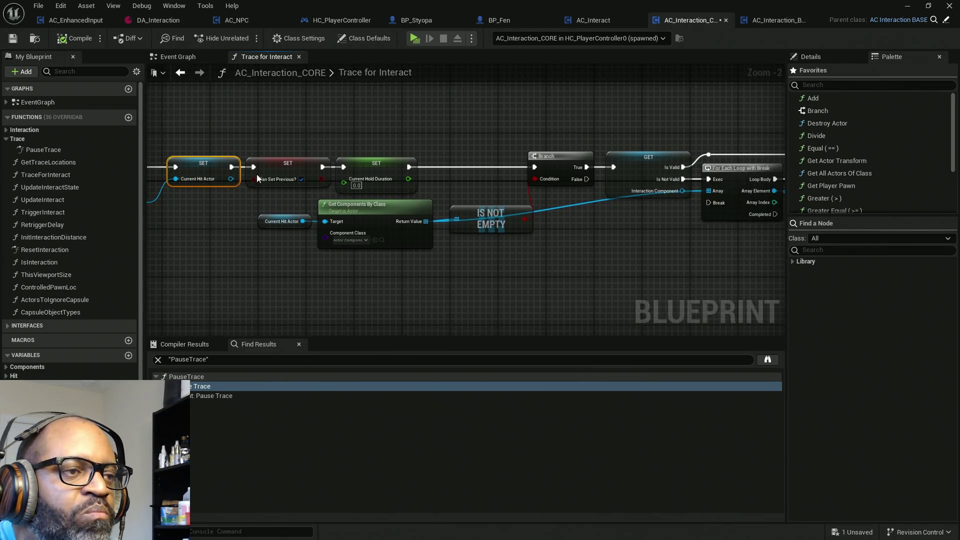
drag(260, 119, 276, 197)
mouse_move(361, 120)
mouse_down()
mouse_move(460, 179)
mouse_move(380, 138)
mouse_move(398, 152)
mouse_up()
drag(390, 114, 416, 187)
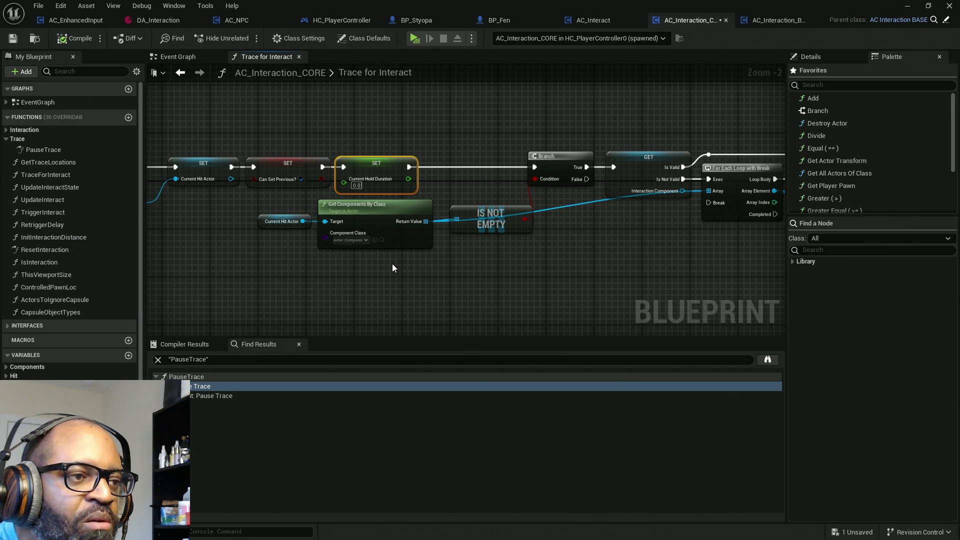
click(400, 244)
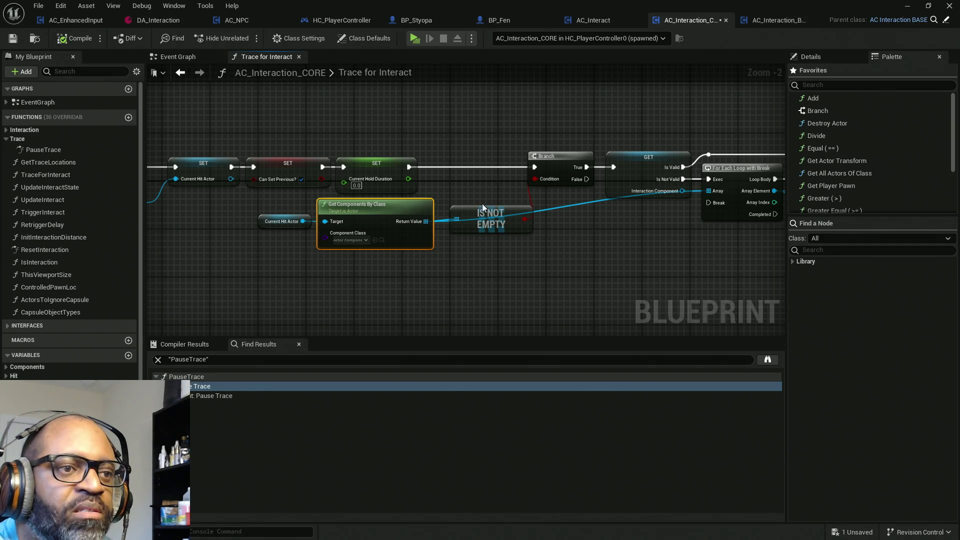
drag(458, 266, 257, 215)
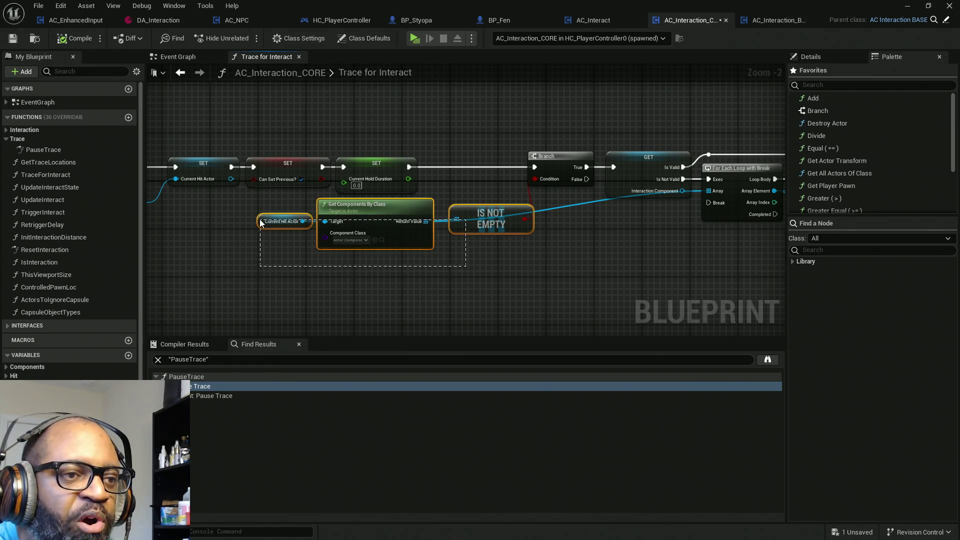
drag(548, 224, 395, 204)
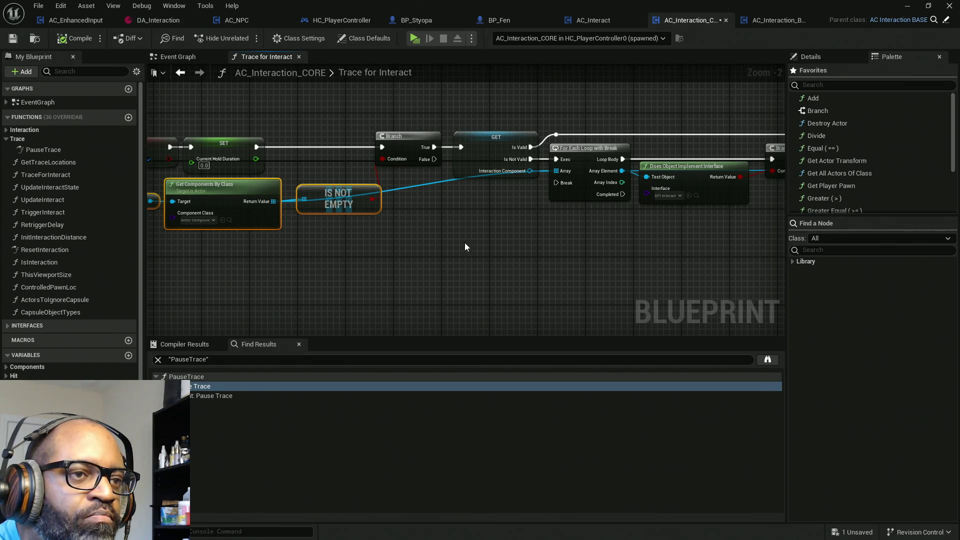
drag(452, 244, 338, 231)
drag(569, 215, 379, 223)
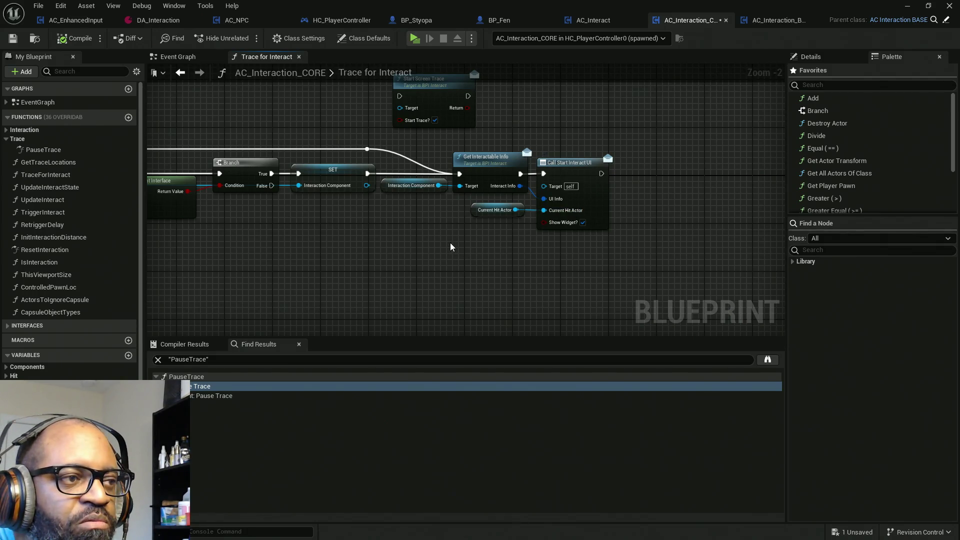
mouse_move(639, 105)
mouse_down()
mouse_move(530, 272)
mouse_move(535, 245)
mouse_up()
mouse_move(427, 158)
mouse_down()
mouse_move(418, 269)
mouse_move(418, 211)
mouse_move(437, 227)
mouse_move(444, 268)
mouse_move(494, 263)
mouse_up()
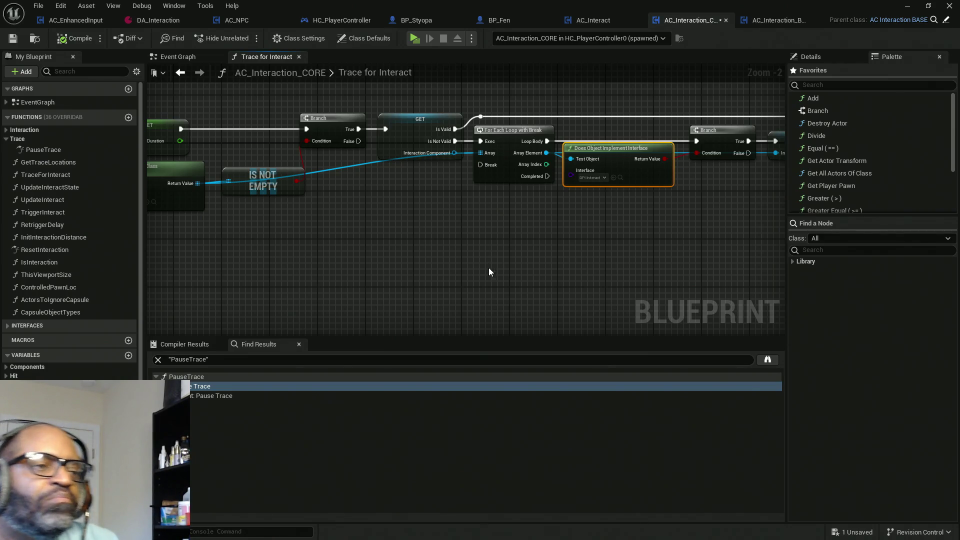
scroll(500, 222, down, 4)
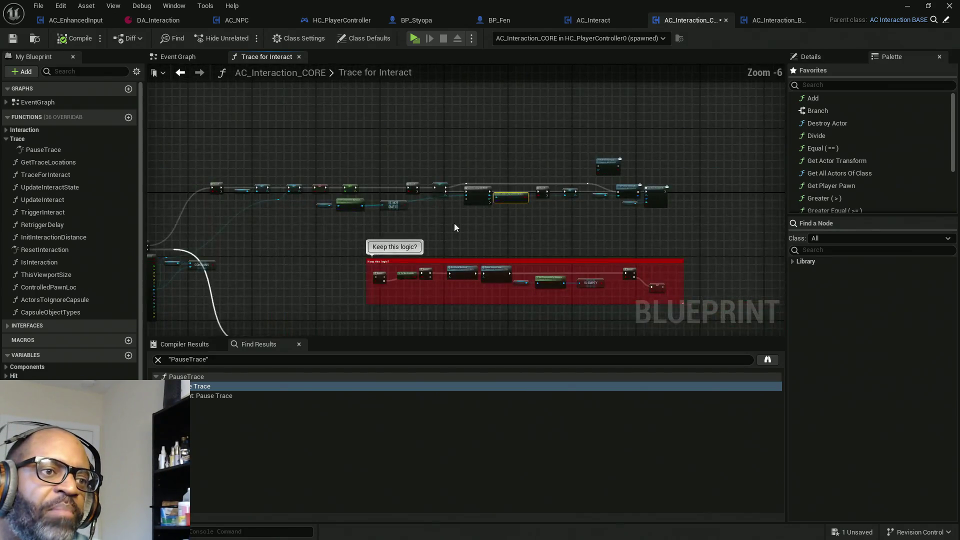
Review the Branch, For Each Loop and Does Object Implement Interface nodes of Trace for Interact.
drag(390, 223, 409, 191)
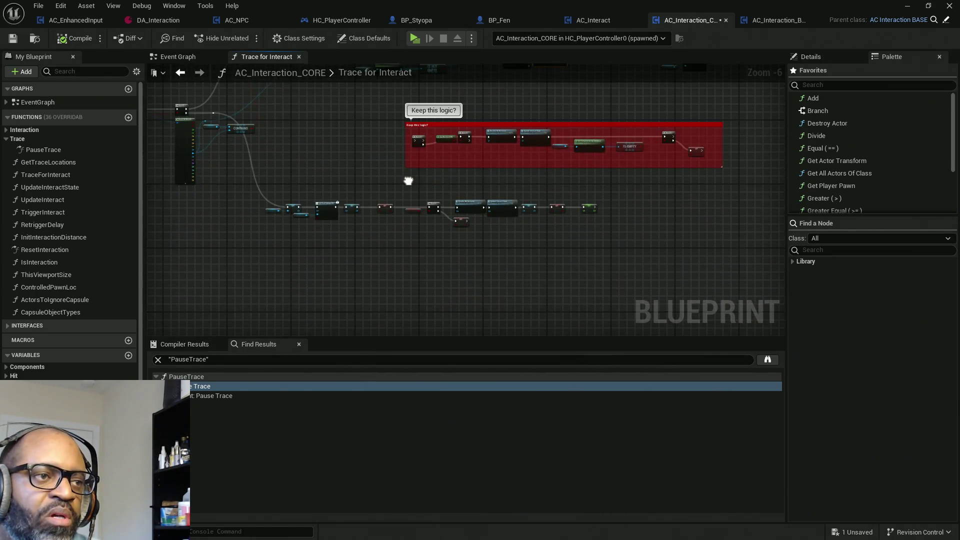
scroll(436, 226, up, 4)
mouse_move(587, 158)
mouse_down()
mouse_move(370, 256)
mouse_move(427, 292)
mouse_move(467, 292)
mouse_up()
scroll(499, 232, down, 3)
mouse_move(500, 232)
mouse_down()
mouse_move(564, 218)
mouse_move(533, 206)
mouse_up()
scroll(533, 206, up, 4)
drag(270, 220, 374, 221)
Select Call Start Interact UI, inspect Disable Hit Recheck and Update Interact State, then return to DA_Interaction.
drag(734, 97, 680, 233)
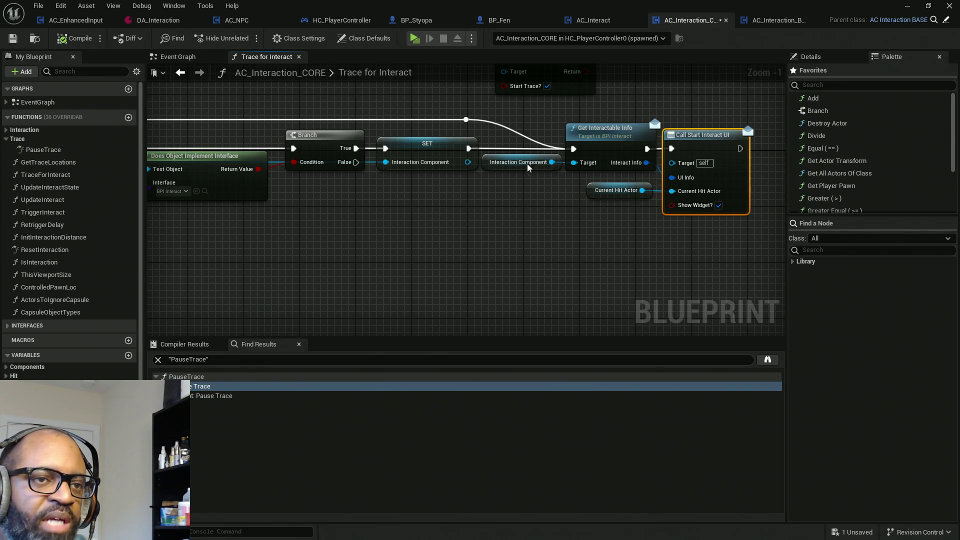
mouse_move(348, 214)
mouse_down()
mouse_move(392, 204)
mouse_move(619, 208)
mouse_move(345, 227)
mouse_move(519, 135)
mouse_up()
scroll(493, 180, down, 4)
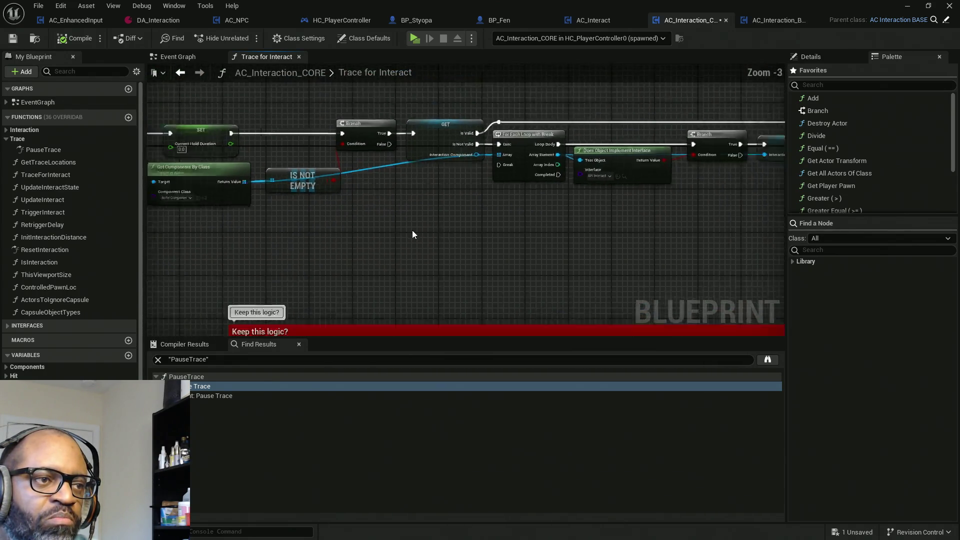
mouse_move(450, 190)
mouse_down()
mouse_move(429, 135)
mouse_move(374, 166)
mouse_move(505, 165)
mouse_up()
scroll(363, 199, up, 3)
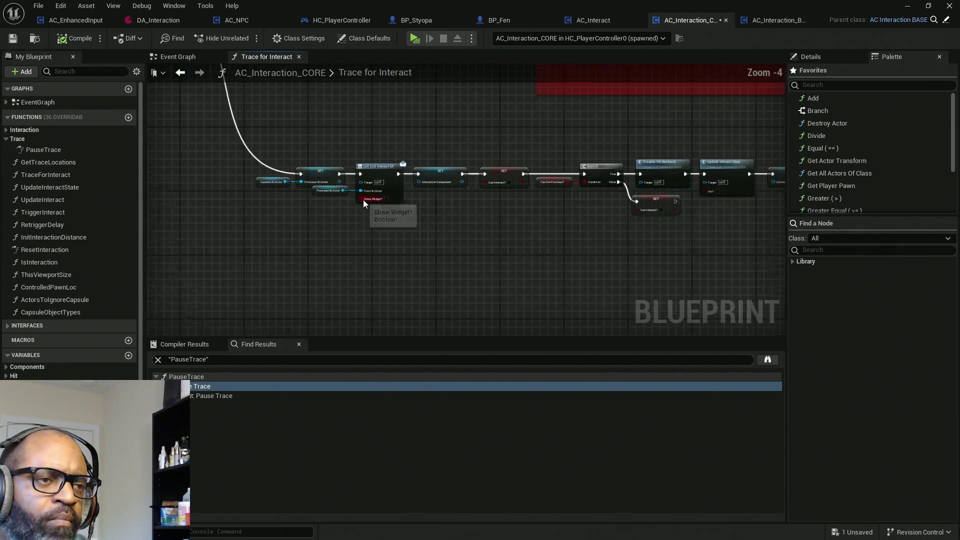
mouse_move(363, 200)
mouse_down()
mouse_move(406, 220)
mouse_move(562, 229)
mouse_move(506, 307)
mouse_move(521, 298)
mouse_move(483, 293)
mouse_move(561, 285)
mouse_up()
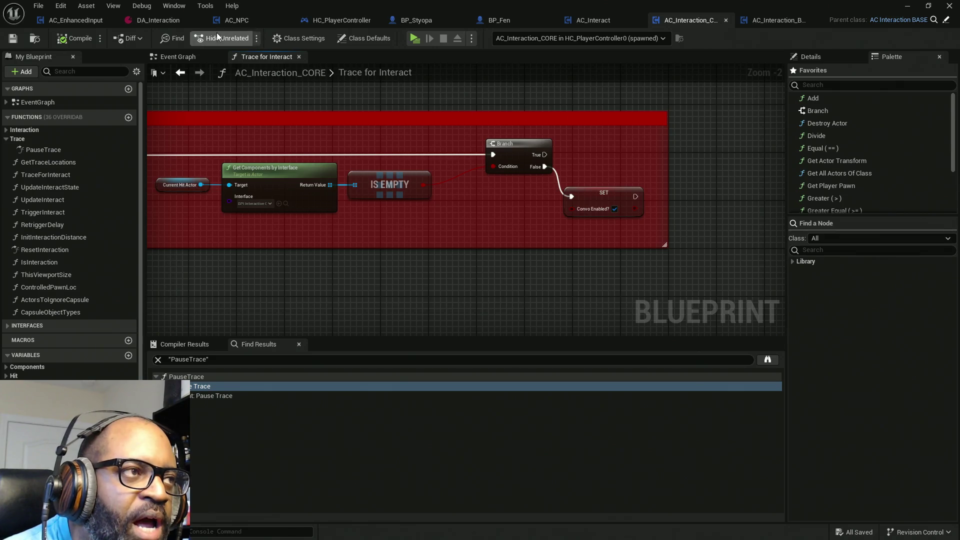
click(159, 20)
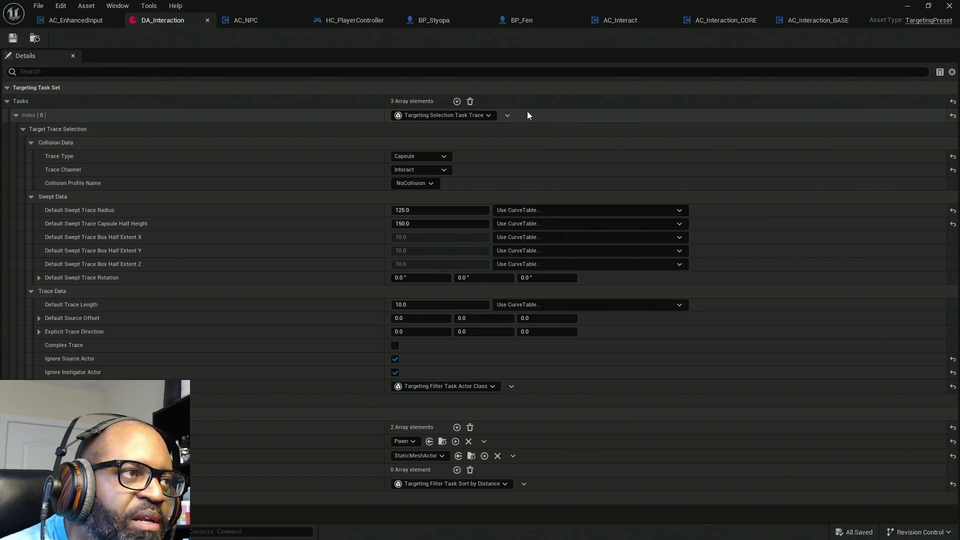
Rename the DA_Interaction asset to DA_FindInteractables.
click(908, 5)
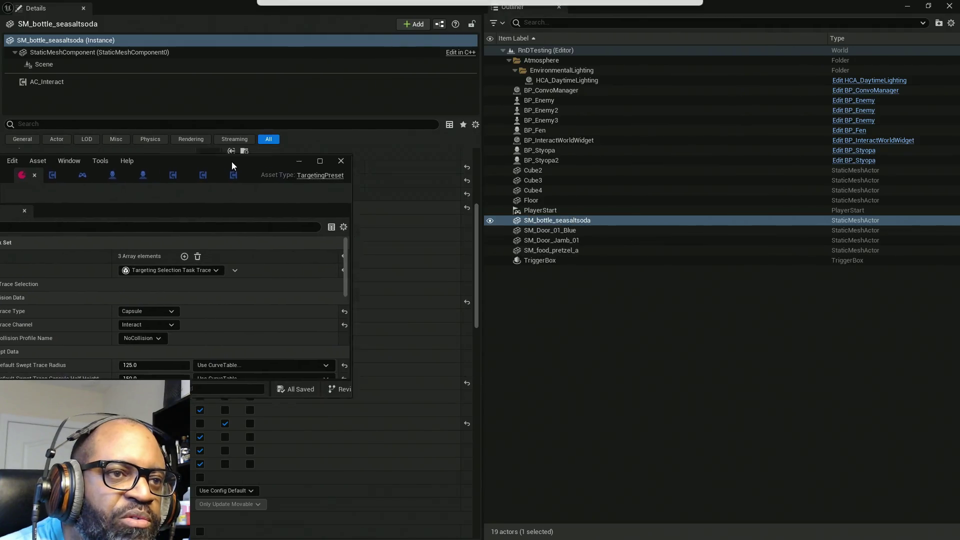
click(907, 6)
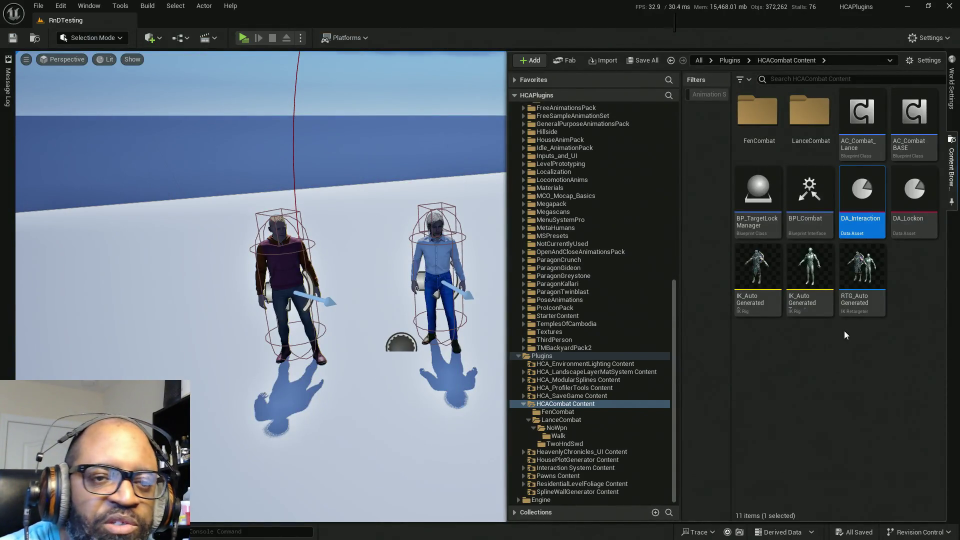
click(854, 220)
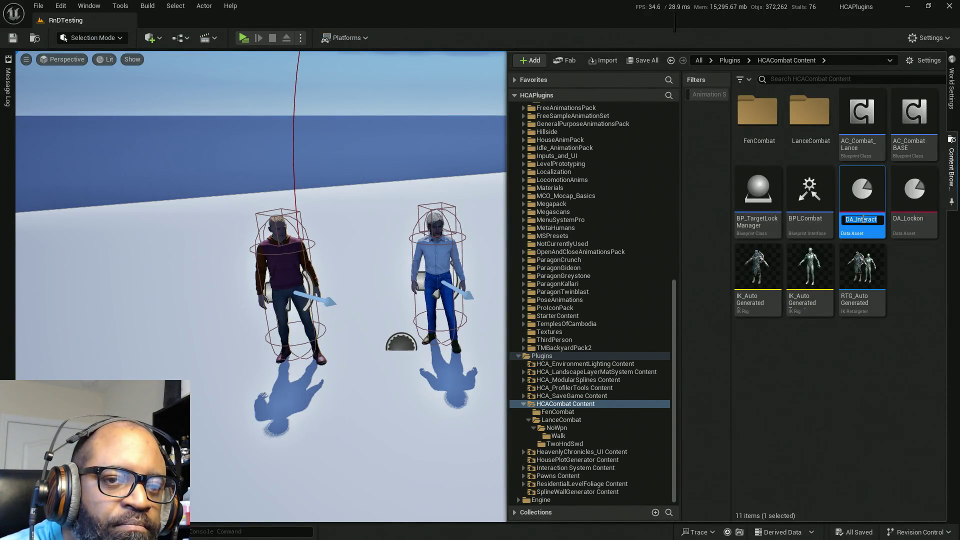
drag(858, 218, 895, 222)
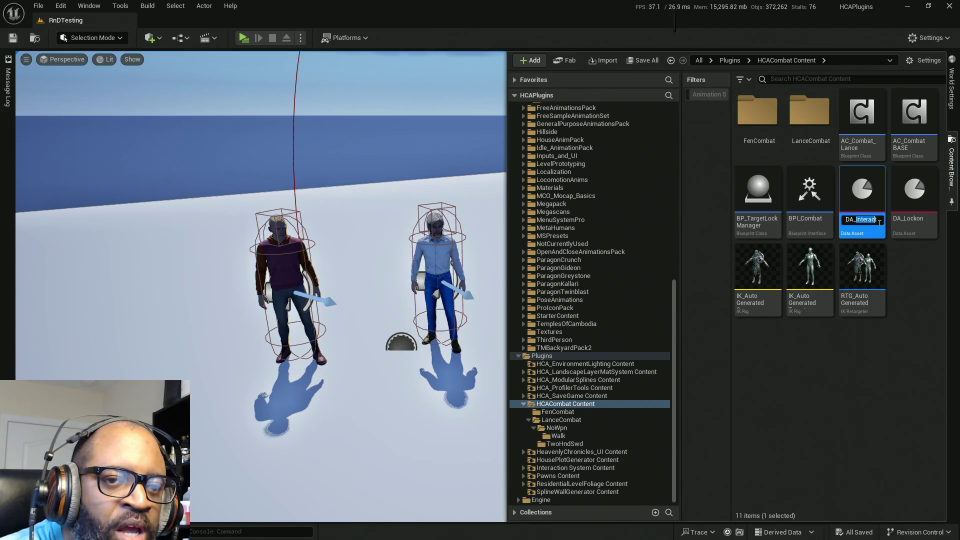
text(_Fin)
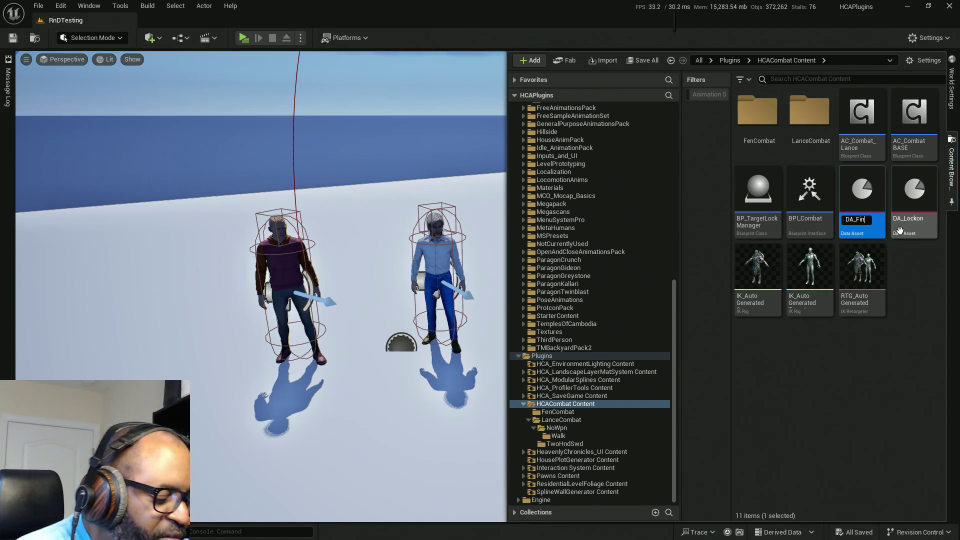
text(dIn)
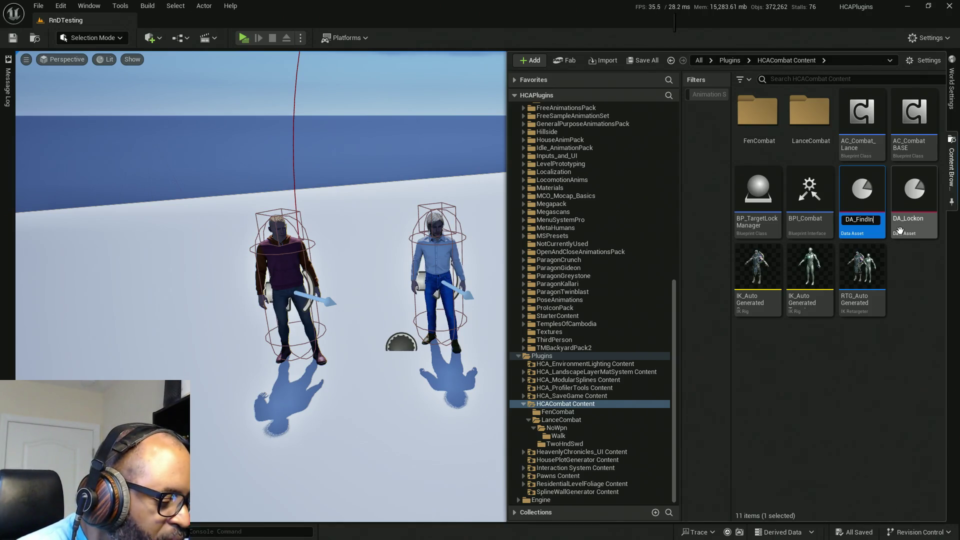
text(teractable)
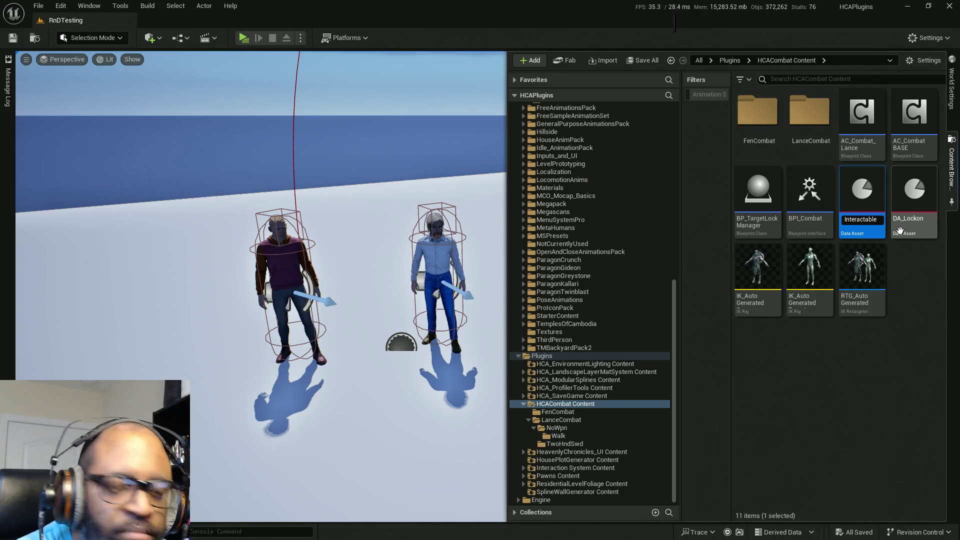
text(s)
key(Return)
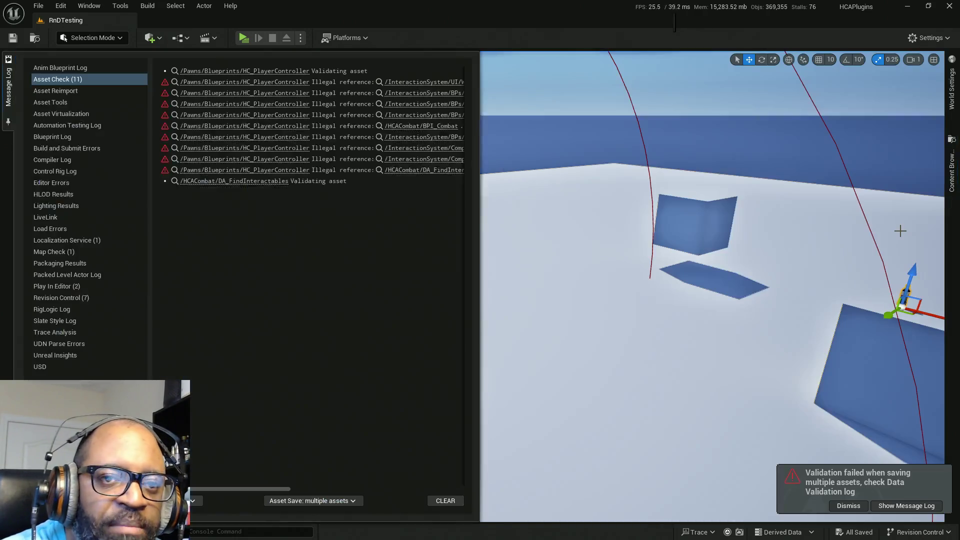
Duplicate DA_FindInteractables in the Content Browser as DA_InteractTrace.
click(445, 501)
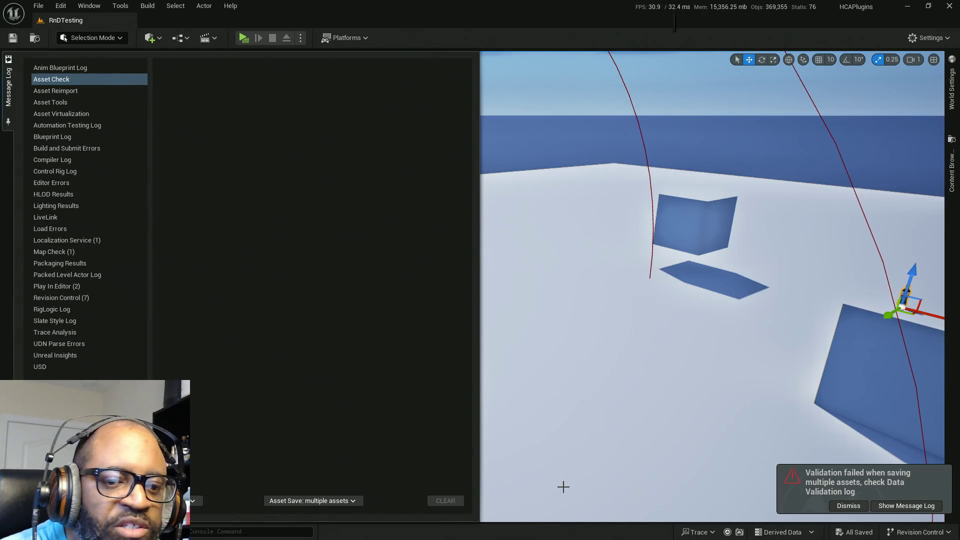
click(956, 180)
click(956, 190)
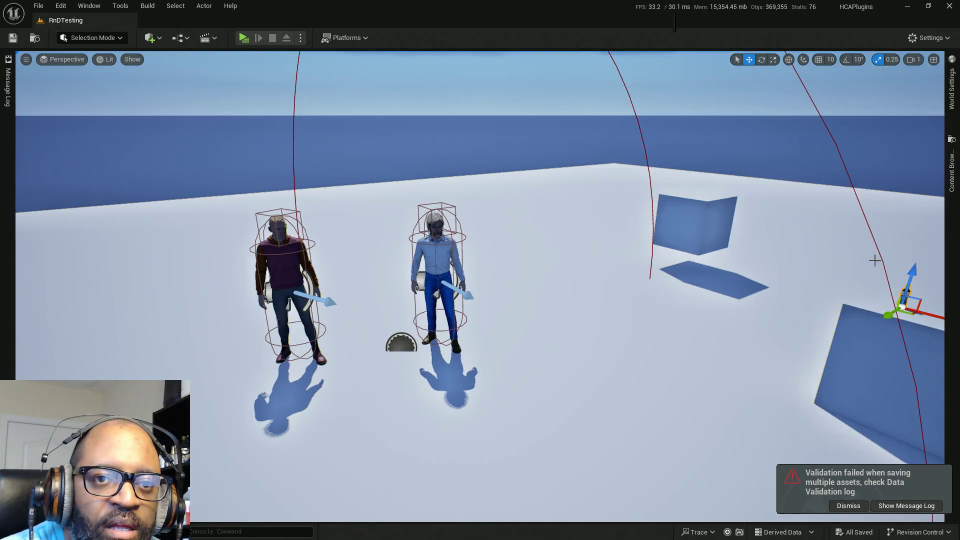
click(956, 190)
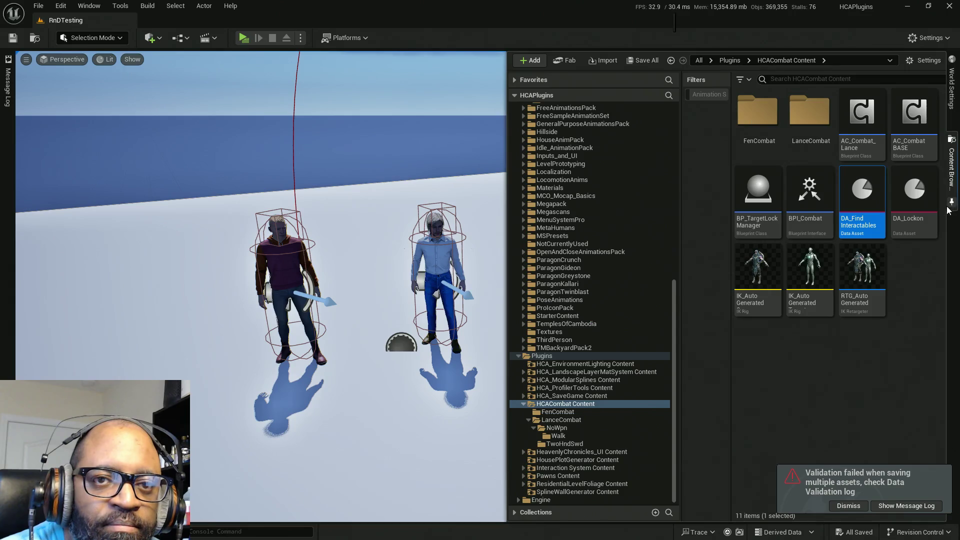
right_click(863, 200)
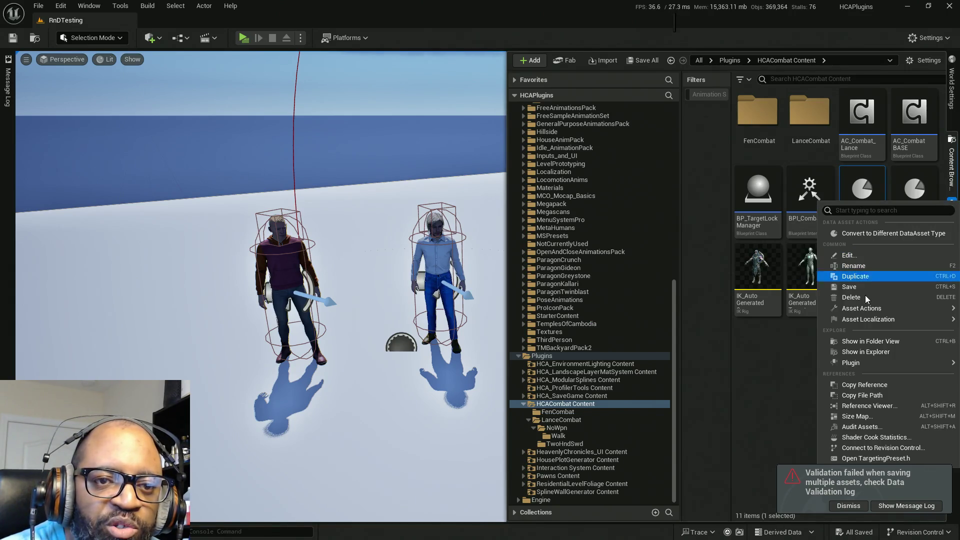
mouse_move(867, 322)
click(870, 276)
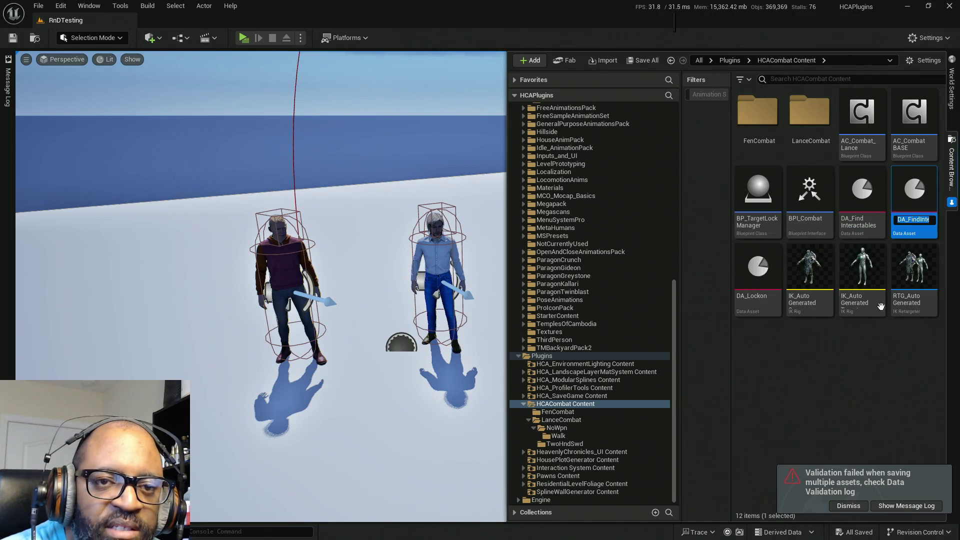
text(DA_)
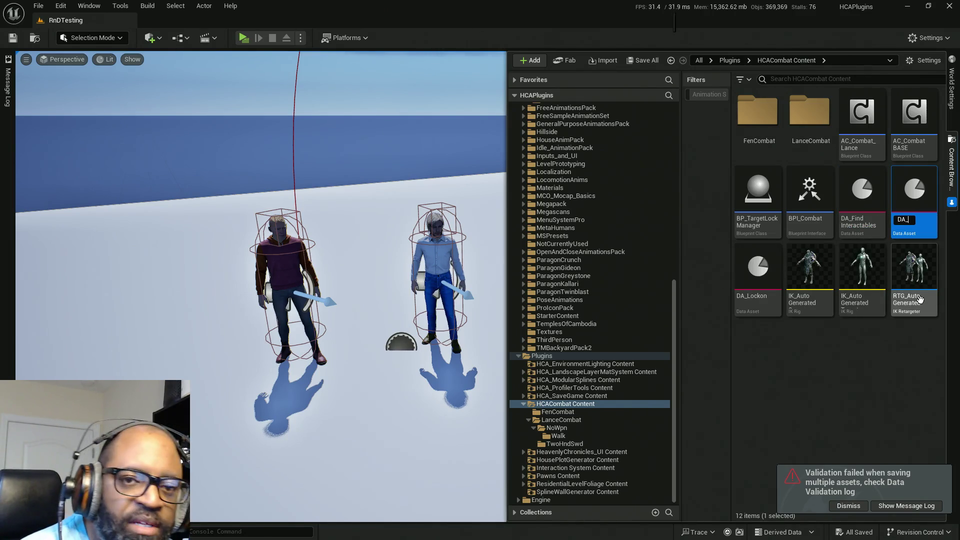
text(teractT)
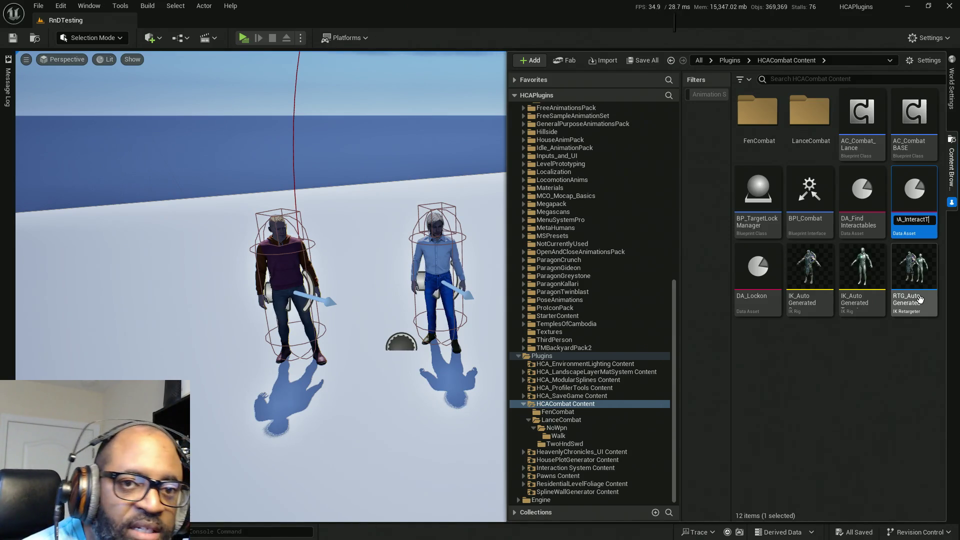
text(race)
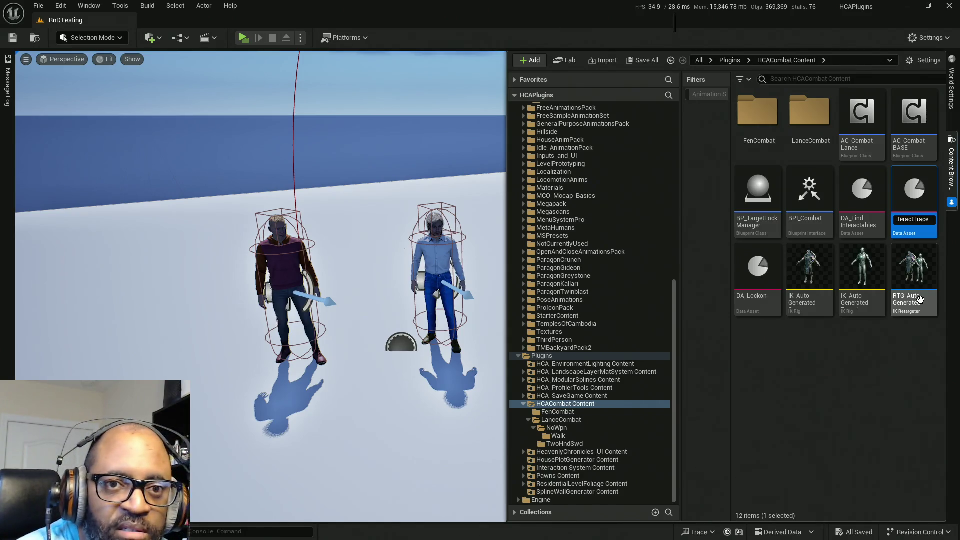
key(Return)
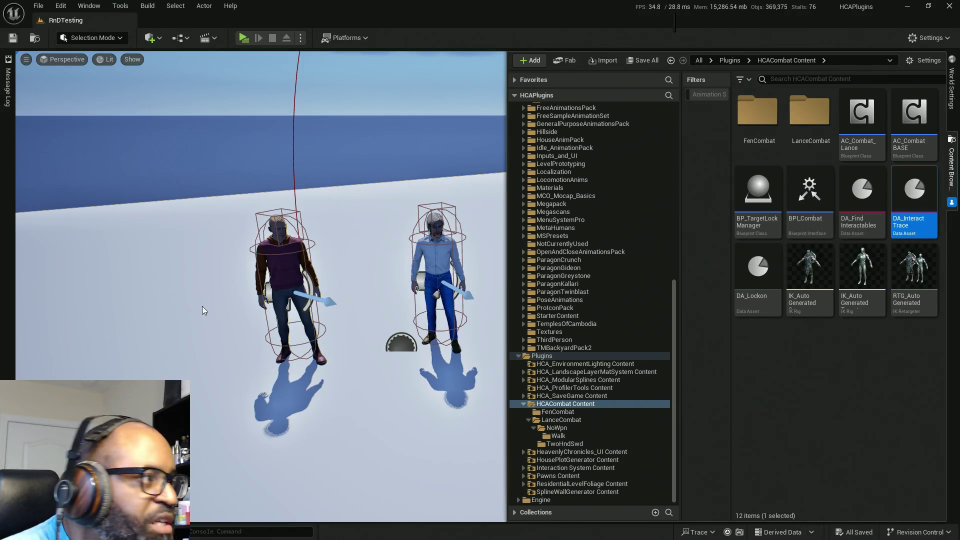
Maximize the DA_InteractTrace editor window to fill the screen.
drag(0, 125, 0, 247)
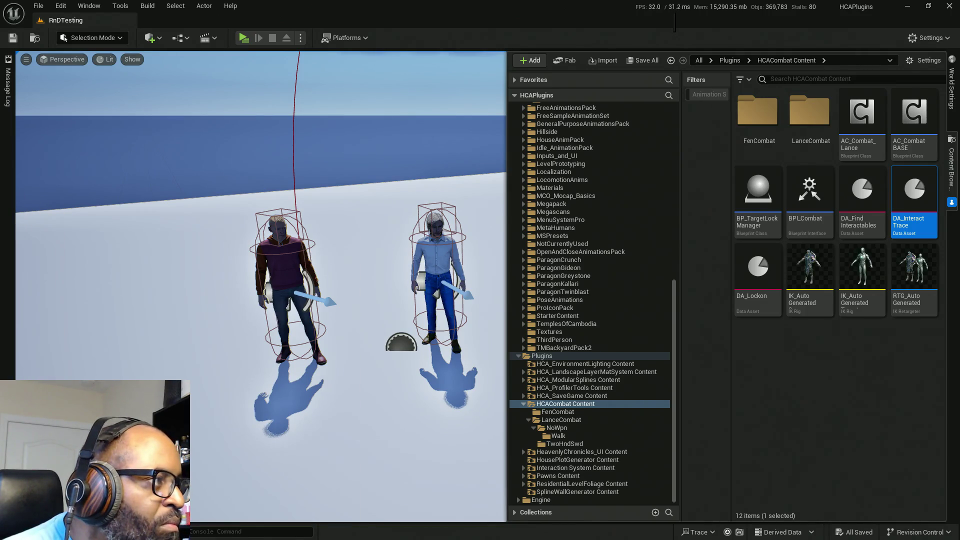
mouse_move(0, 248)
mouse_down()
mouse_move(150, 180)
mouse_move(460, 12)
mouse_move(524, 5)
mouse_move(959, 194)
mouse_up()
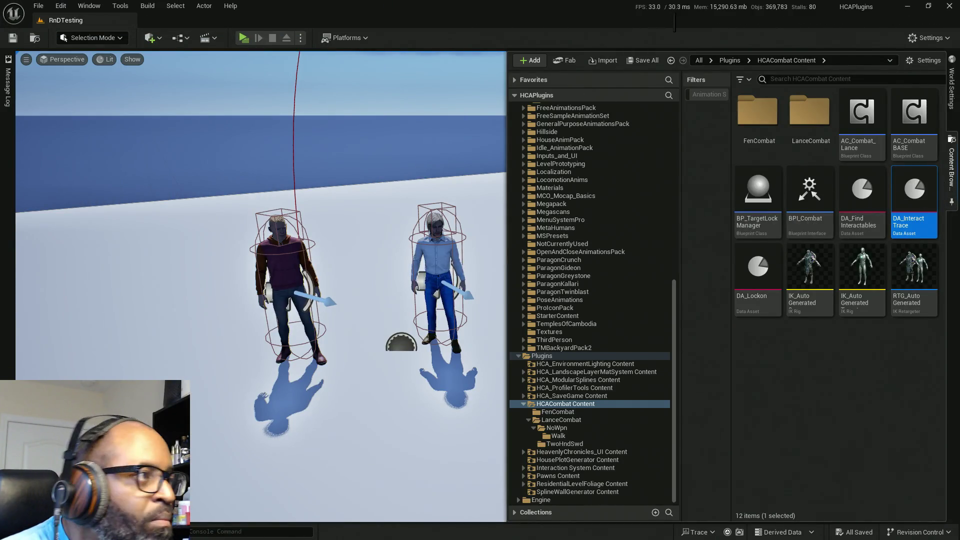
drag(959, 194, 500, 3)
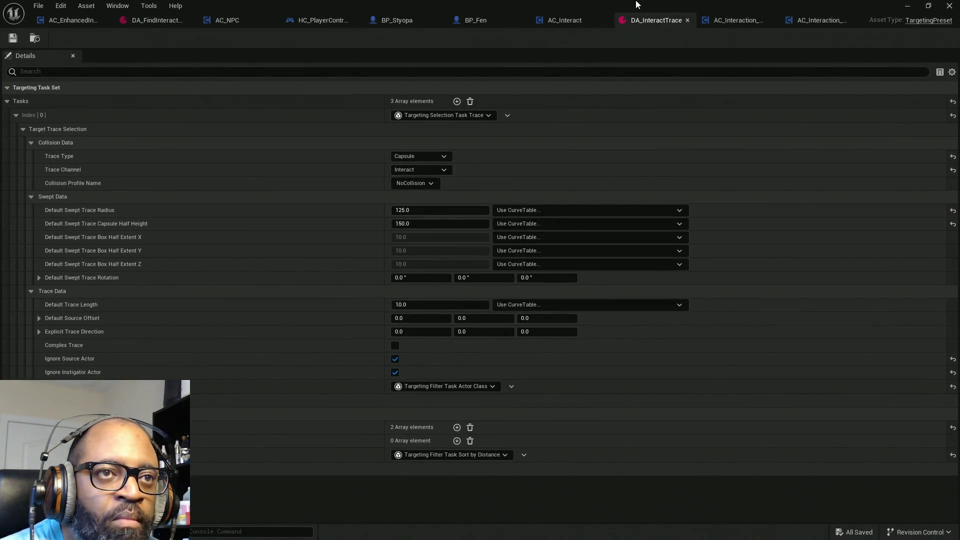
Move the DA_InteractTrace tab next to the find-interactables asset tab.
mouse_move(644, 17)
mouse_down()
mouse_move(344, 28)
mouse_move(200, 23)
mouse_up()
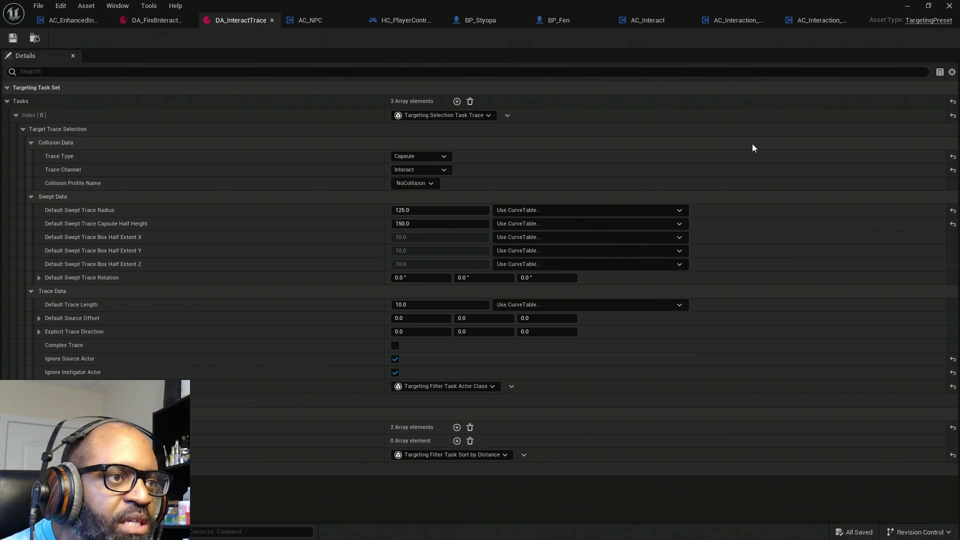
Launch a Standalone Game preview of the level with Alt+P.
key(alt+p)
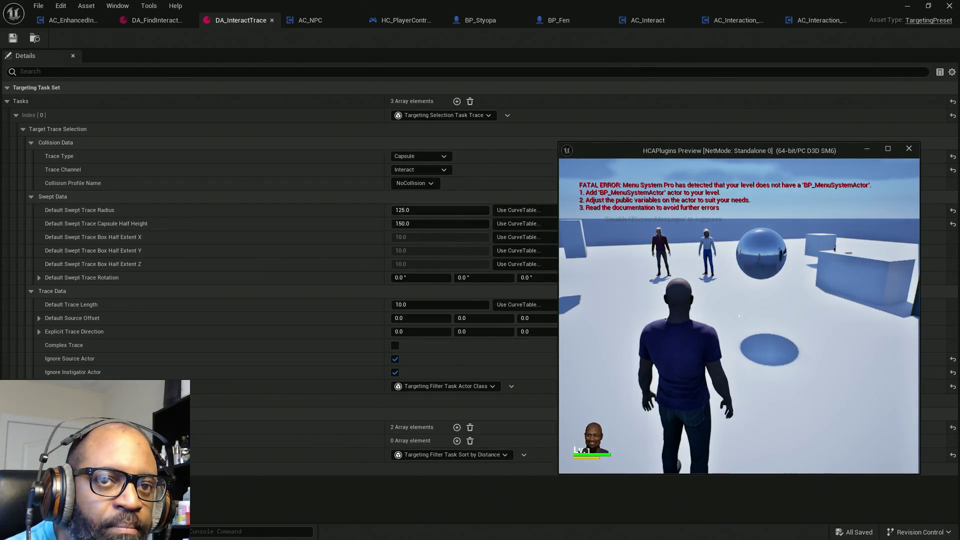
Make the preview full-screen, walk the character to the mannequins and lock on to the nearest one.
click(886, 150)
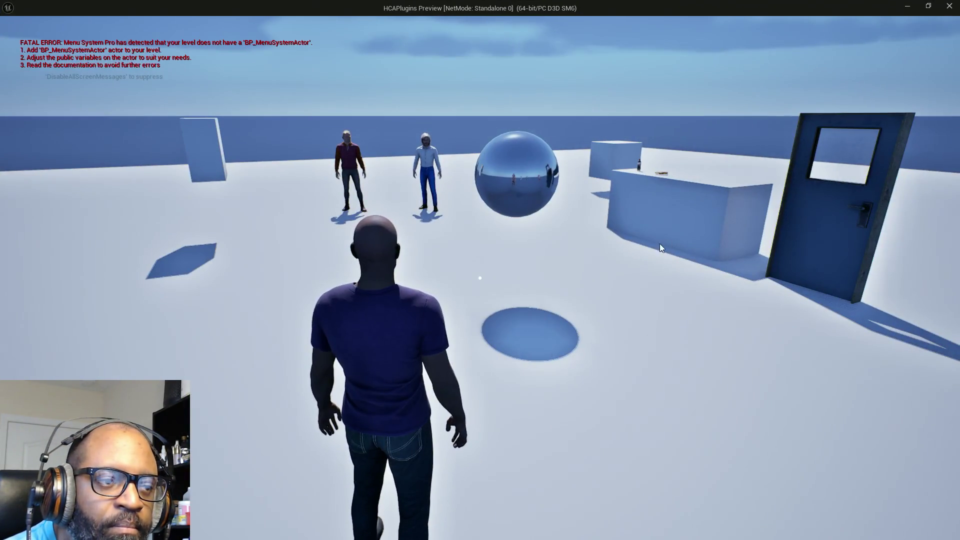
click(659, 244)
key(w)
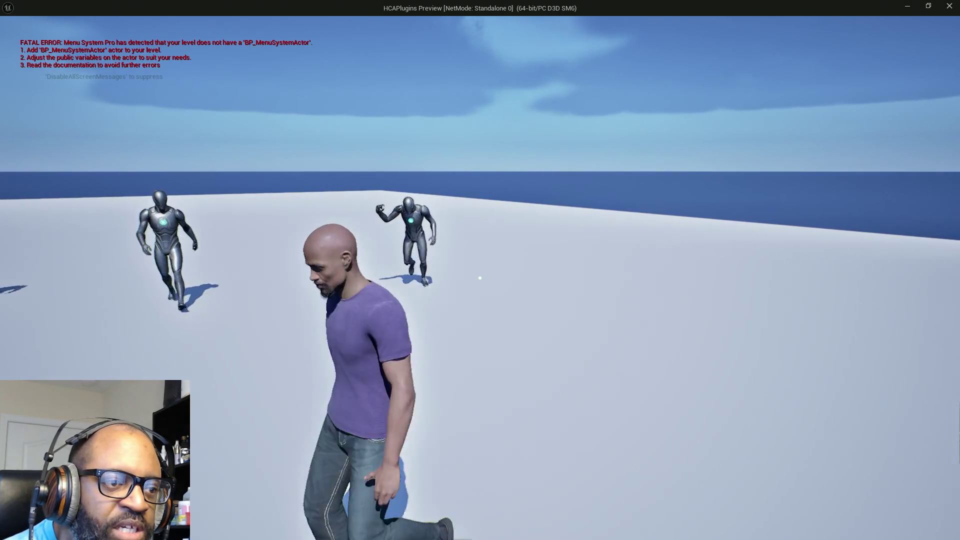
key(w)
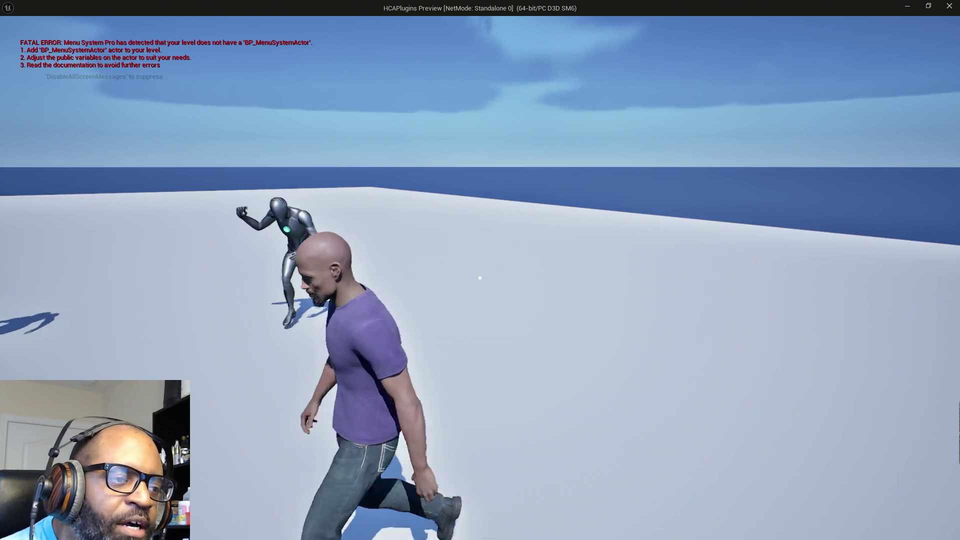
key(w)
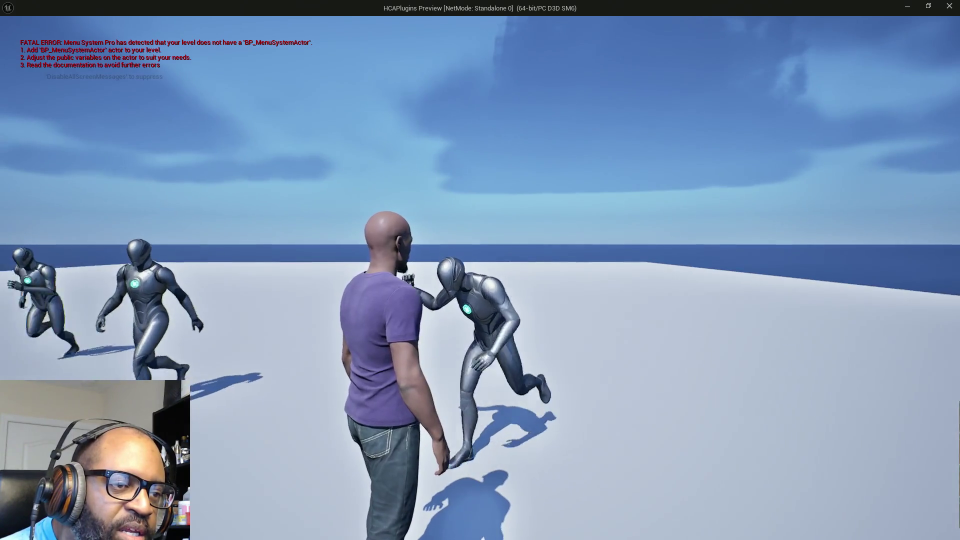
right_click(480, 278)
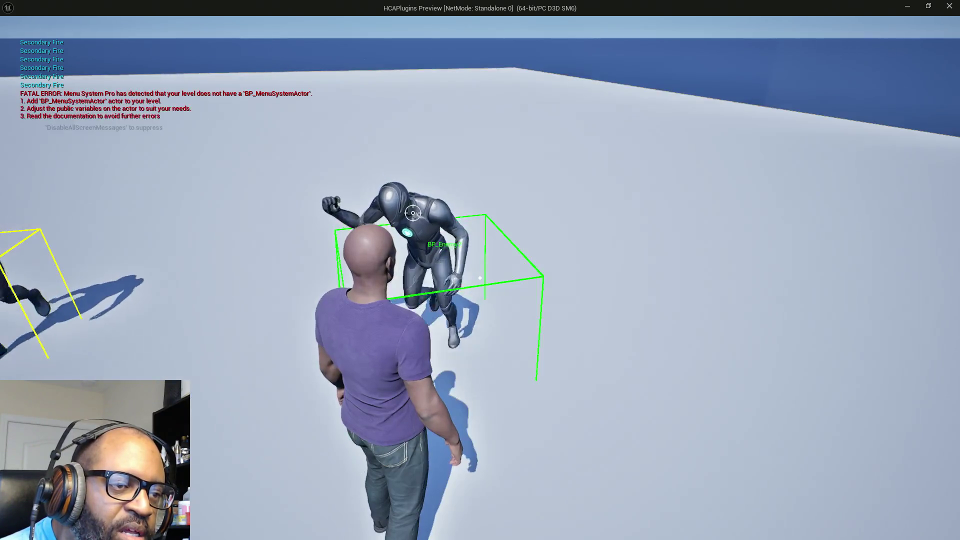
Strafe left and right around the locked-on mannequin to test the strafing walk animations.
key(d)
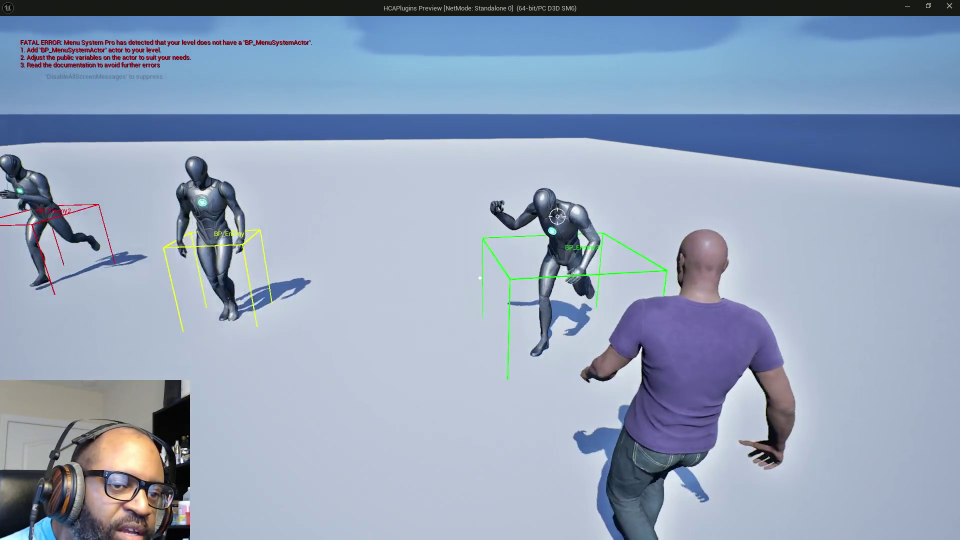
key(a)
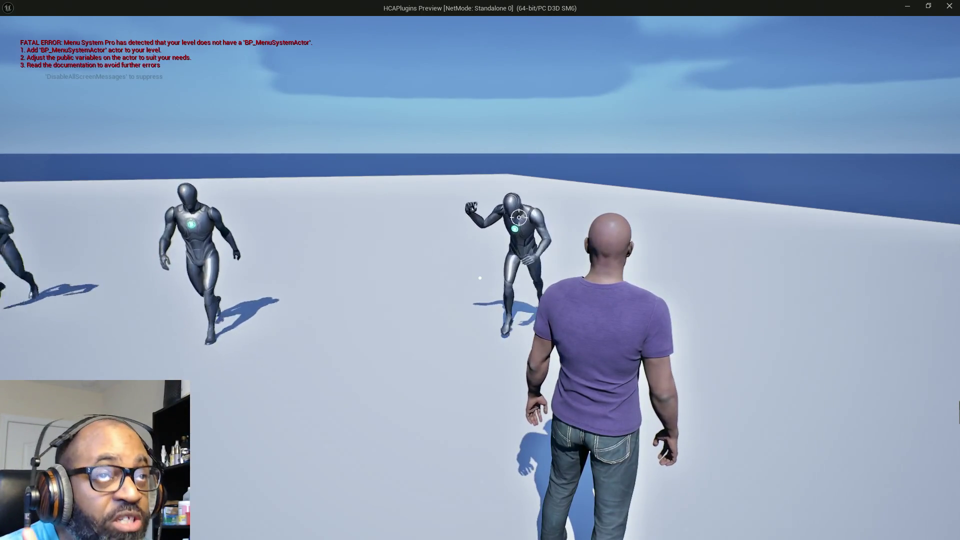
key(a)
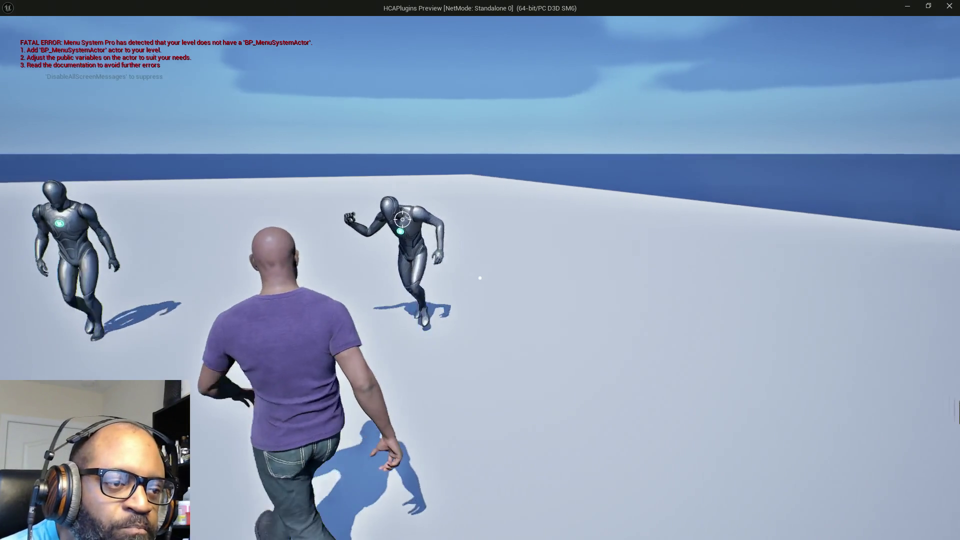
key(d)
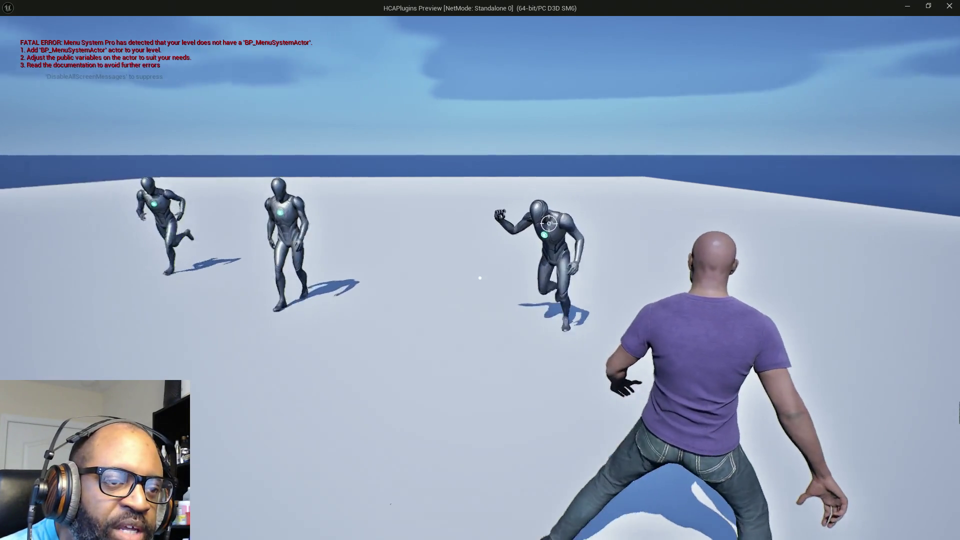
key(a)
key(d)
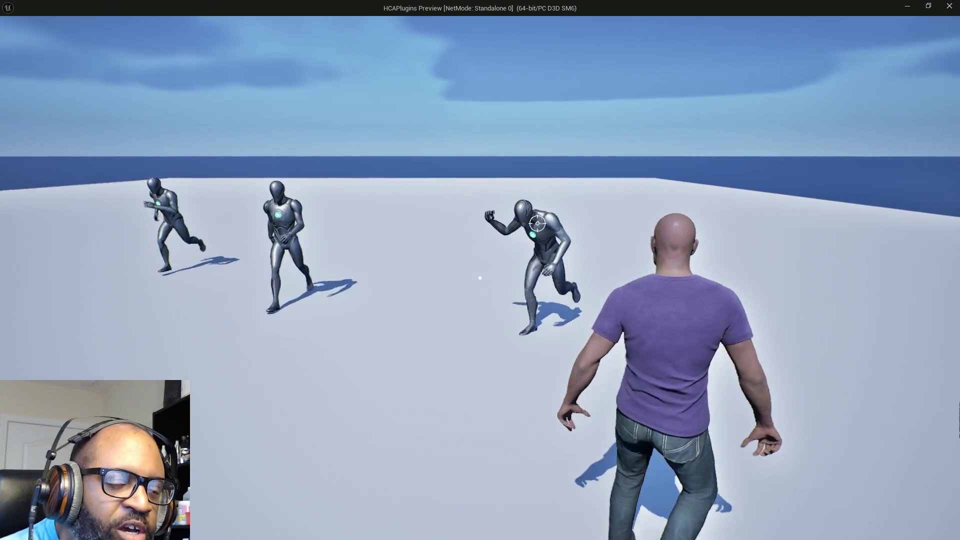
key(a)
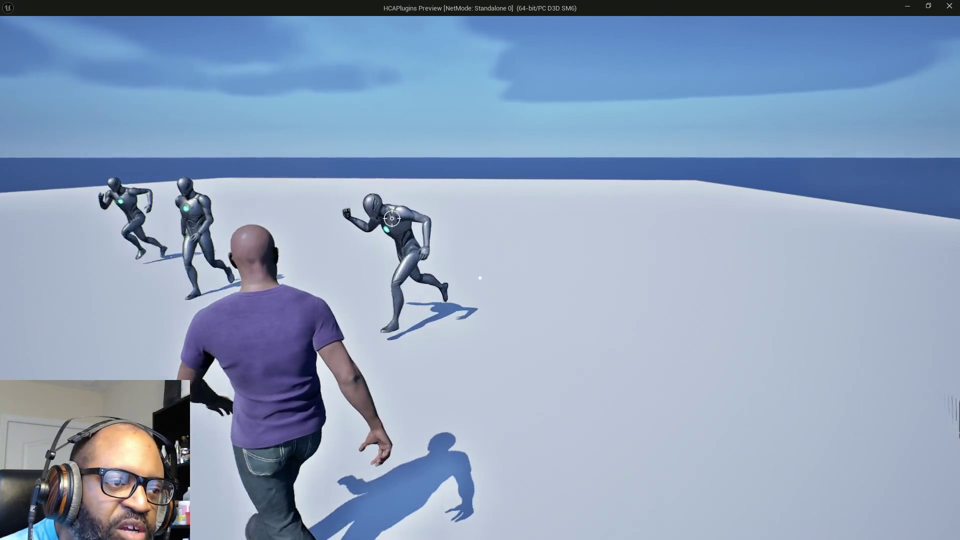
key(a)
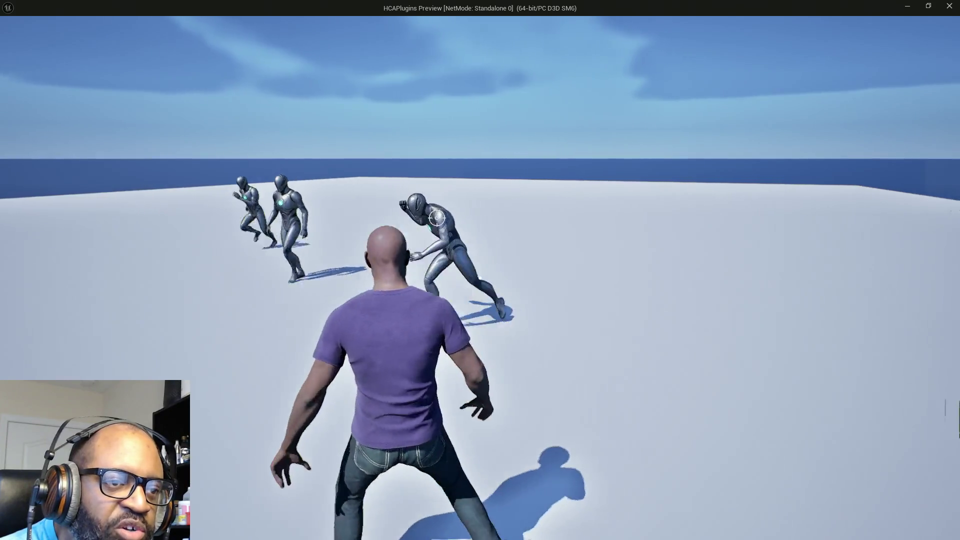
key(d)
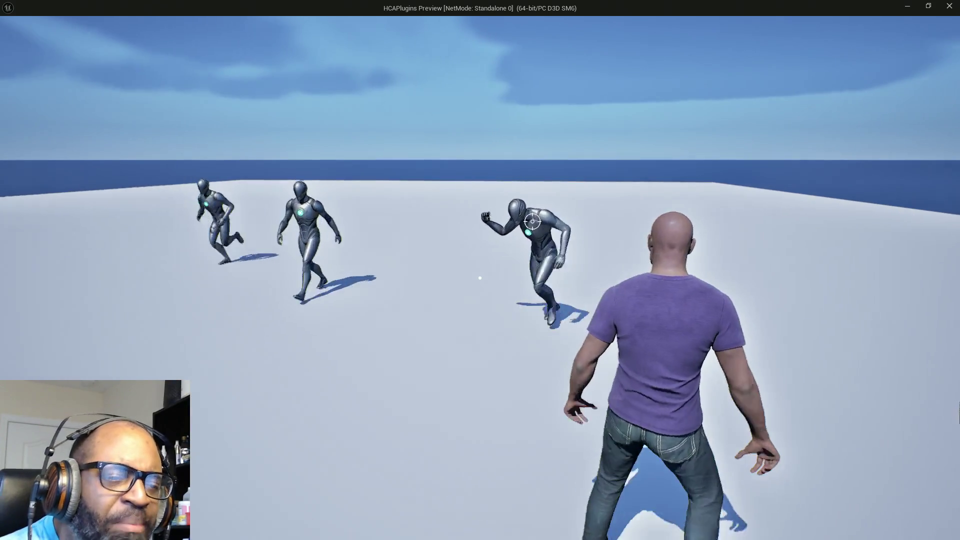
key(a)
key(a)
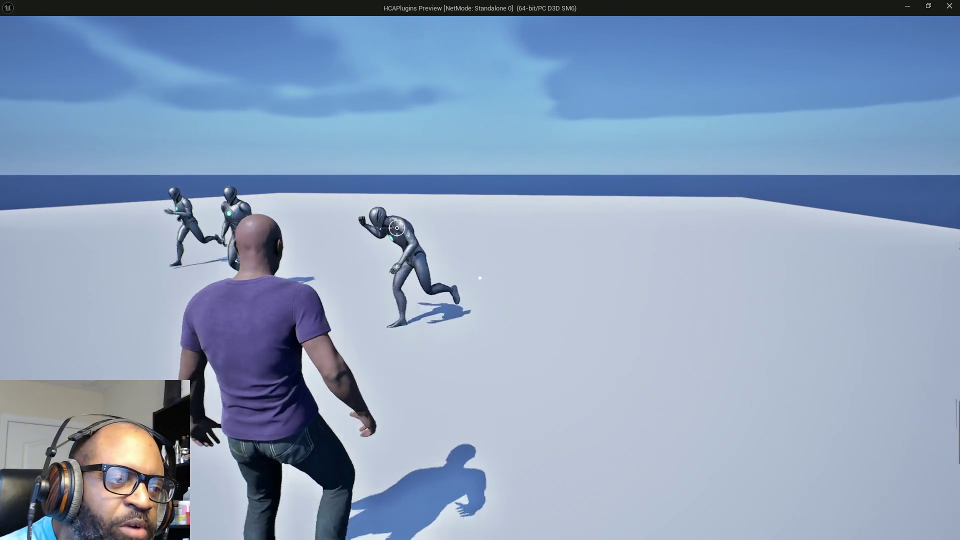
key(d)
key(a)
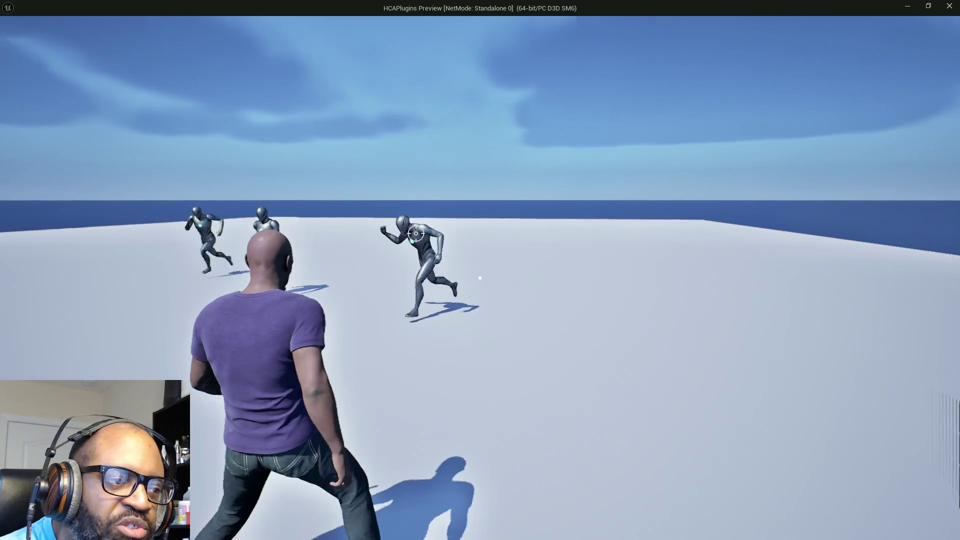
key(d)
key(a)
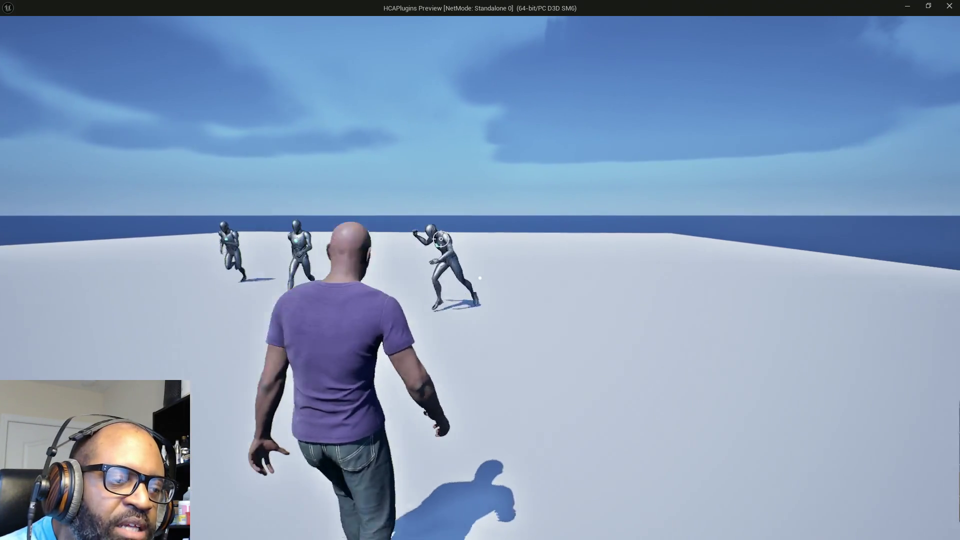
key(d)
key(a)
key(d)
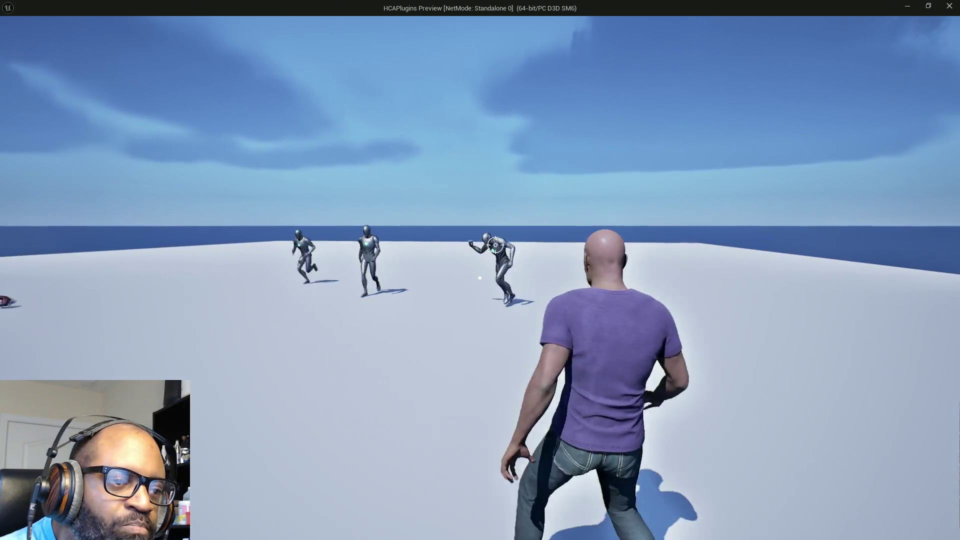
key(a)
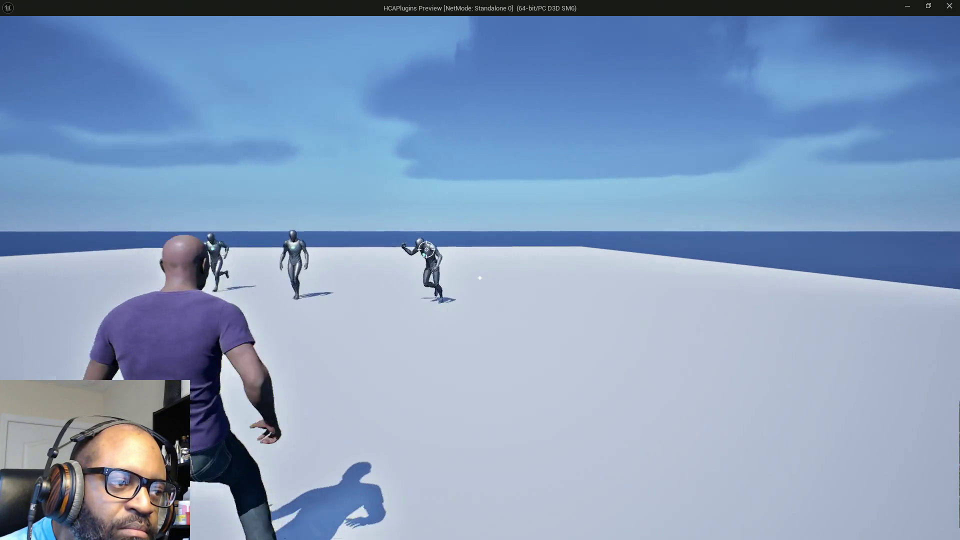
key(d)
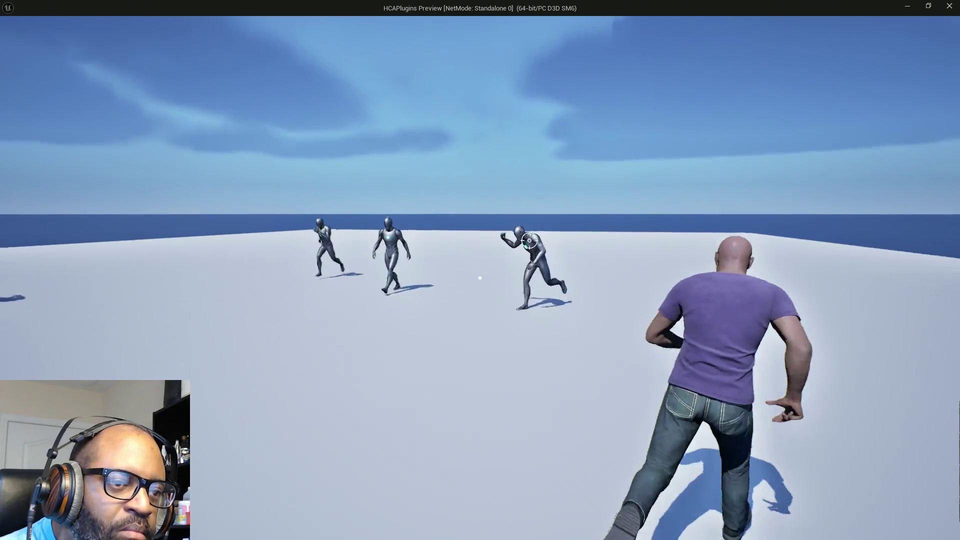
key(a)
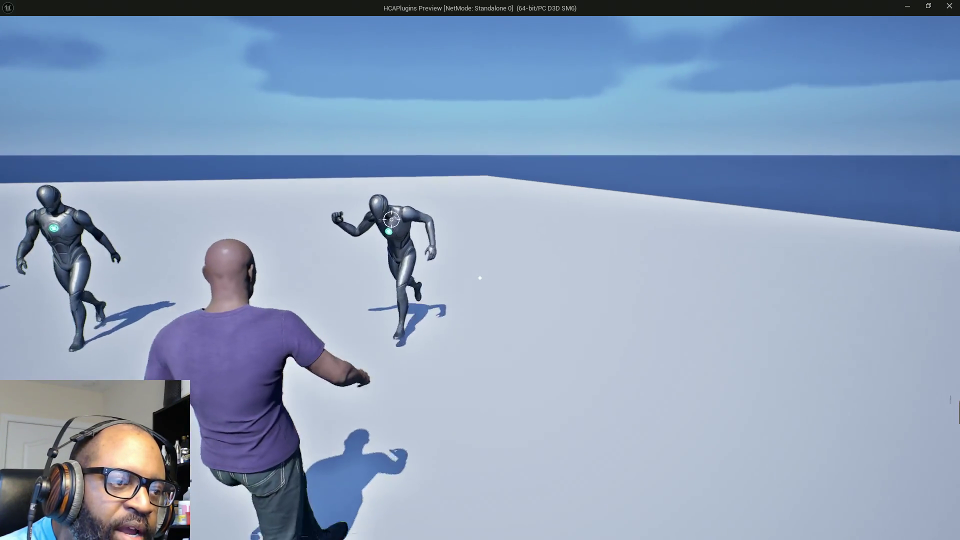
key(d)
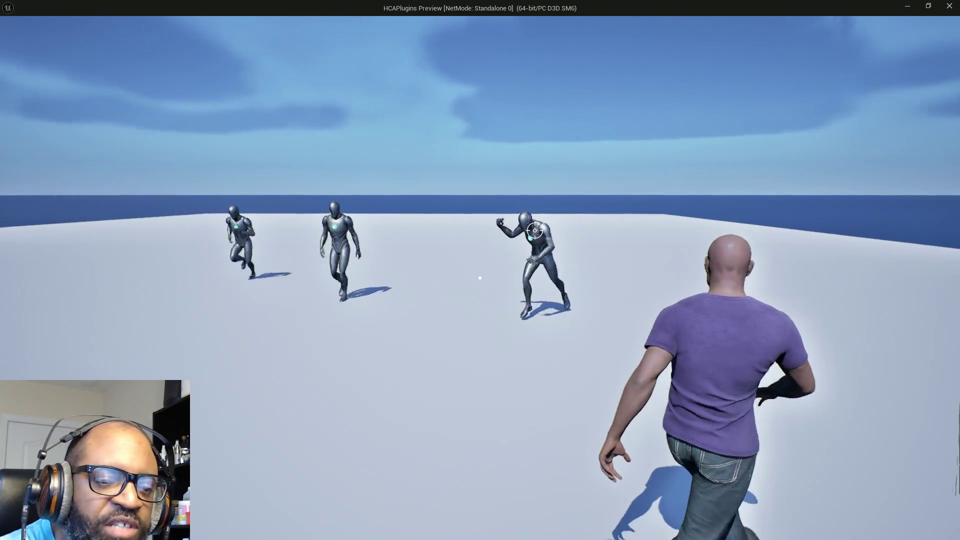
key(d)
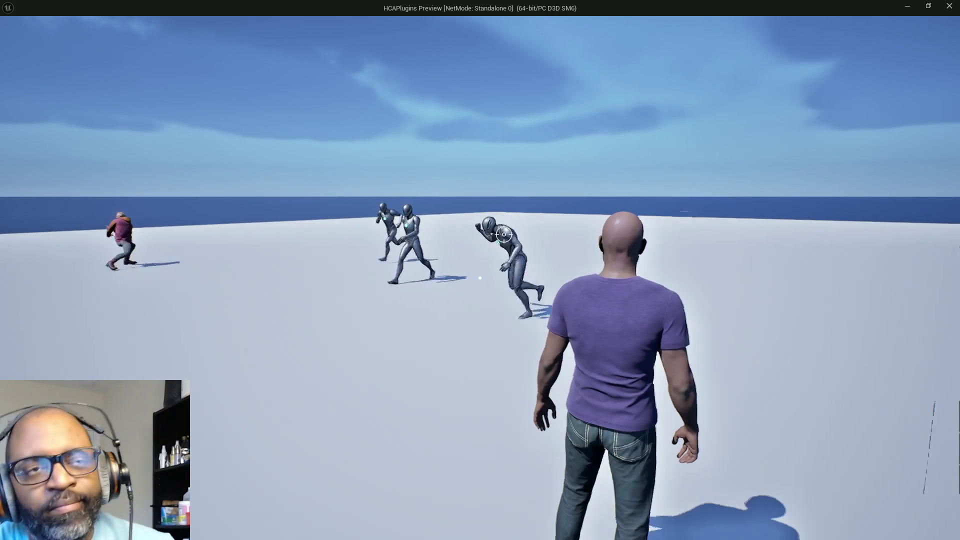
key(a)
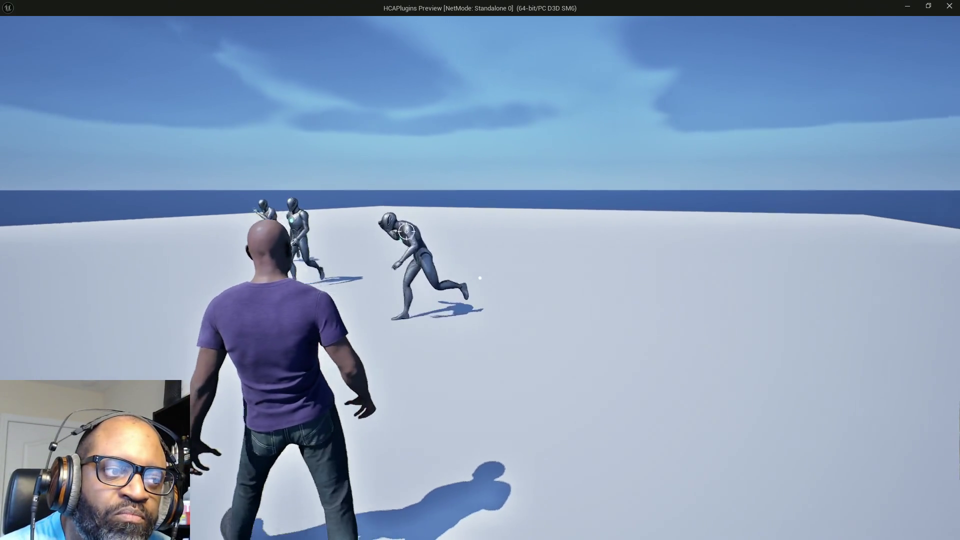
key(d)
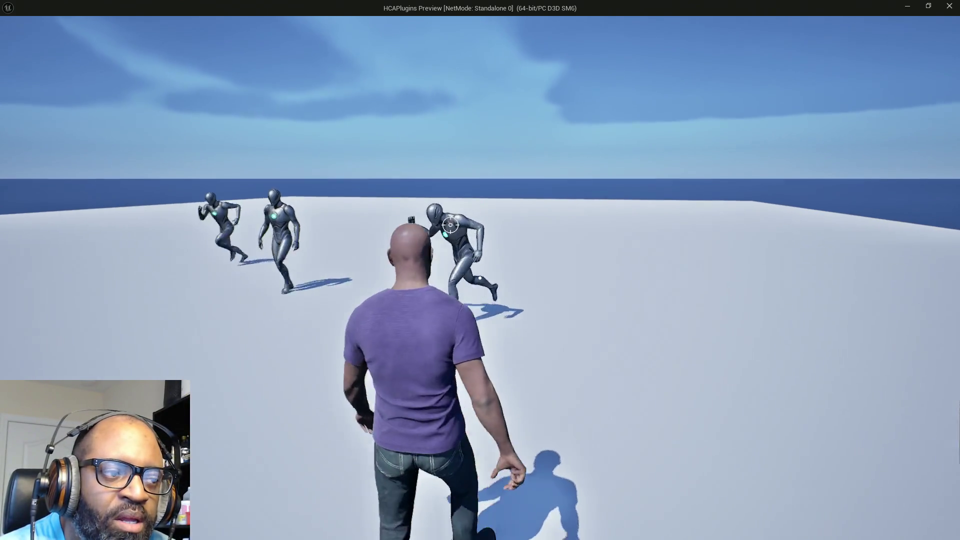
key(d)
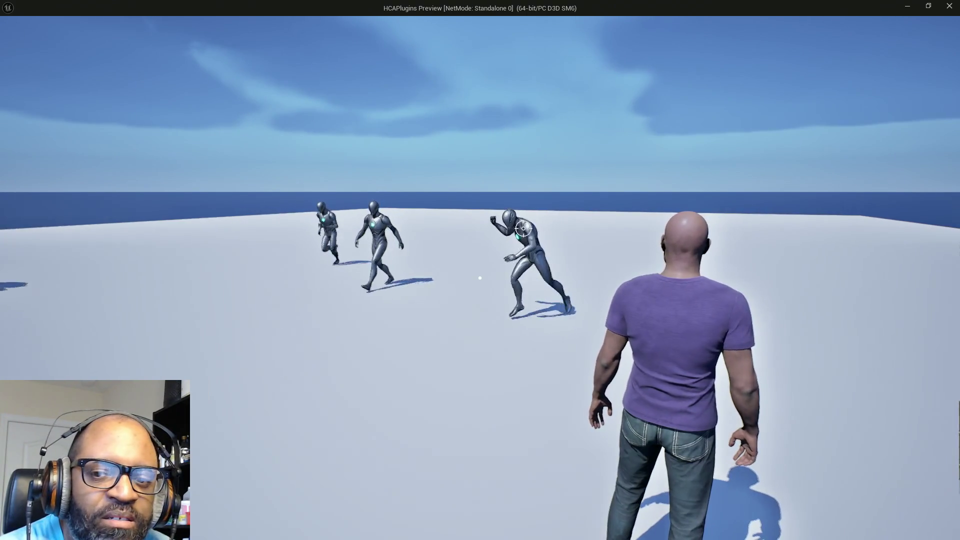
Close in on the locked-on mannequin, keep strafing both ways, then exit the preview with Esc.
key(w)
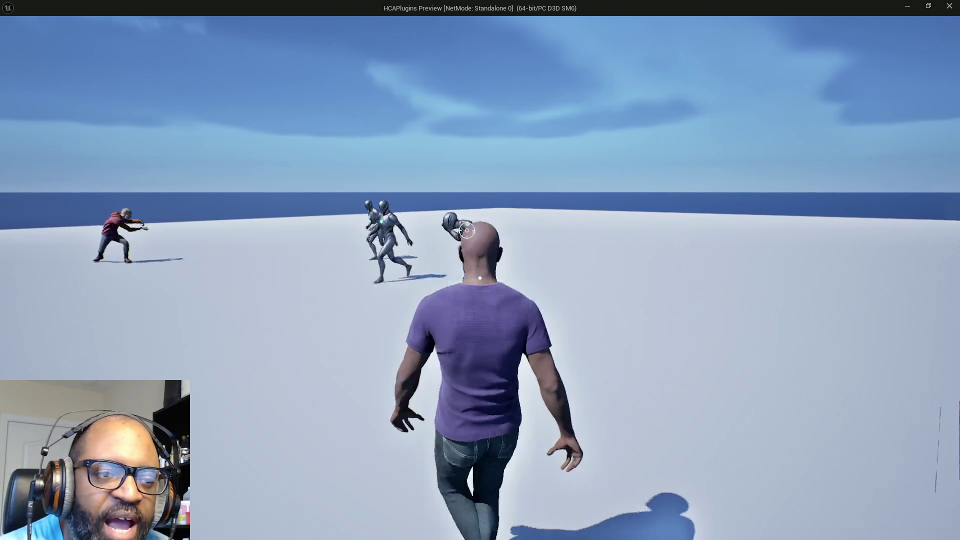
key(a)
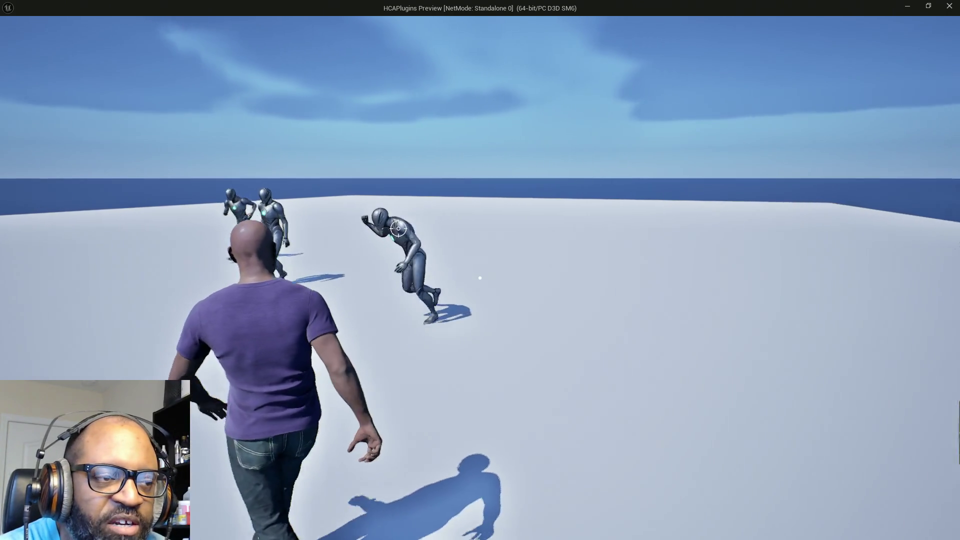
key(d)
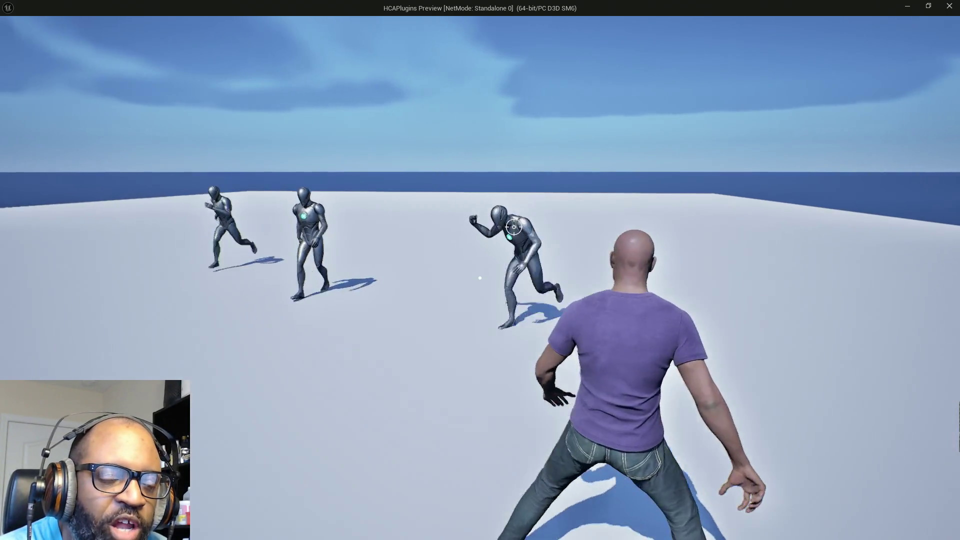
key(d)
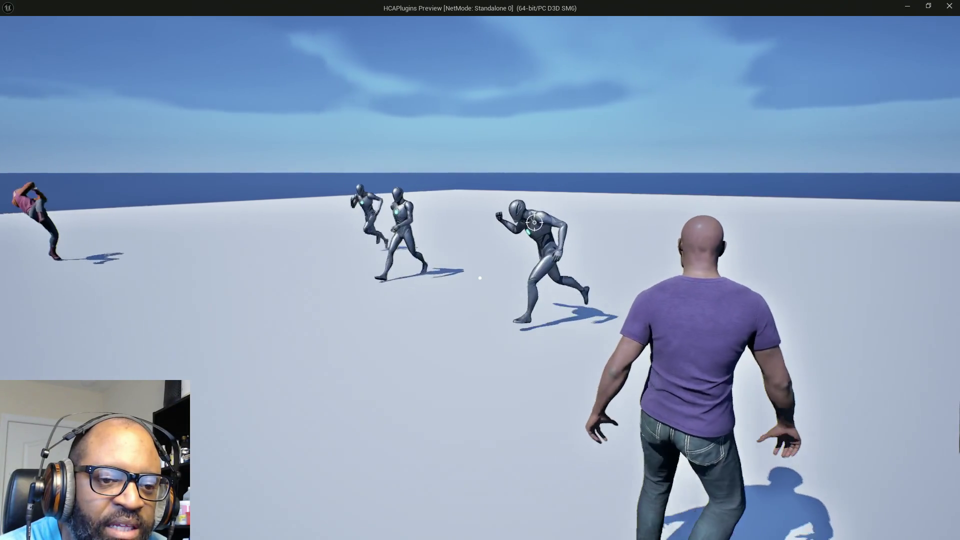
key(w)
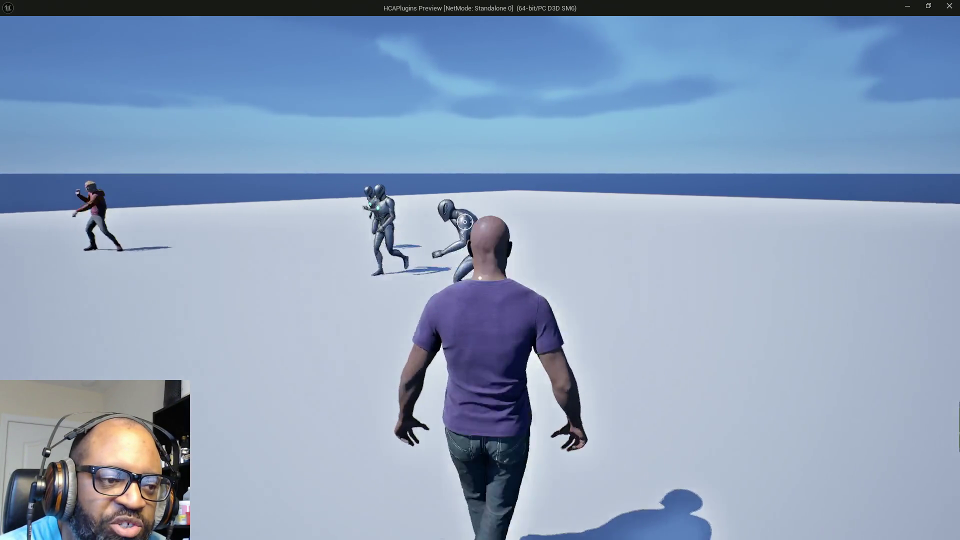
key(a)
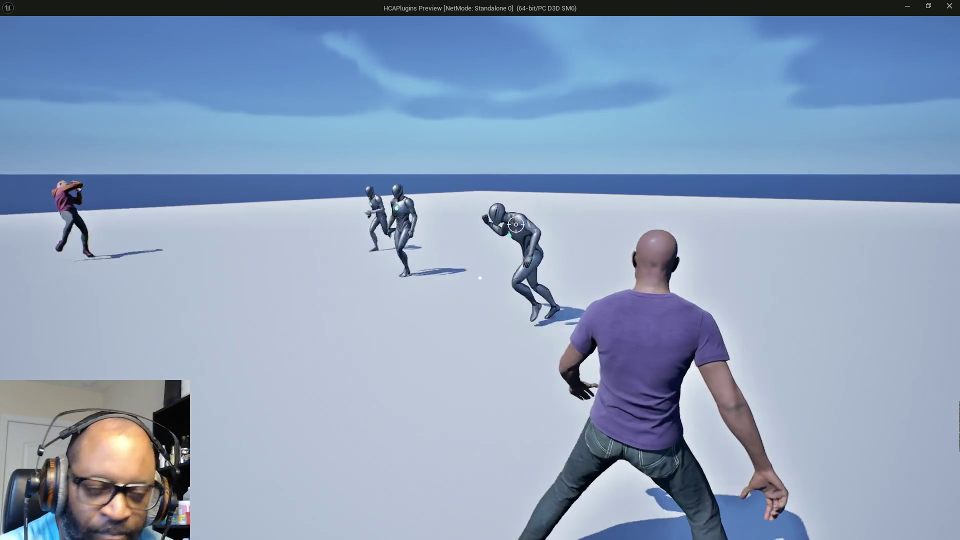
key(a)
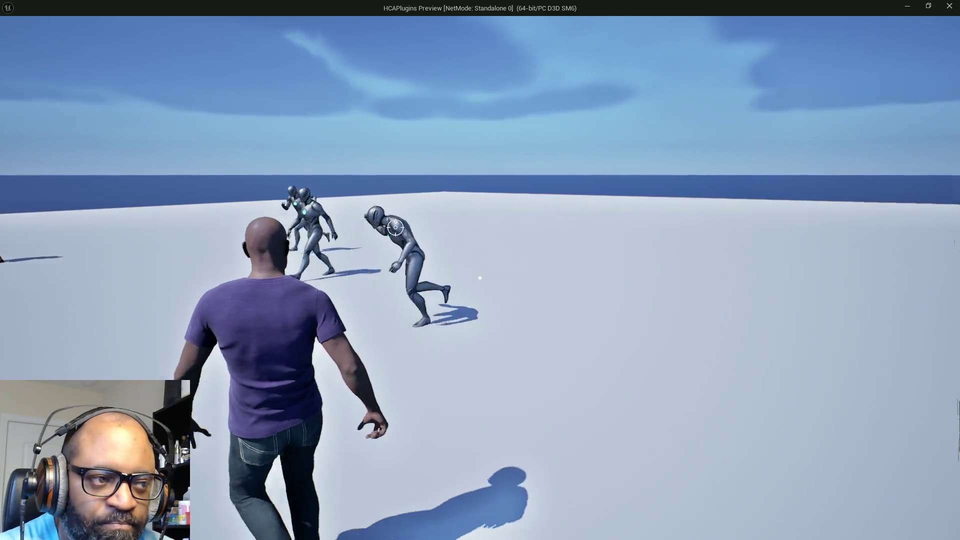
key(a)
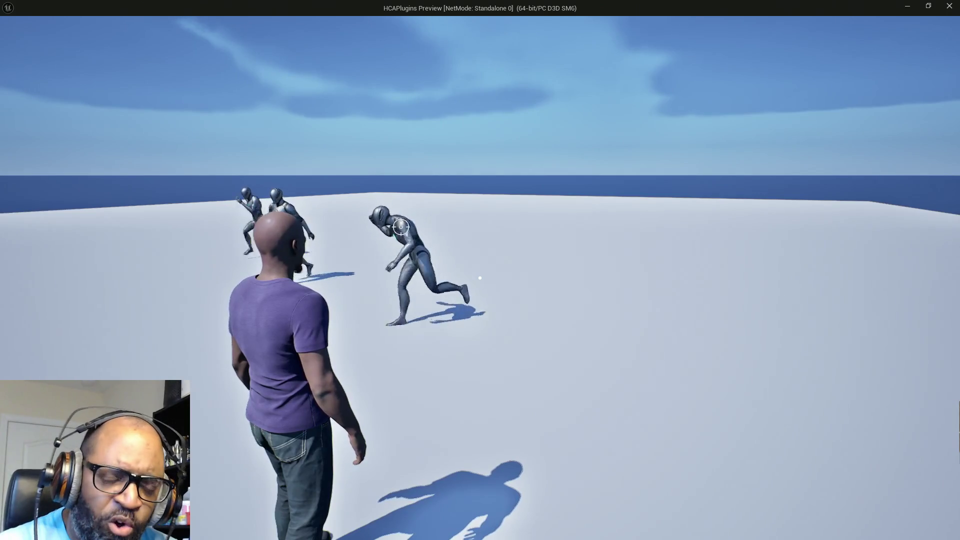
key(d)
key(a)
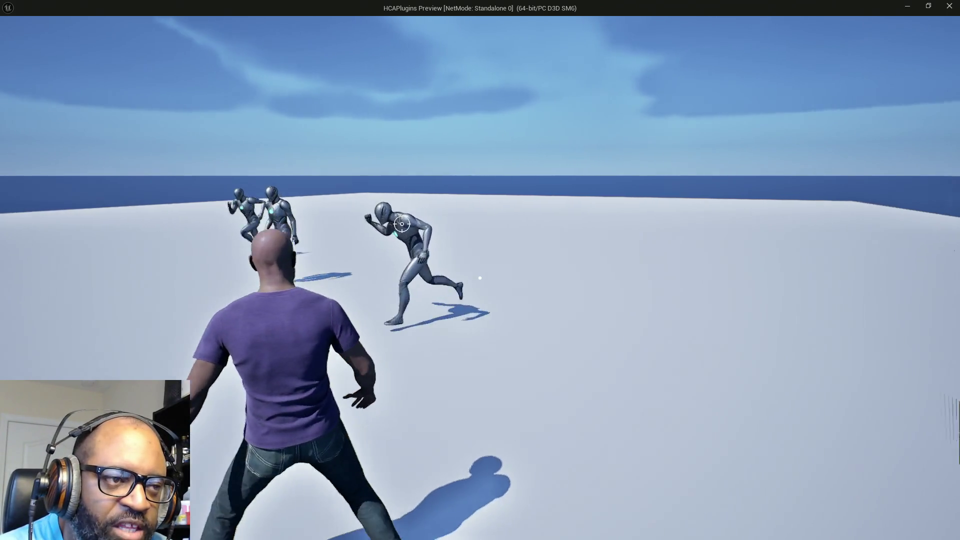
key(d)
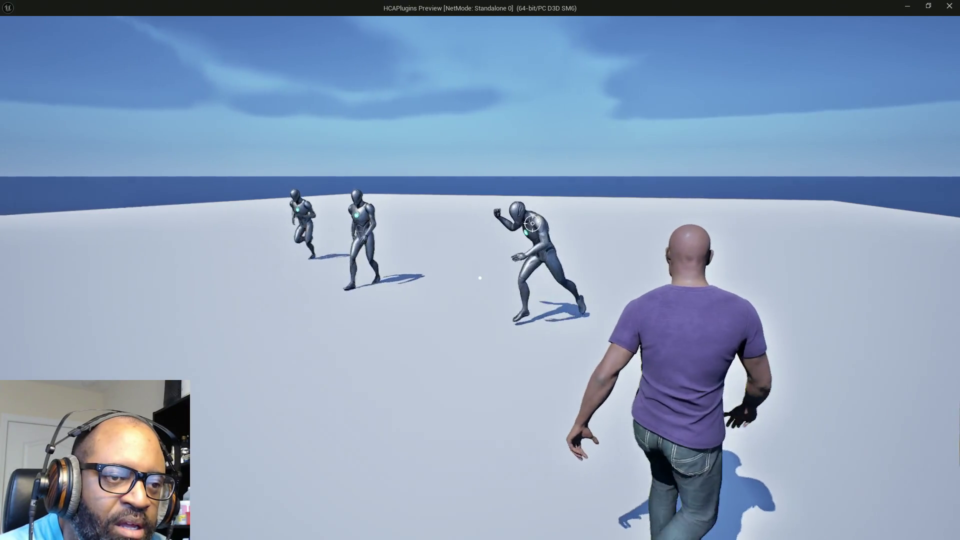
key(a)
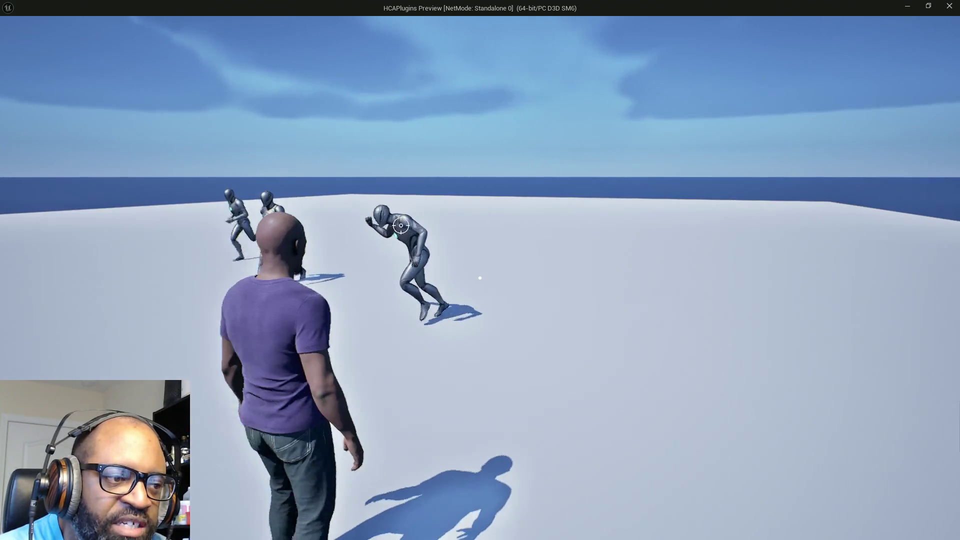
key(d)
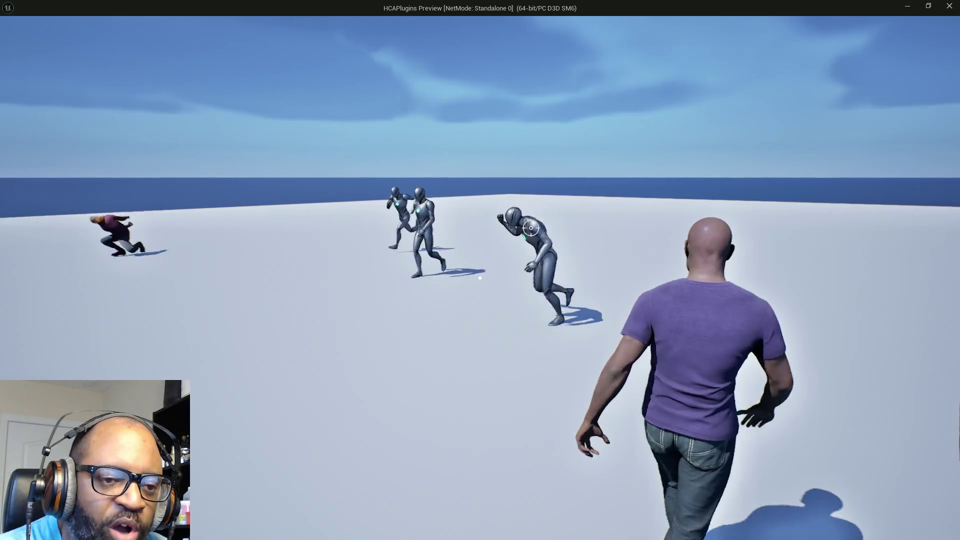
key(a)
key(d)
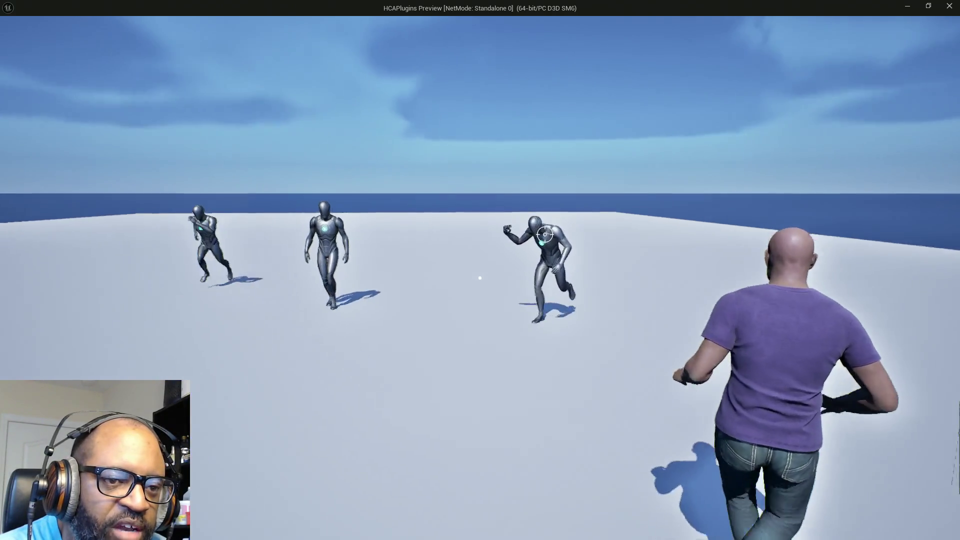
key(a)
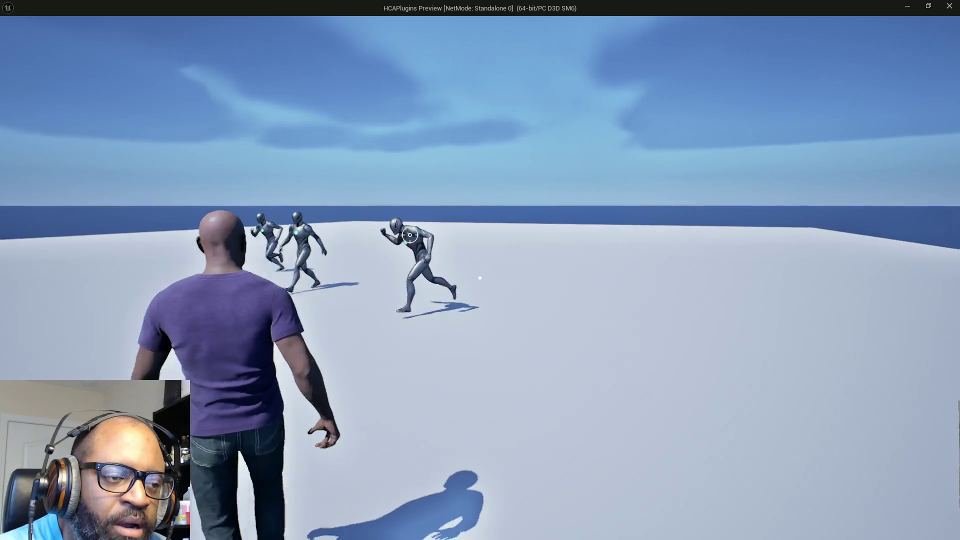
key(a)
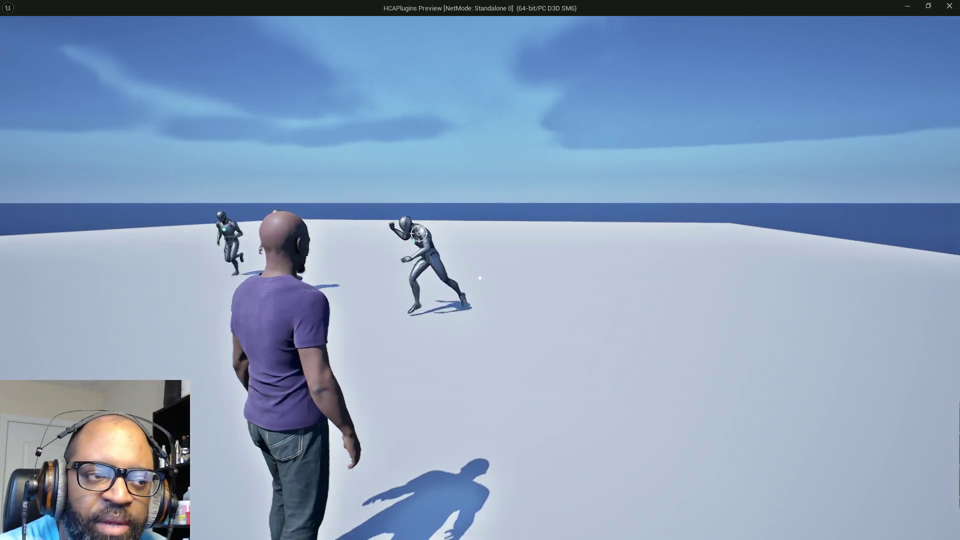
key(Escape)
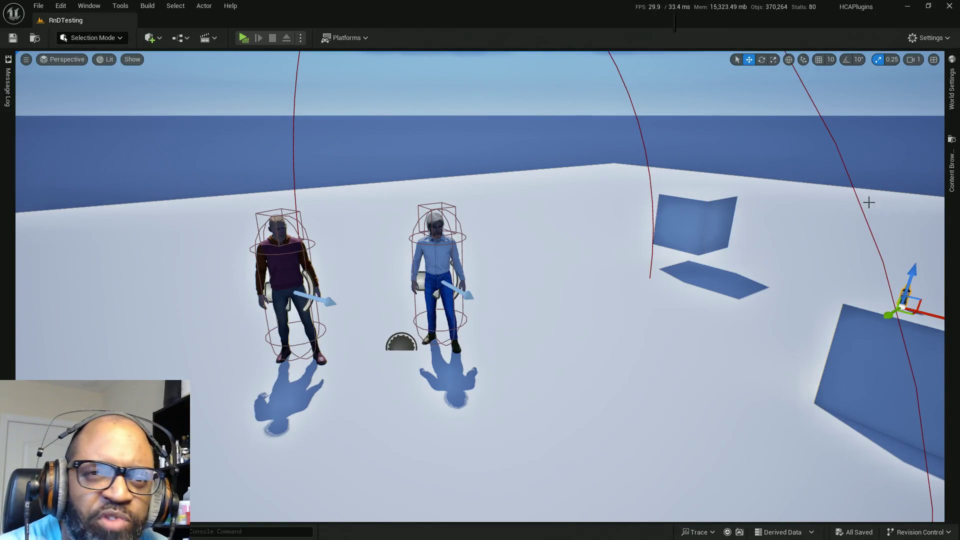
Filter the Content Browser to animation sequences, search 'strafe', and open the greatsword Mannequin_RM+IP animations.
click(949, 183)
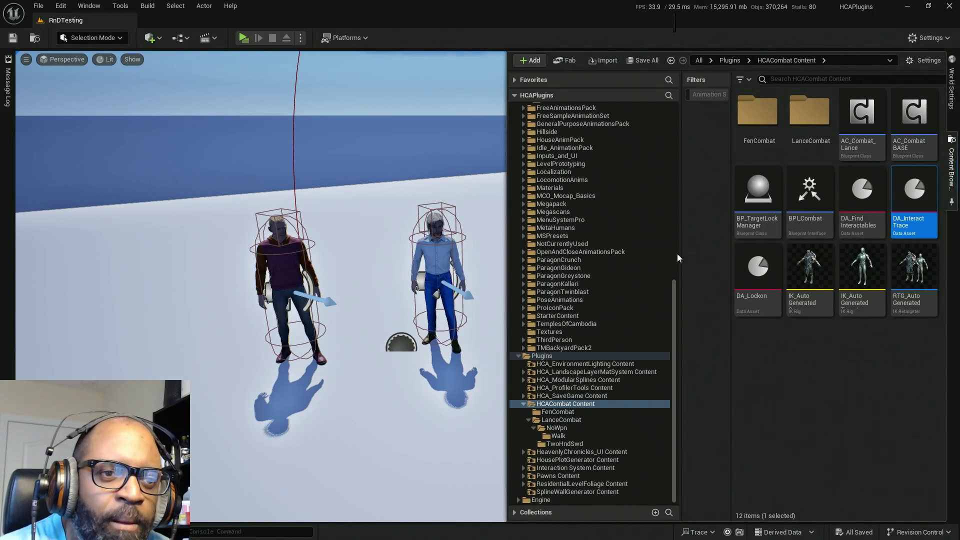
click(706, 95)
drag(677, 302, 704, 104)
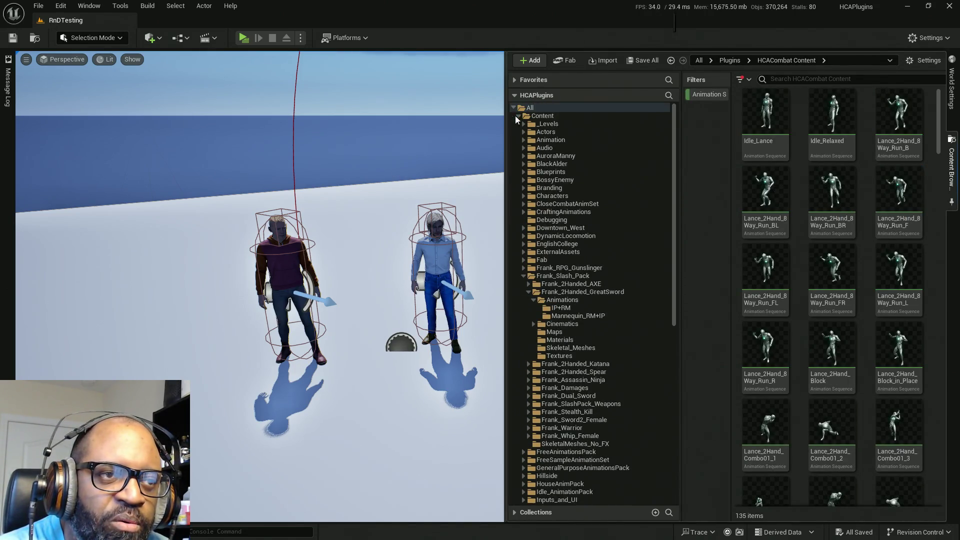
click(542, 115)
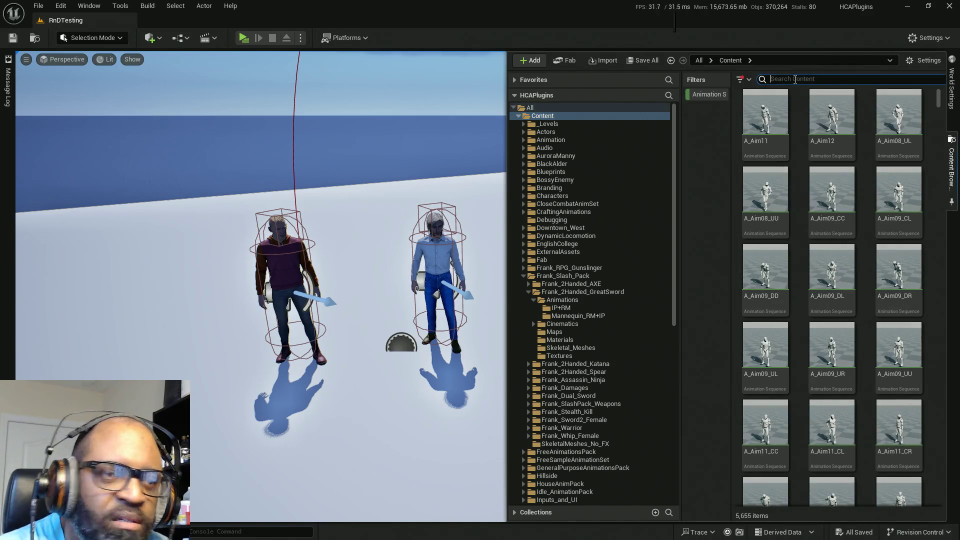
text(strafe)
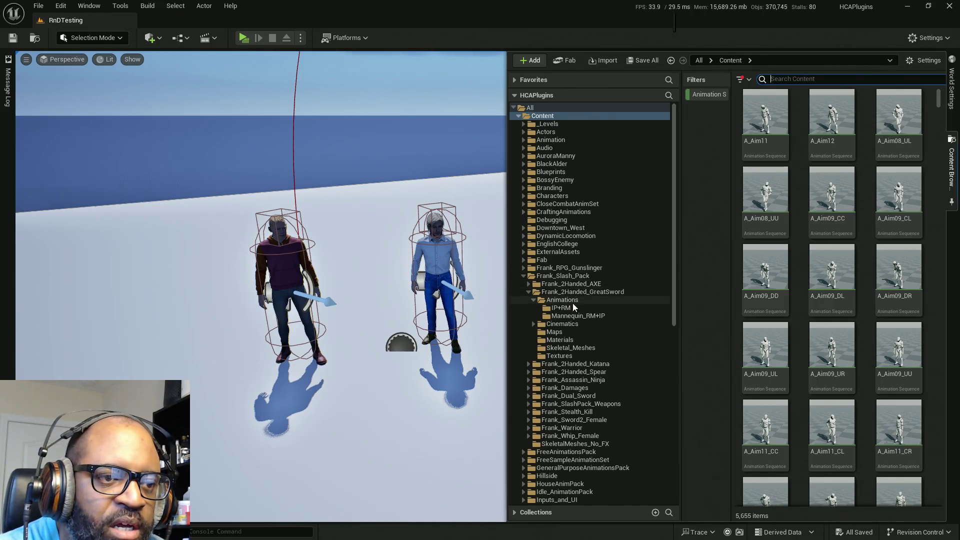
click(644, 301)
click(592, 316)
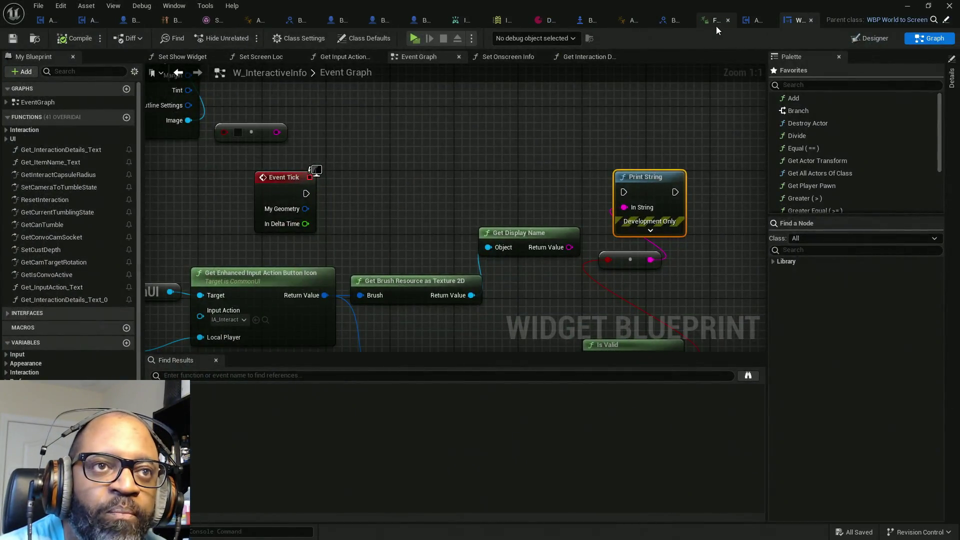
click(715, 23)
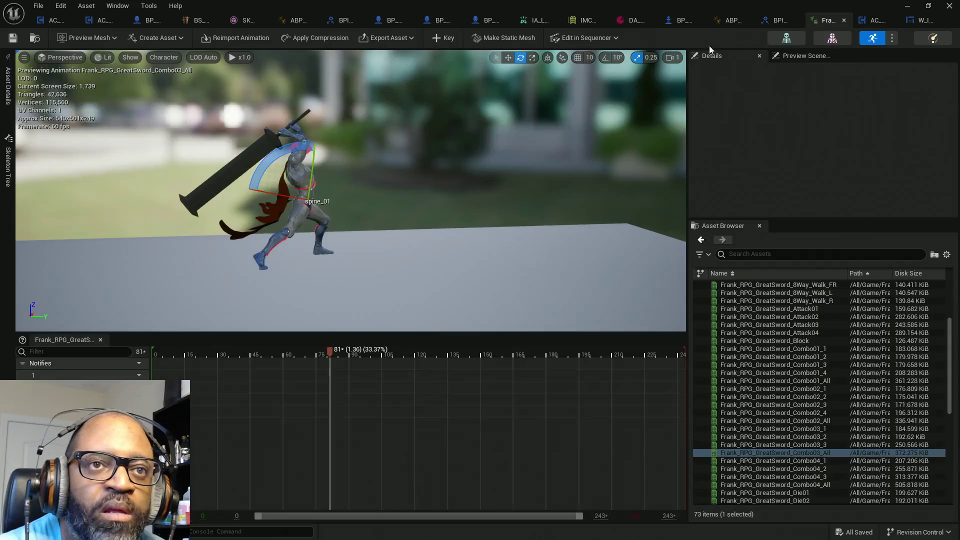
Preview Unequip_Walk, Evade_B, then Frank_RPG_GreatSword_8Way_Walk_B in the animation editor.
scroll(849, 376, down, 3)
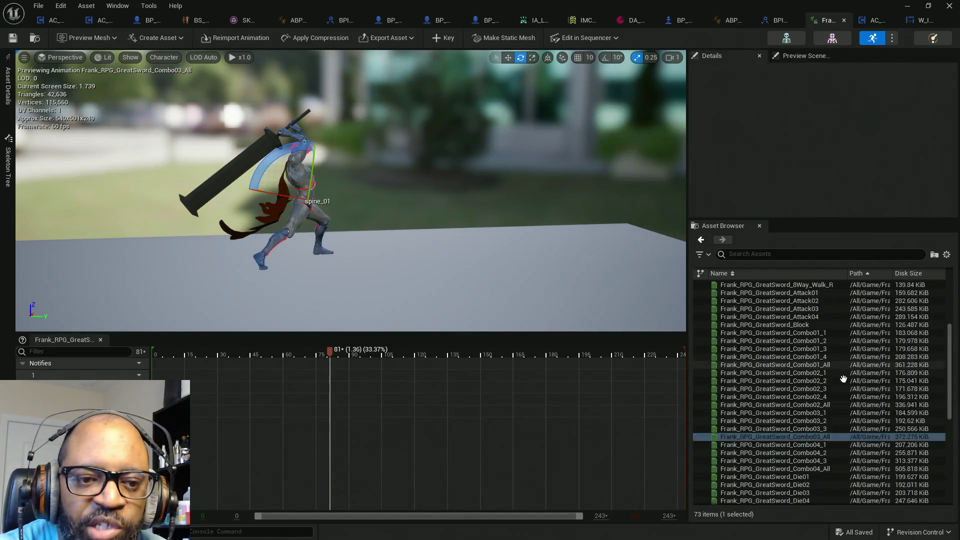
drag(950, 394, 958, 487)
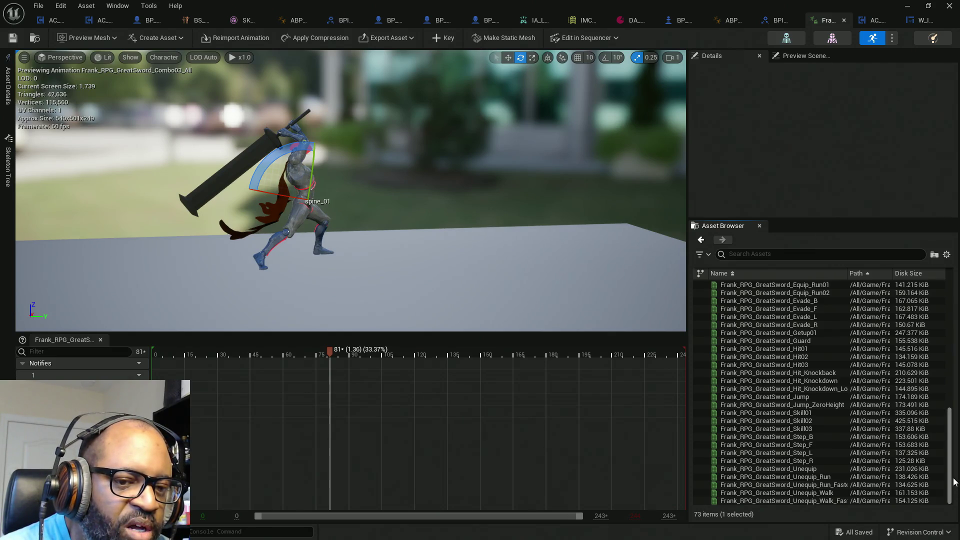
double_click(817, 494)
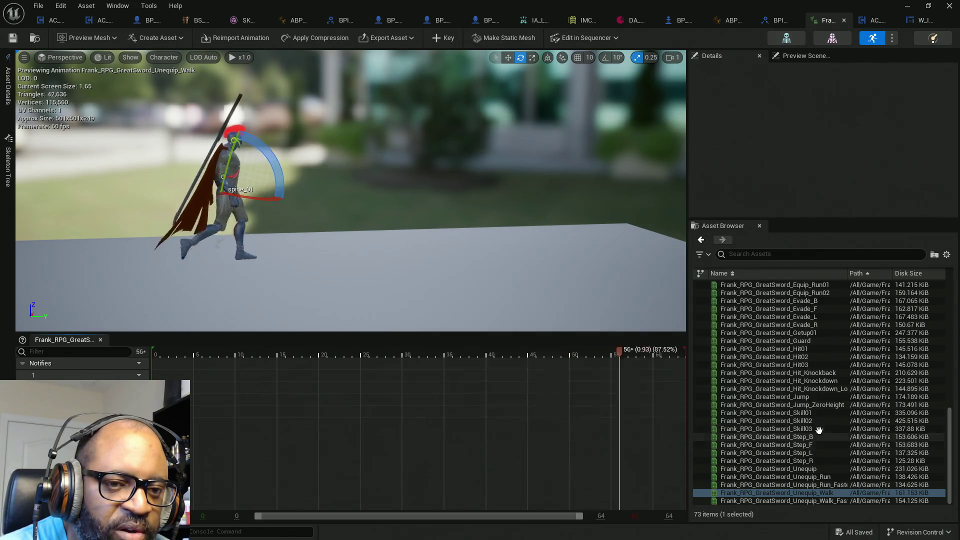
scroll(834, 391, up, 2)
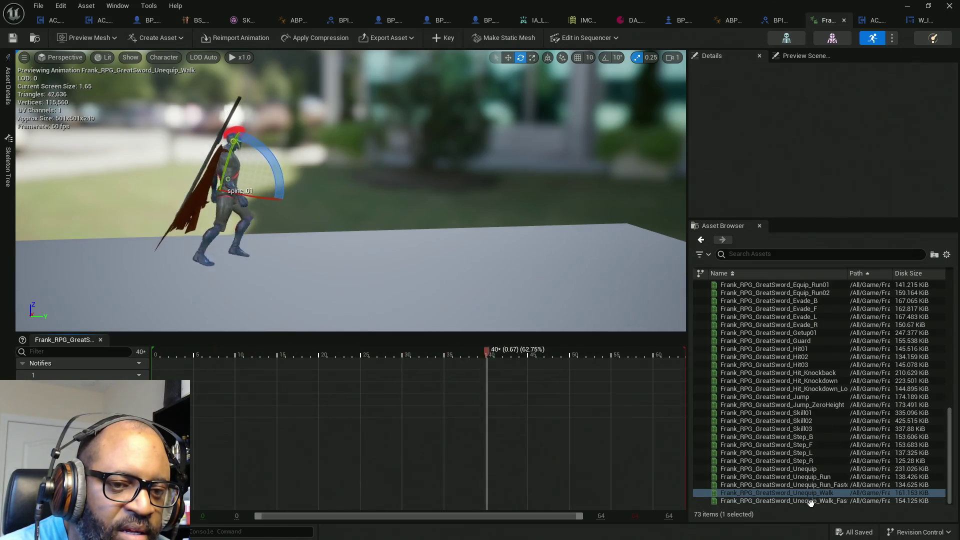
scroll(820, 385, up, 3)
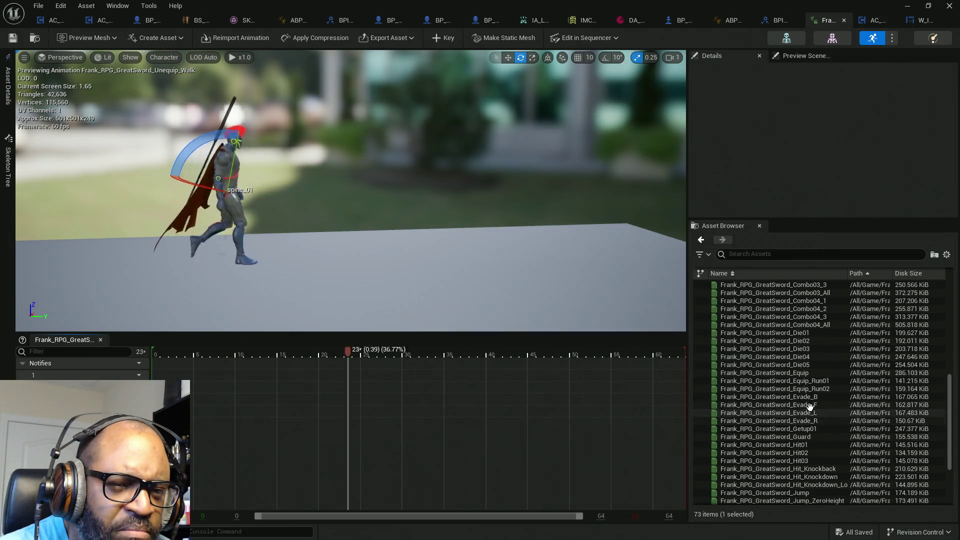
click(809, 398)
scroll(810, 400, up, 2)
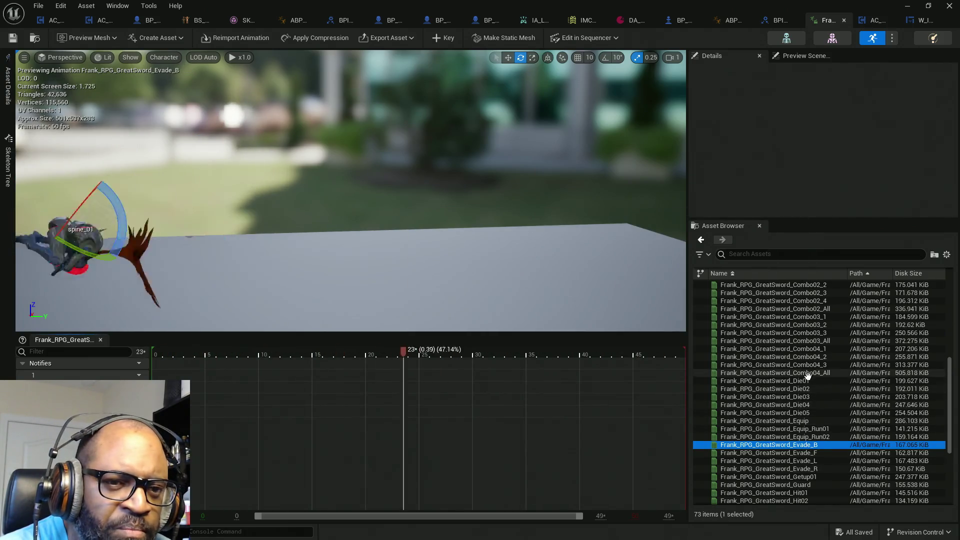
scroll(814, 404, up, 2)
scroll(815, 406, up, 5)
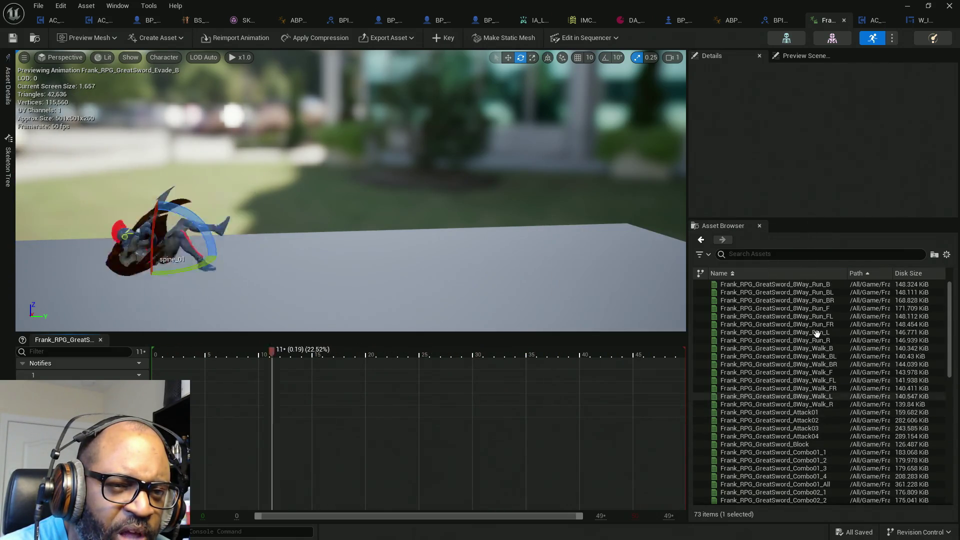
scroll(817, 345, up, 1)
mouse_move(830, 348)
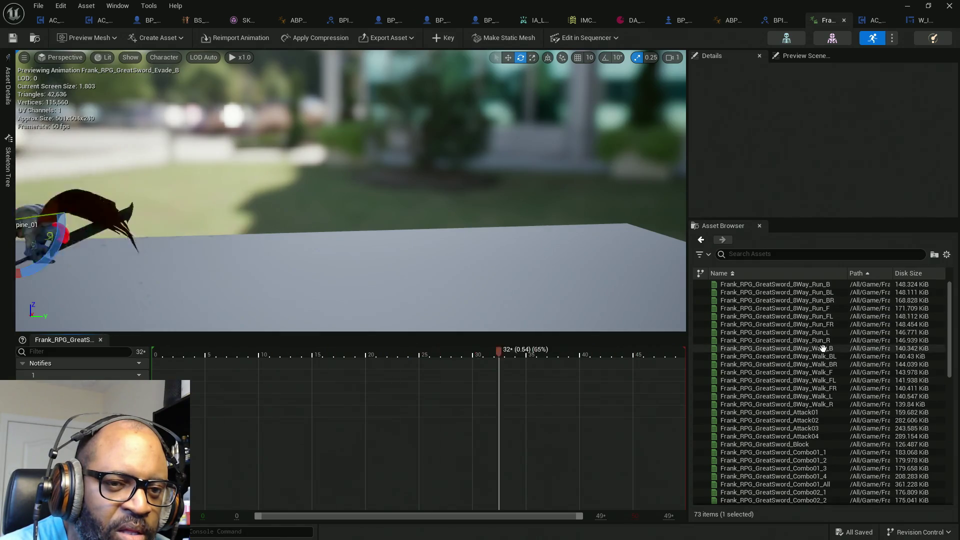
click(830, 348)
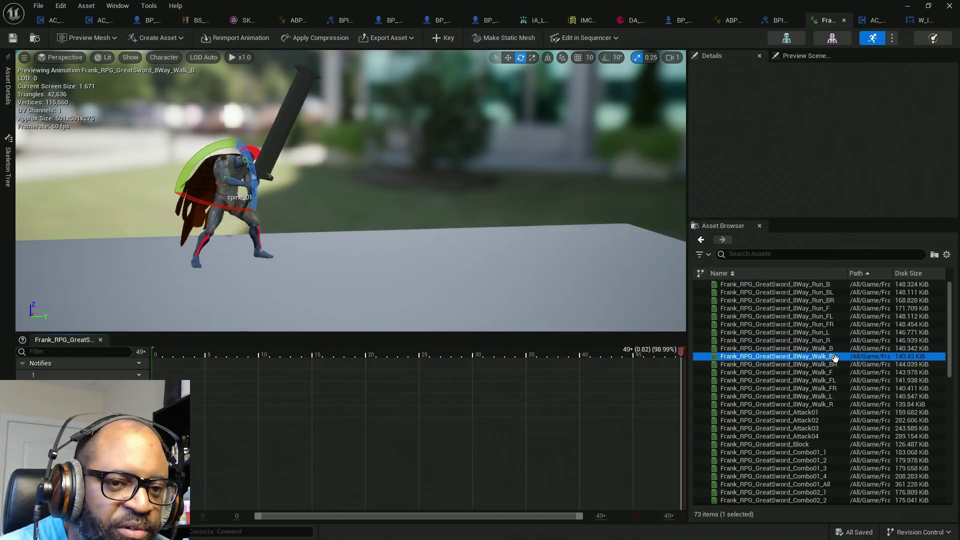
Preview the greatsword 8Way_Walk BL, BR, FL, FR, L and R animations in turn.
click(834, 357)
click(834, 365)
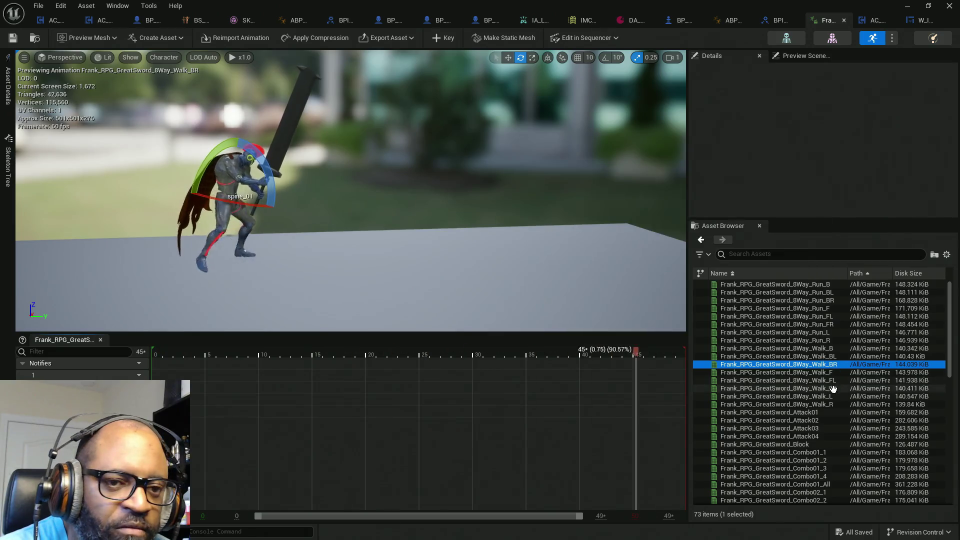
click(830, 380)
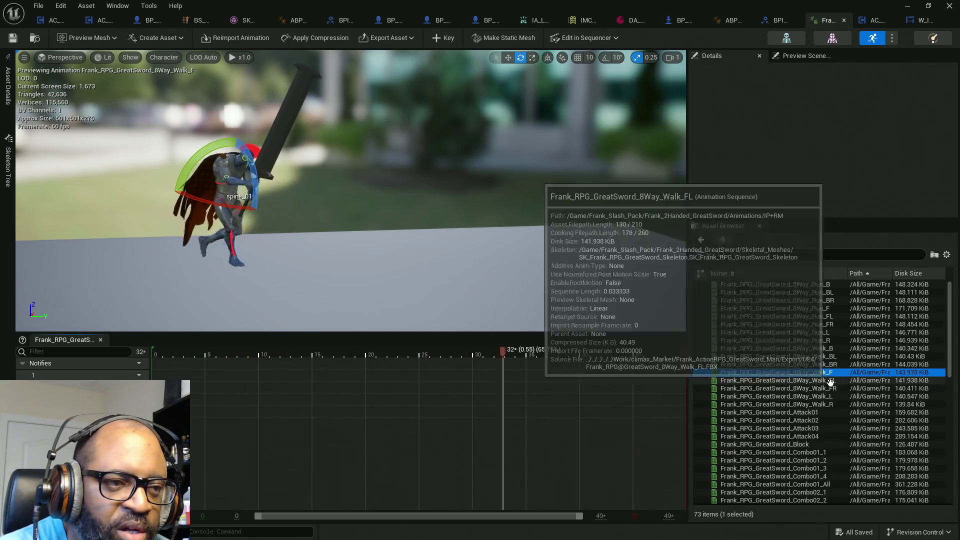
click(828, 389)
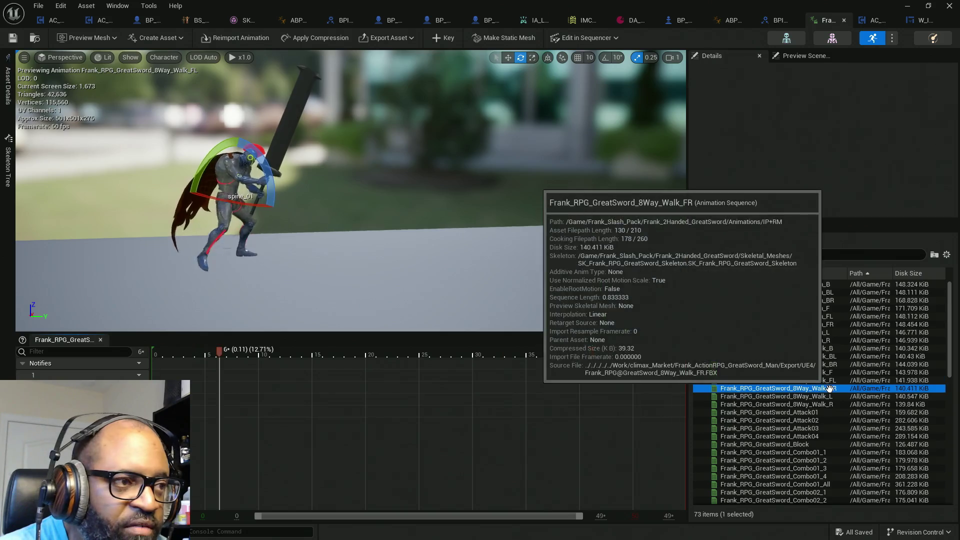
click(827, 396)
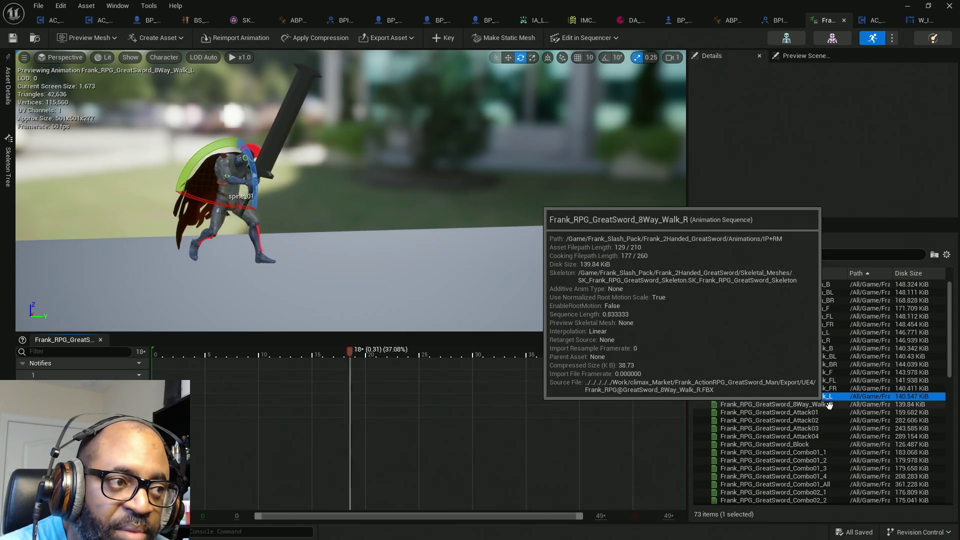
click(829, 405)
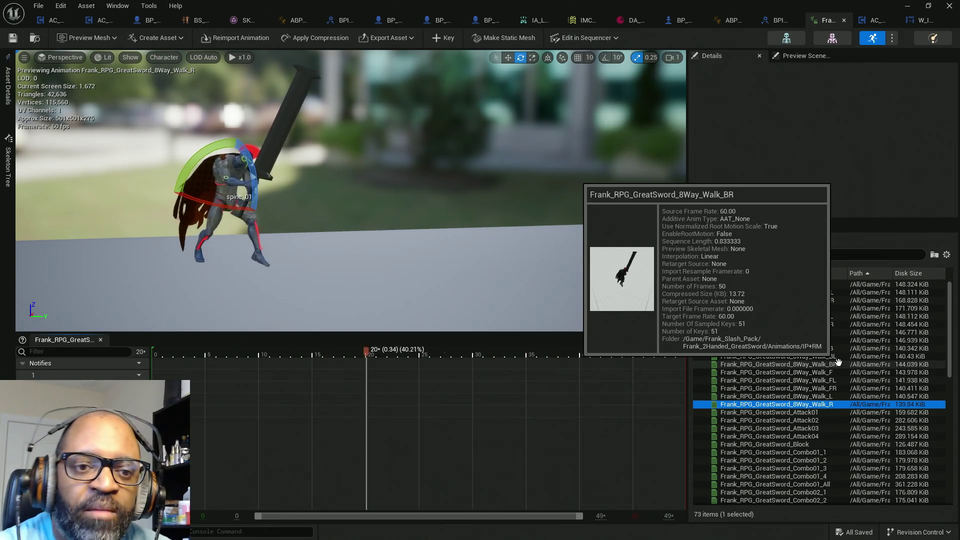
mouse_move(738, 407)
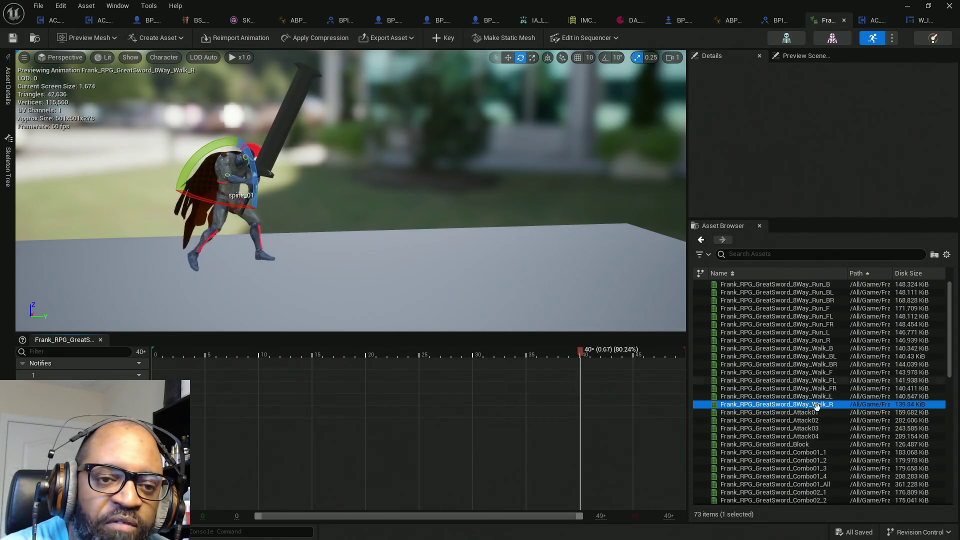
mouse_move(736, 368)
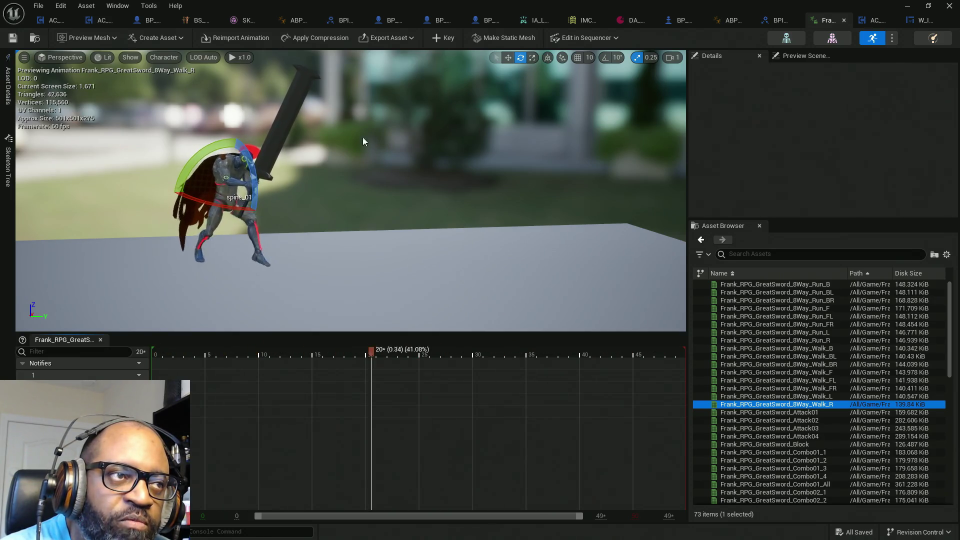
In ABP_Manny's Walk state graph, drag the unconnected MM_Walk_Fwd node left, away from BS_NoWpnWalk.
click(290, 22)
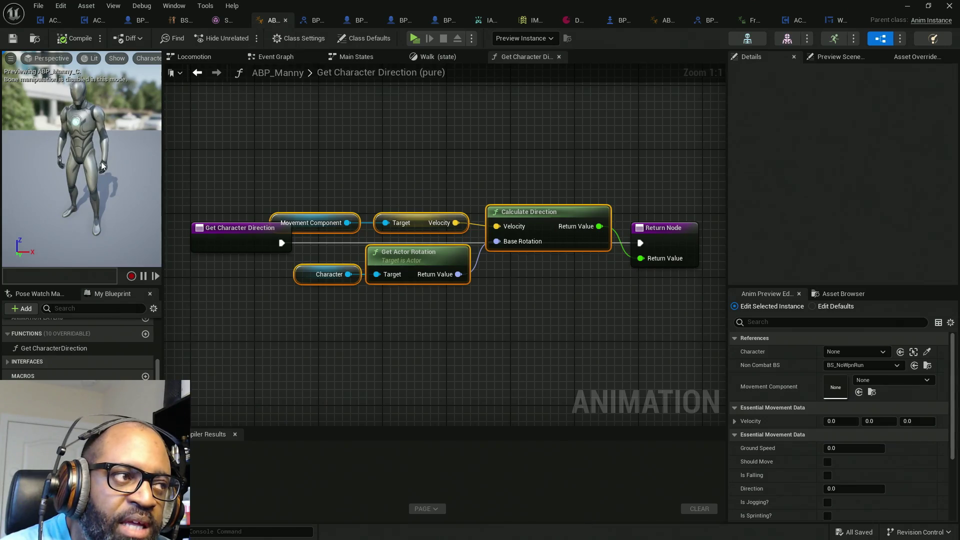
click(437, 58)
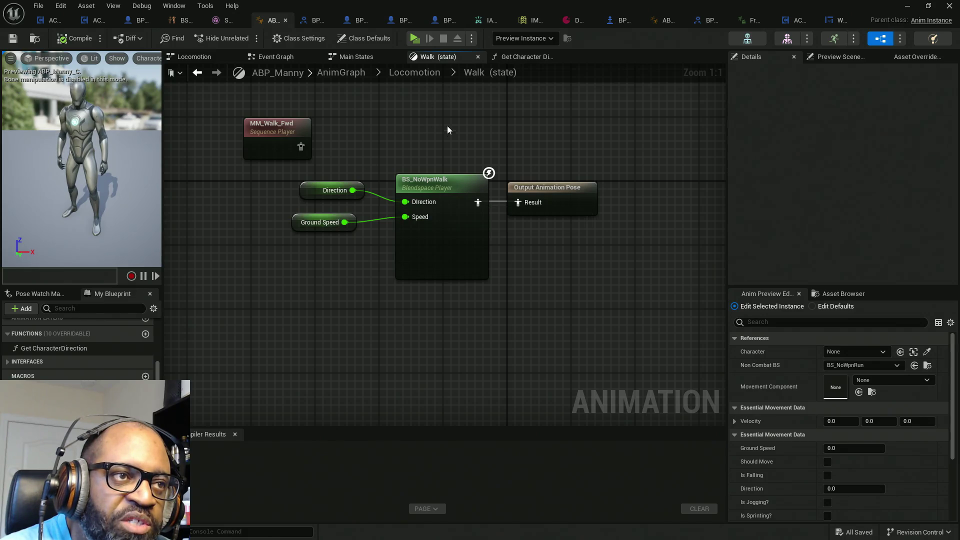
drag(445, 125, 497, 167)
drag(385, 362, 385, 362)
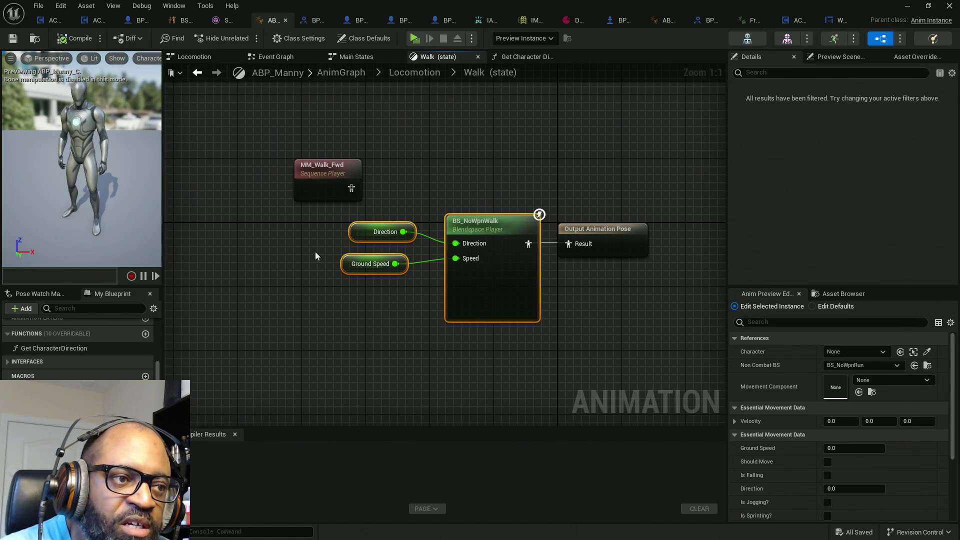
drag(316, 251, 373, 247)
drag(373, 167, 253, 164)
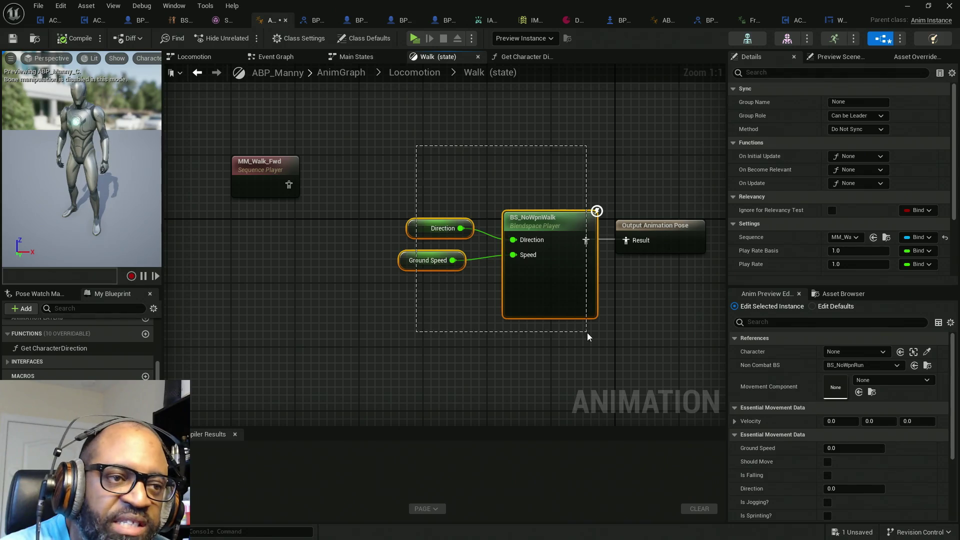